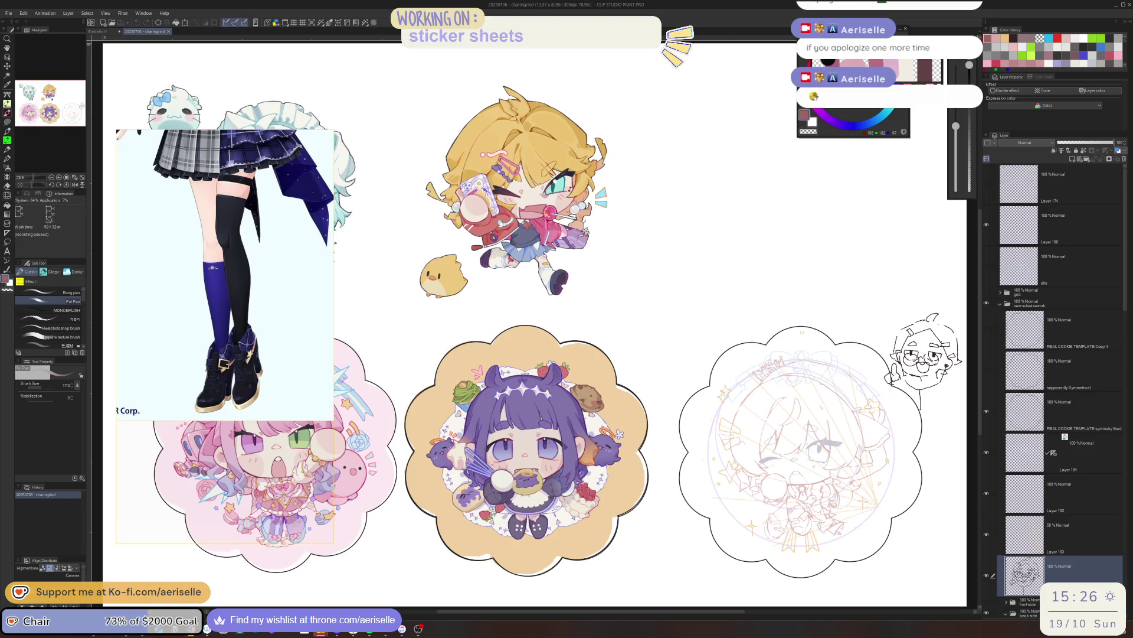
{"action": "scroll", "coordinate": [736, 407], "scroll_direction": "up", "scroll_amount": 5}
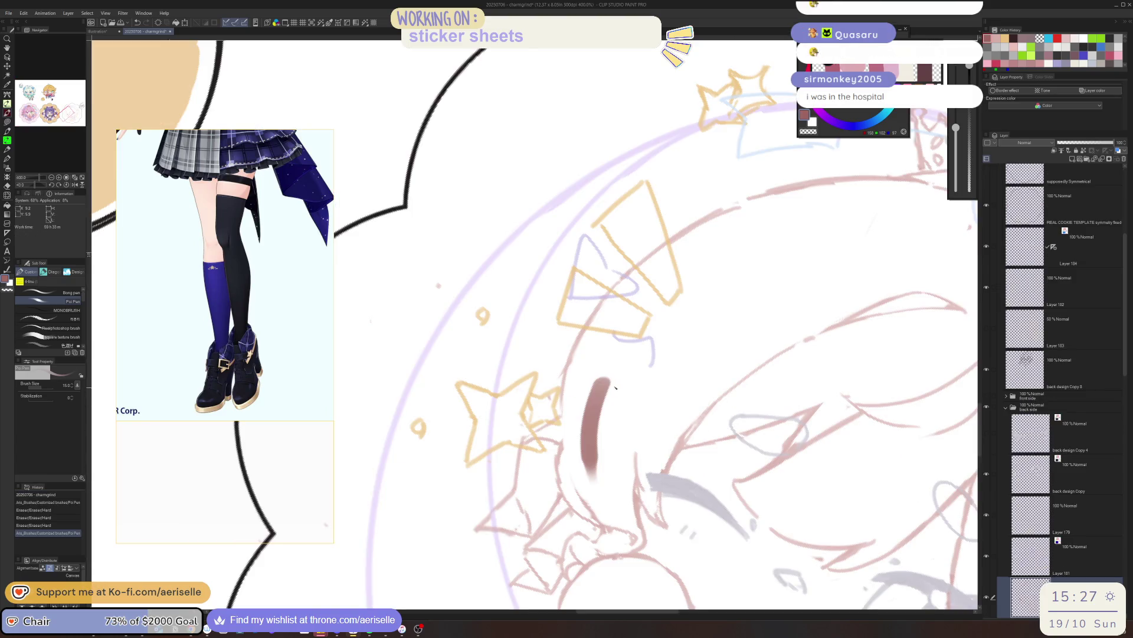
- Add a few touch-up pen lines to the chibi's face sketch on the right sticker
{"action": "left_click_drag", "start_coordinate": [559, 371], "coordinate": [585, 501]}
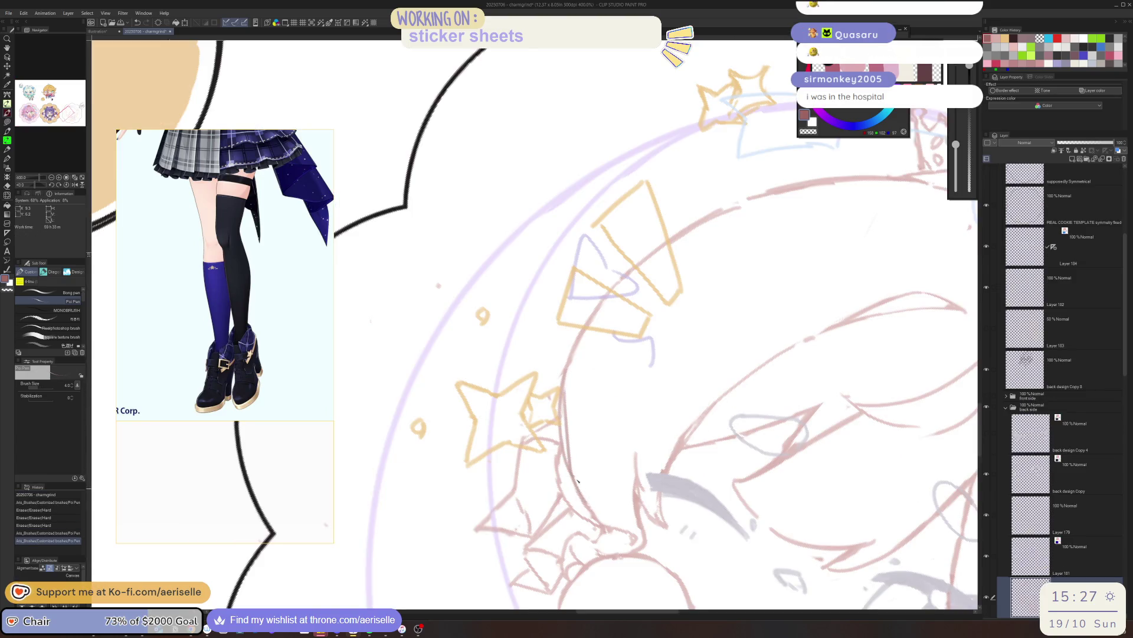
{"action": "left_click_drag", "start_coordinate": [556, 374], "coordinate": [561, 437]}
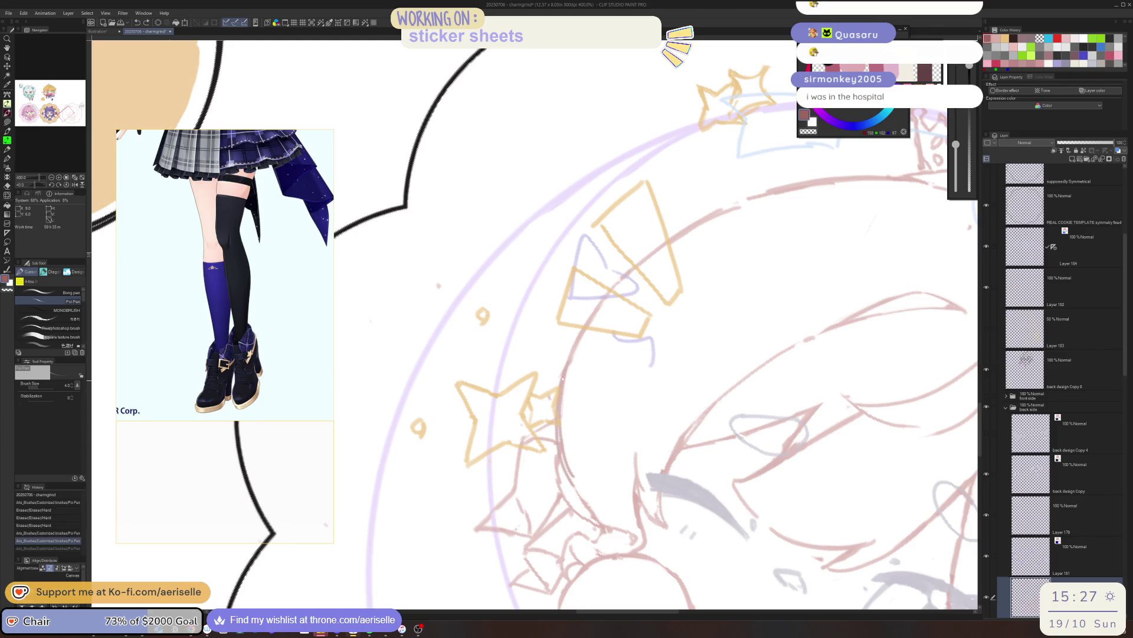
{"action": "left_click_drag", "start_coordinate": [559, 399], "coordinate": [581, 502]}
- Erase the excess of the new line and lighten the pink sketch line below the eye
{"action": "key", "text": "e"}
{"action": "left_click_drag", "start_coordinate": [560, 423], "coordinate": [583, 484]}
{"action": "mouse_move", "coordinate": [566, 445]}
{"action": "left_mouse_down"}
{"action": "mouse_move", "coordinate": [576, 480]}
{"action": "mouse_move", "coordinate": [656, 428]}
{"action": "mouse_move", "coordinate": [571, 493]}
{"action": "left_mouse_up"}
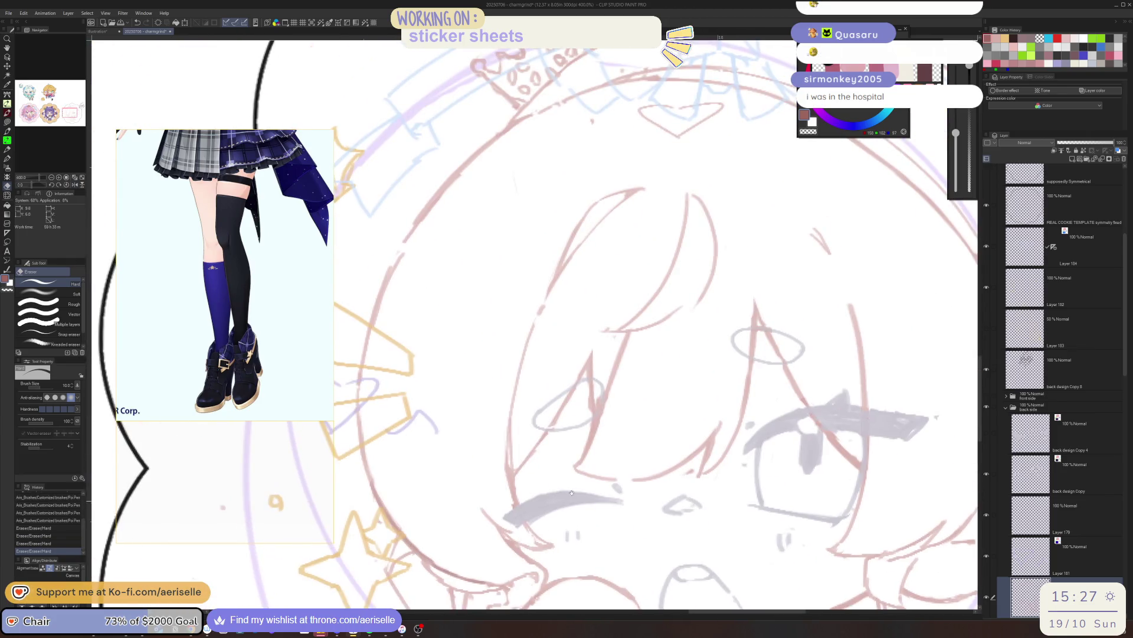
{"action": "left_click_drag", "start_coordinate": [501, 423], "coordinate": [510, 505]}
{"action": "left_click_drag", "start_coordinate": [503, 451], "coordinate": [502, 478]}
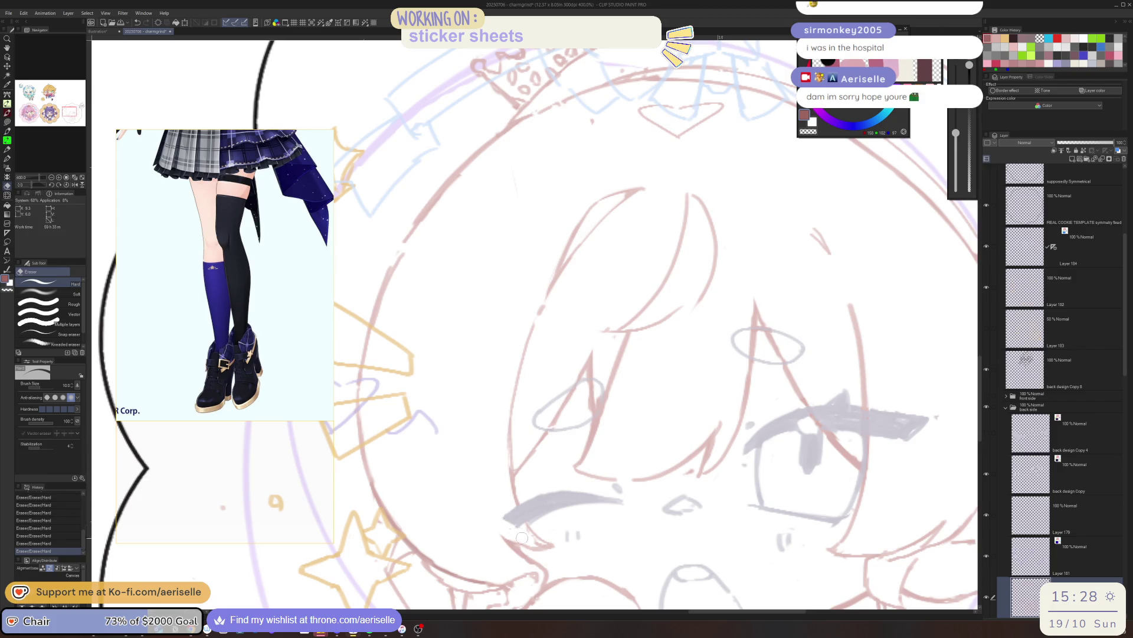
- Rotate the view, erase short strokes near the eye, then undo the recent strokes
{"action": "key", "text": "asciicircum"}
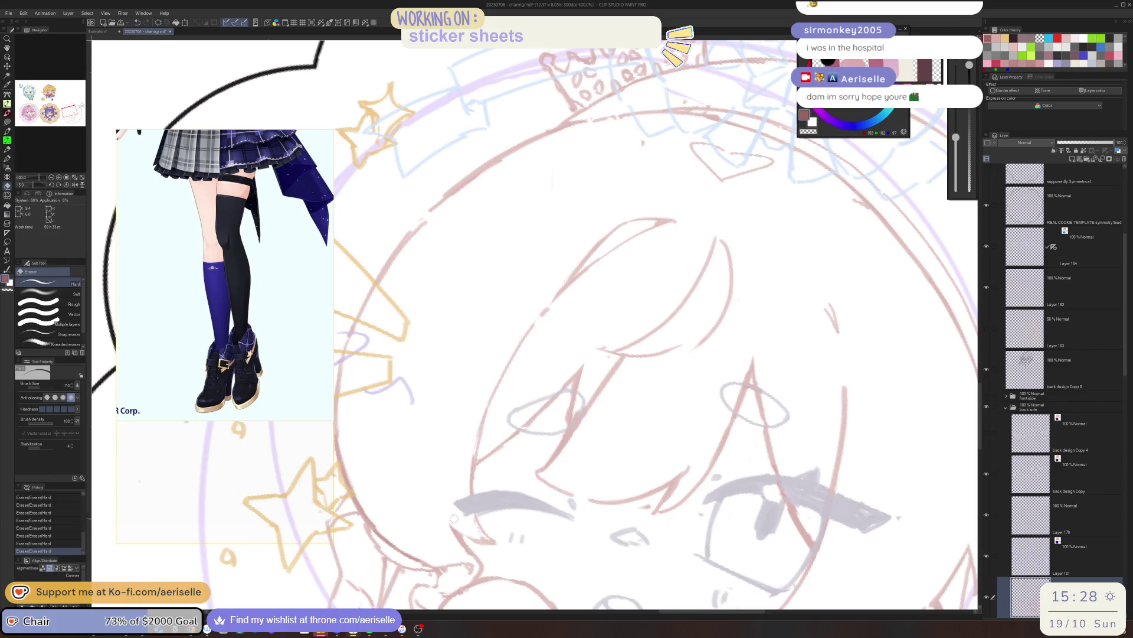
{"action": "key", "text": "p"}
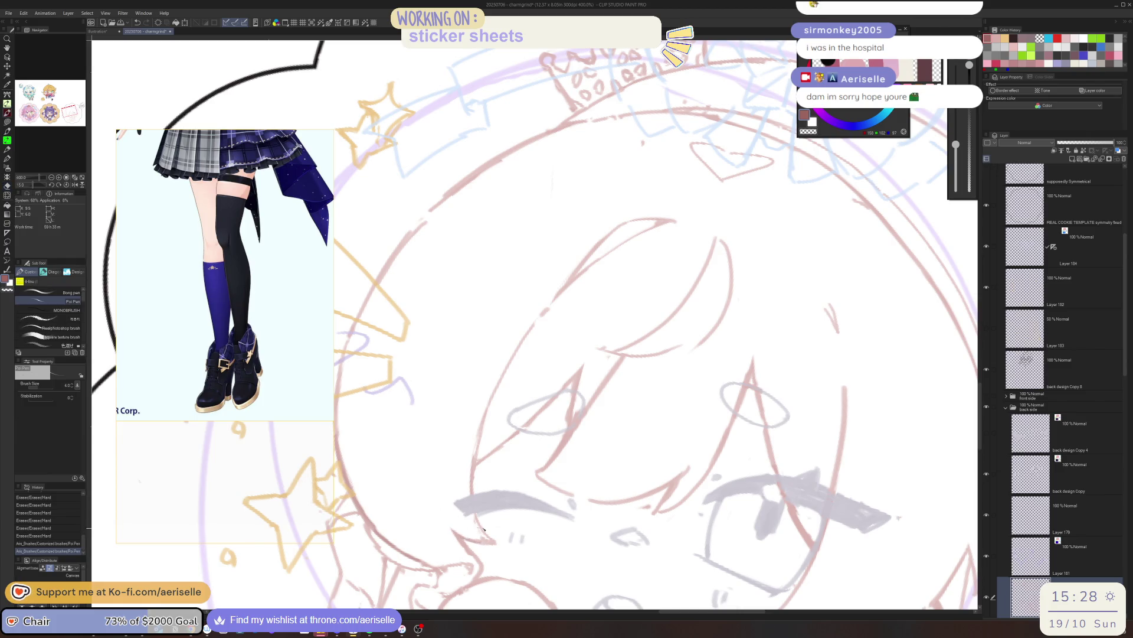
{"action": "key", "text": "minus"}
{"action": "key", "text": "minus"}
{"action": "key", "text": "minus"}
{"action": "key", "text": "minus"}
{"action": "key", "text": "e"}
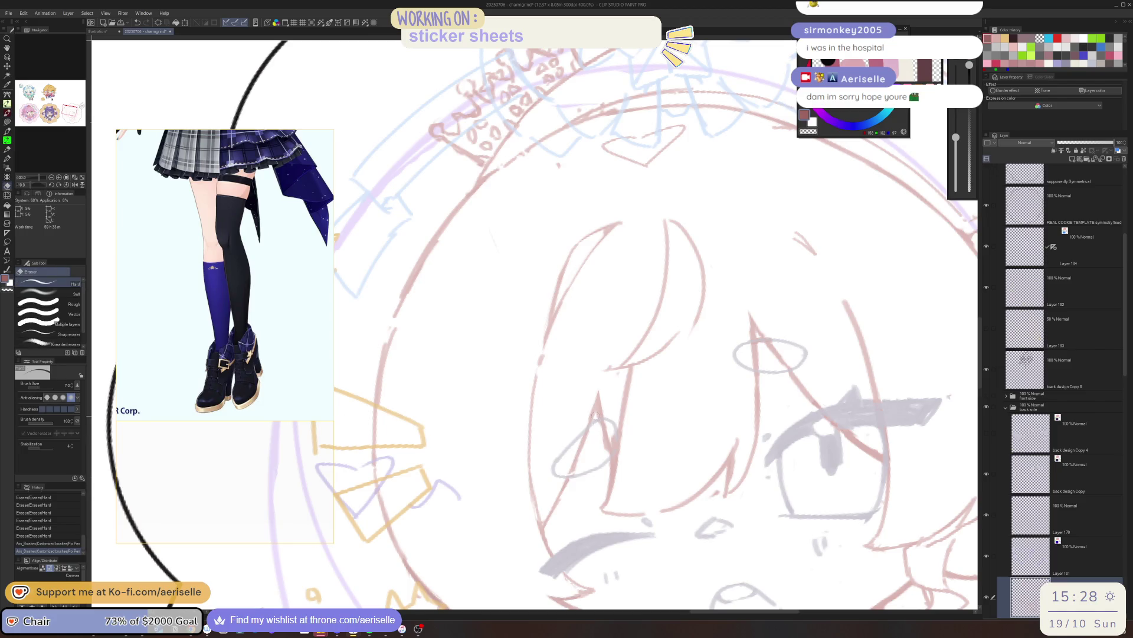
{"action": "left_click_drag", "start_coordinate": [608, 449], "coordinate": [598, 452]}
{"action": "key", "text": "p"}
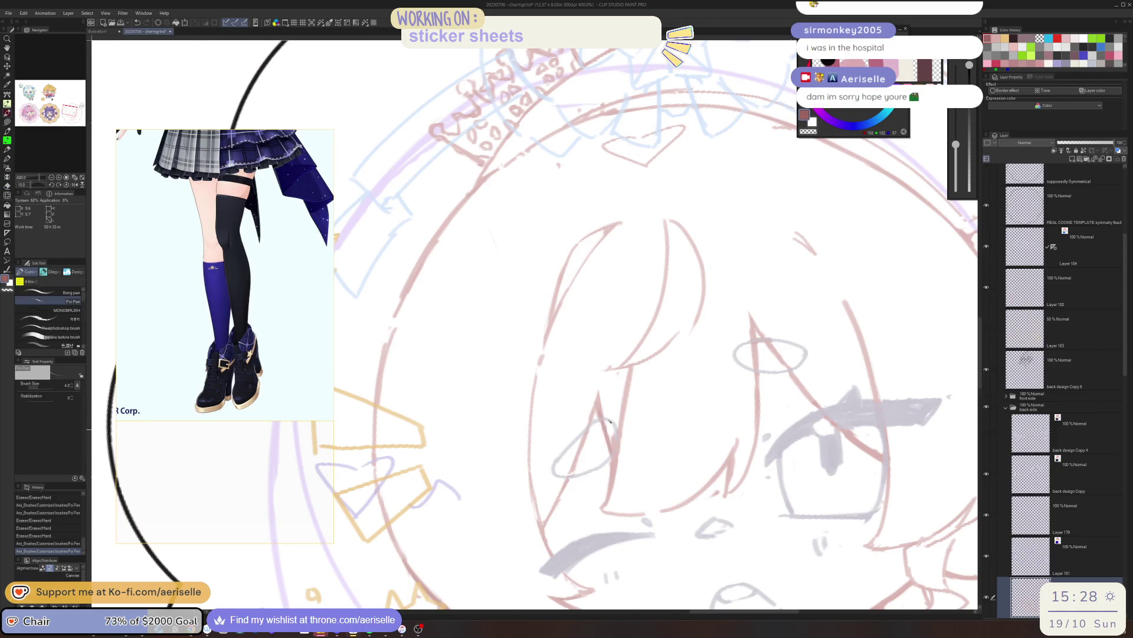
{"action": "key", "text": "ctrl+0"}
{"action": "key", "text": "minus"}
{"action": "key", "text": "e"}
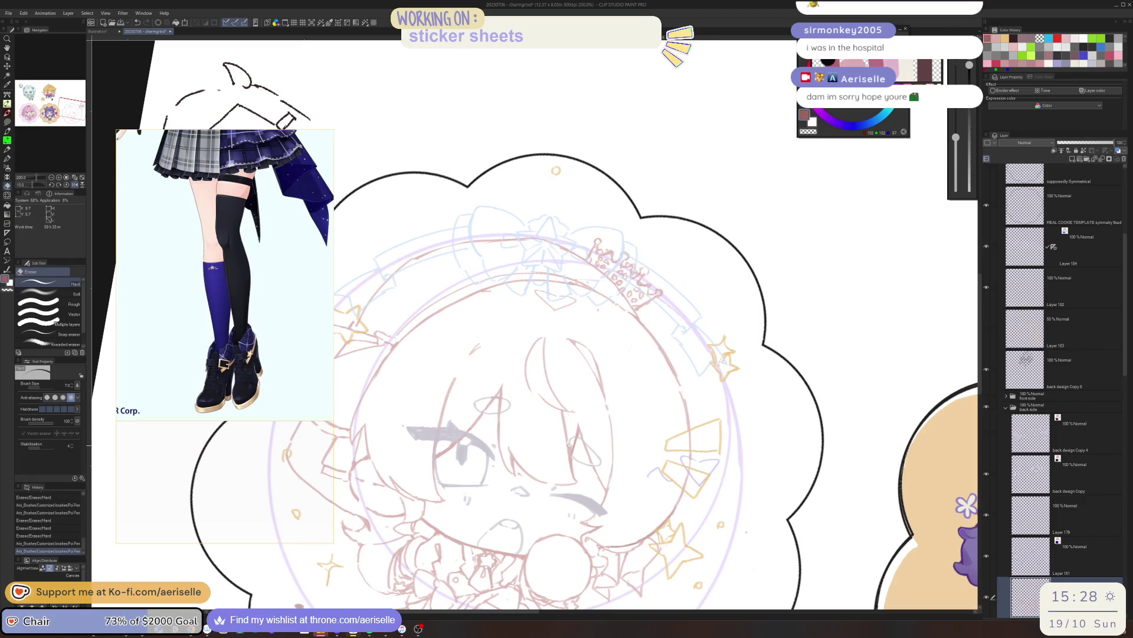
{"action": "key", "text": "ctrl+z"}
{"action": "key", "text": "ctrl+z"}
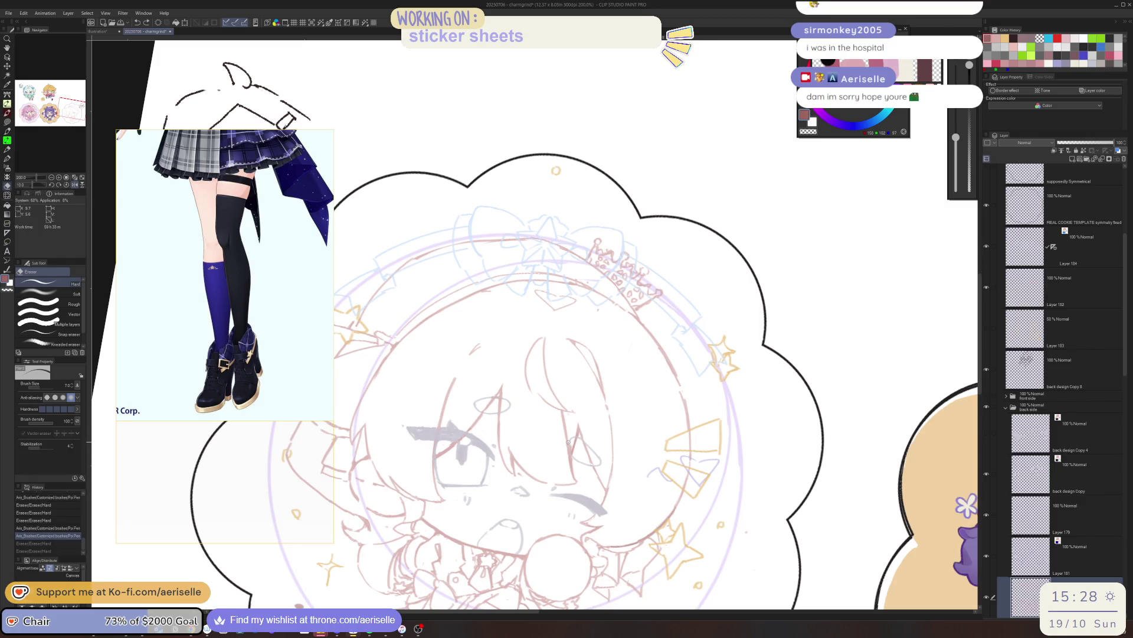
- With the view upright, erase a face spot, undo it, and extend the hair line with a short stroke
{"action": "key", "text": "asciicircum"}
{"action": "key", "text": "ctrl+0"}
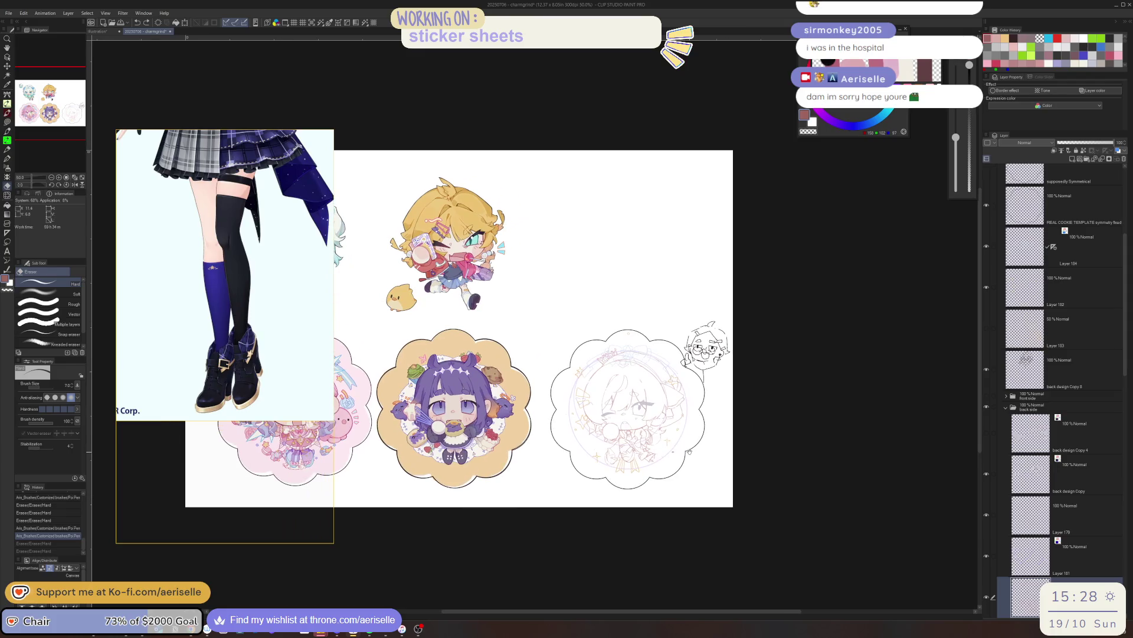
{"action": "scroll", "coordinate": [584, 354], "scroll_direction": "up", "scroll_amount": 3}
{"action": "scroll", "coordinate": [726, 492], "scroll_direction": "up", "scroll_amount": 2}
{"action": "scroll", "coordinate": [620, 425], "scroll_direction": "up", "scroll_amount": 3}
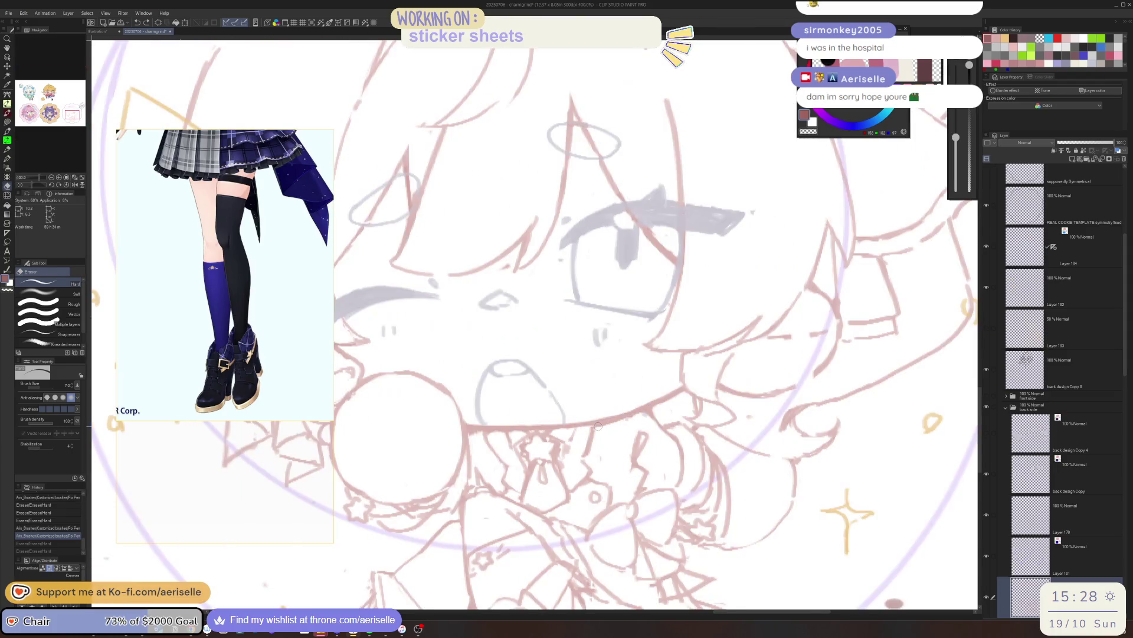
{"action": "left_click", "coordinate": [607, 424]}
{"action": "left_click_drag", "start_coordinate": [759, 371], "coordinate": [676, 450]}
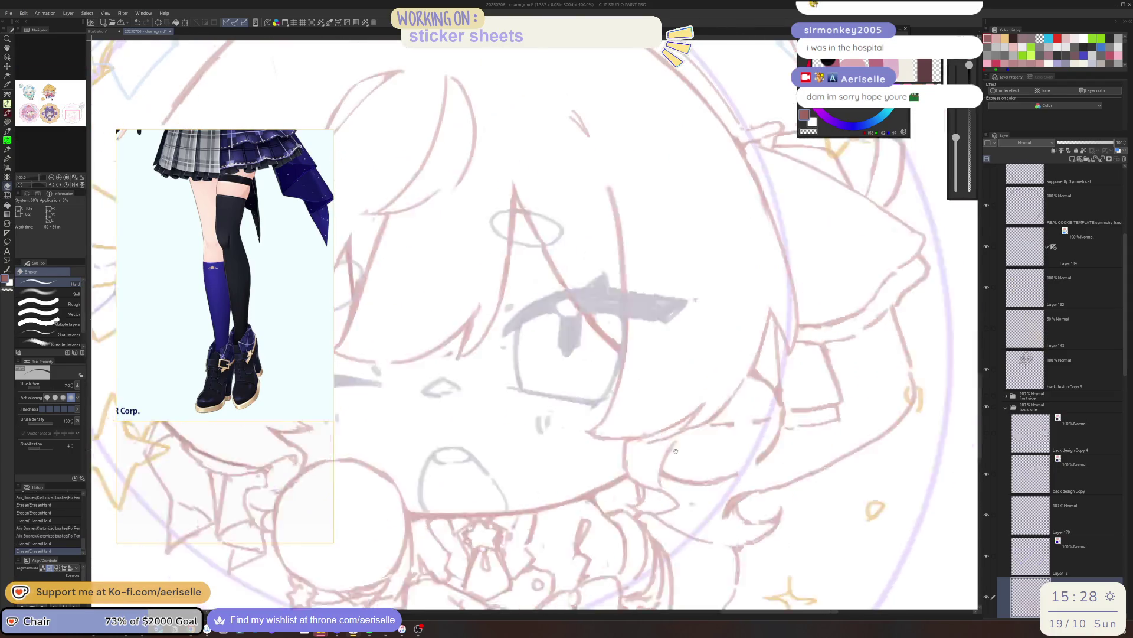
{"action": "key", "text": "p"}
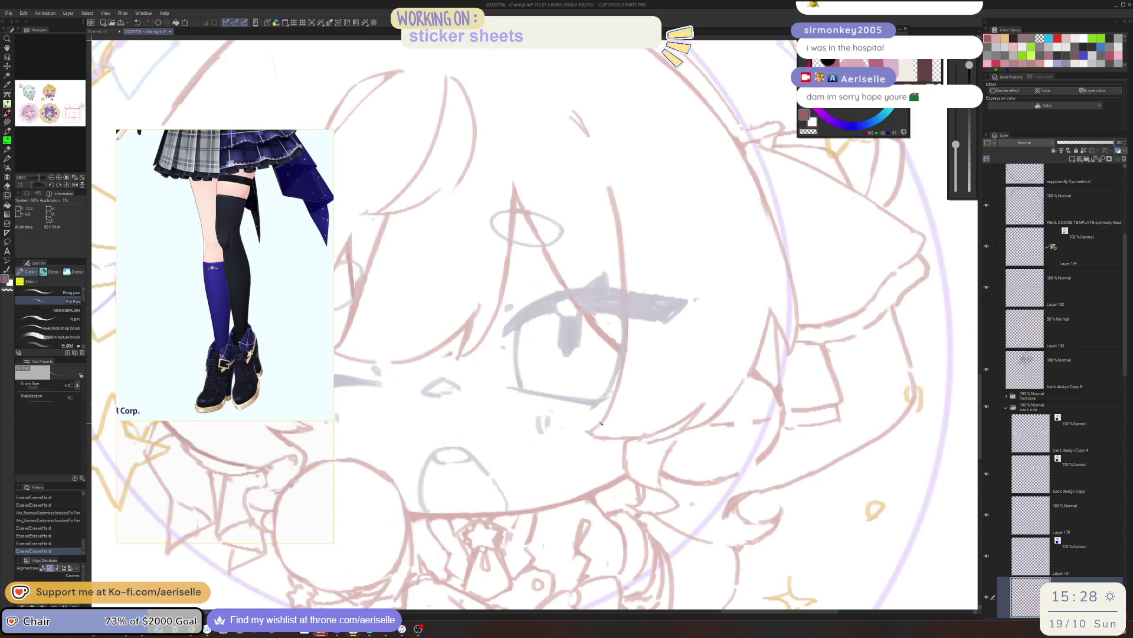
{"action": "key", "text": "ctrl+z"}
{"action": "left_click_drag", "start_coordinate": [606, 420], "coordinate": [585, 433]}
- Erase a small mark and a stray line with the eraser shrunk to size 5, then enlarged again
{"action": "key", "text": "e"}
{"action": "key", "text": "bracketleft"}
{"action": "key", "text": "bracketleft"}
{"action": "left_click", "coordinate": [764, 347]}
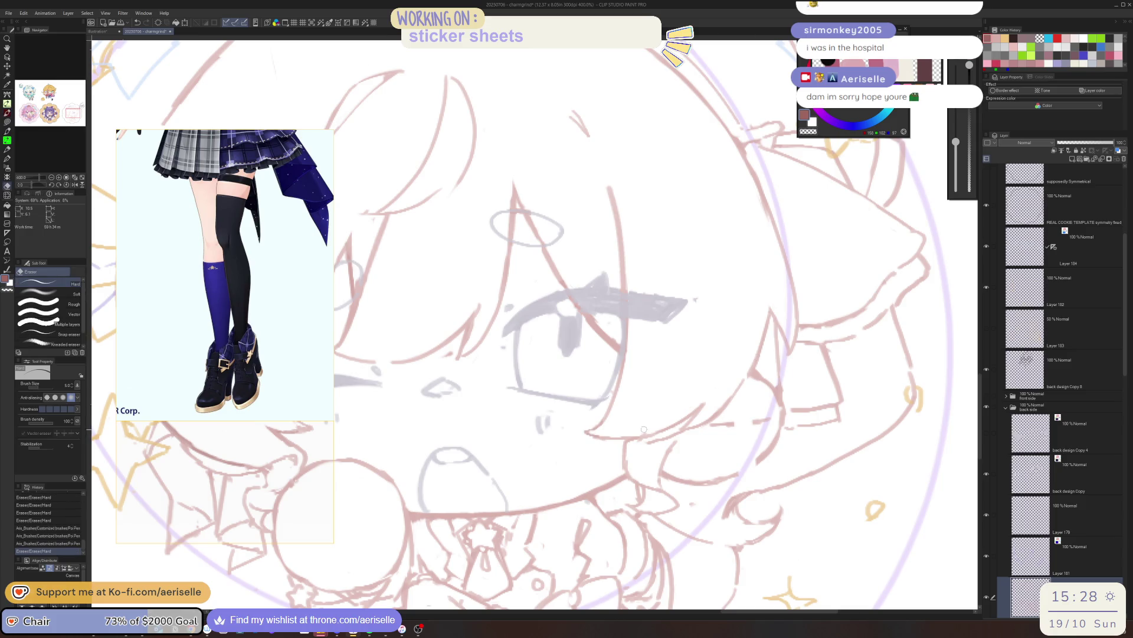
{"action": "key", "text": "bracketright"}
{"action": "left_click_drag", "start_coordinate": [643, 429], "coordinate": [708, 400]}
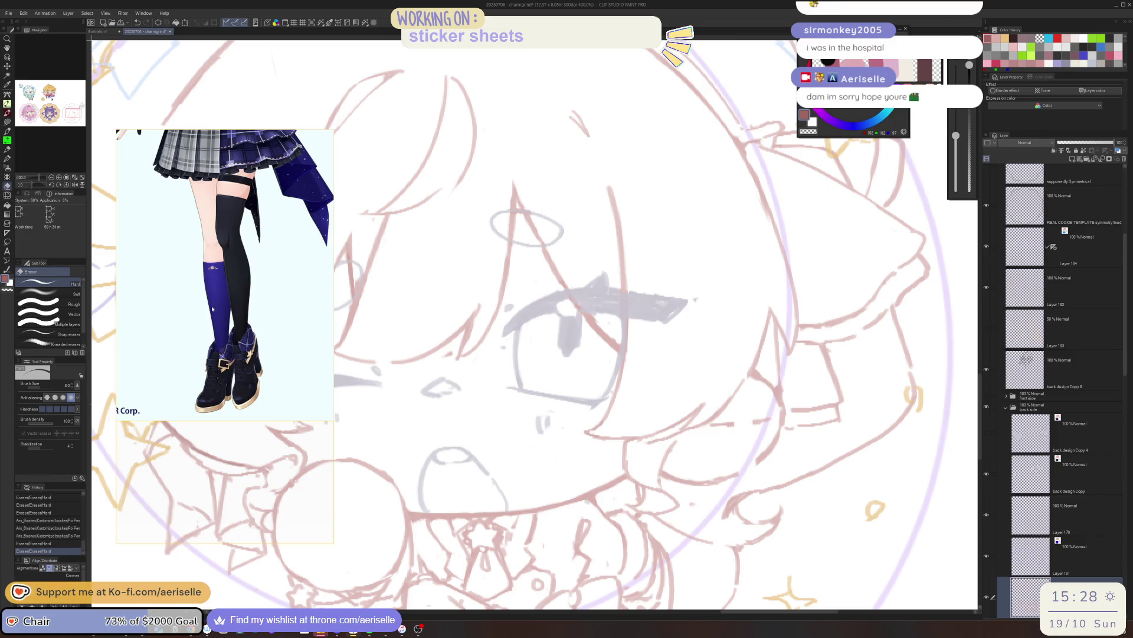
{"action": "scroll", "coordinate": [329, 319], "scroll_direction": "down", "scroll_amount": 3}
{"action": "scroll", "coordinate": [329, 319], "scroll_direction": "down", "scroll_amount": 2}
{"action": "scroll", "coordinate": [328, 319], "scroll_direction": "up", "scroll_amount": 2}
{"action": "scroll", "coordinate": [328, 319], "scroll_direction": "up", "scroll_amount": 2}
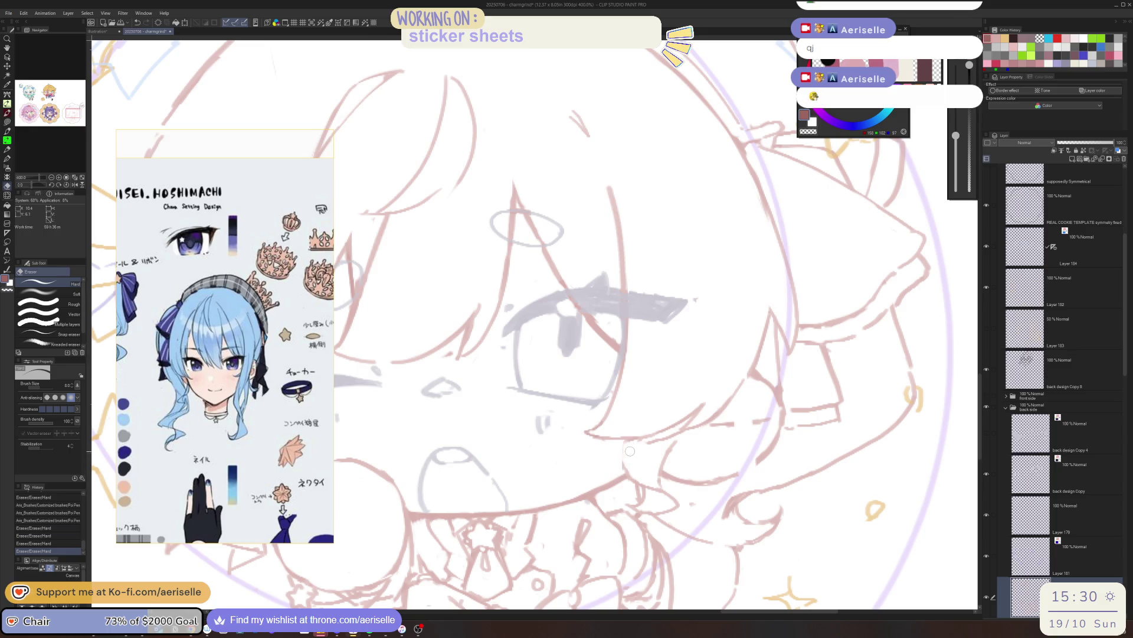
- Erase a few stray lines on the face sketch, checking against the whole sheet
{"action": "key", "text": "p"}
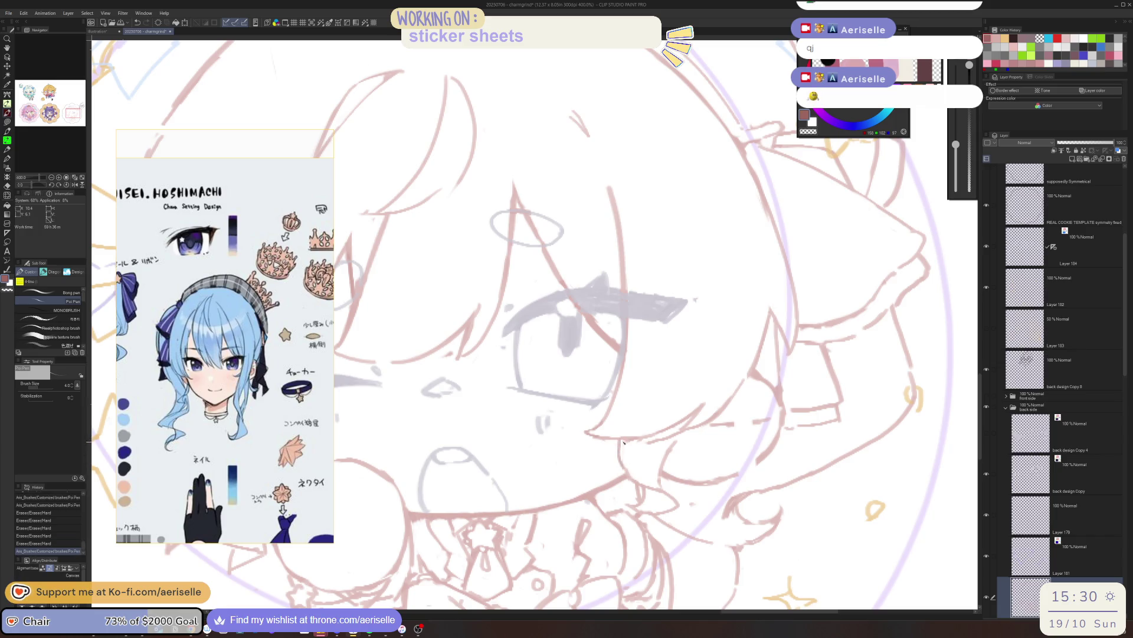
{"action": "key", "text": "e"}
{"action": "left_click_drag", "start_coordinate": [620, 441], "coordinate": [625, 447]}
{"action": "left_click_drag", "start_coordinate": [624, 442], "coordinate": [627, 447]}
{"action": "key", "text": "ctrl+0"}
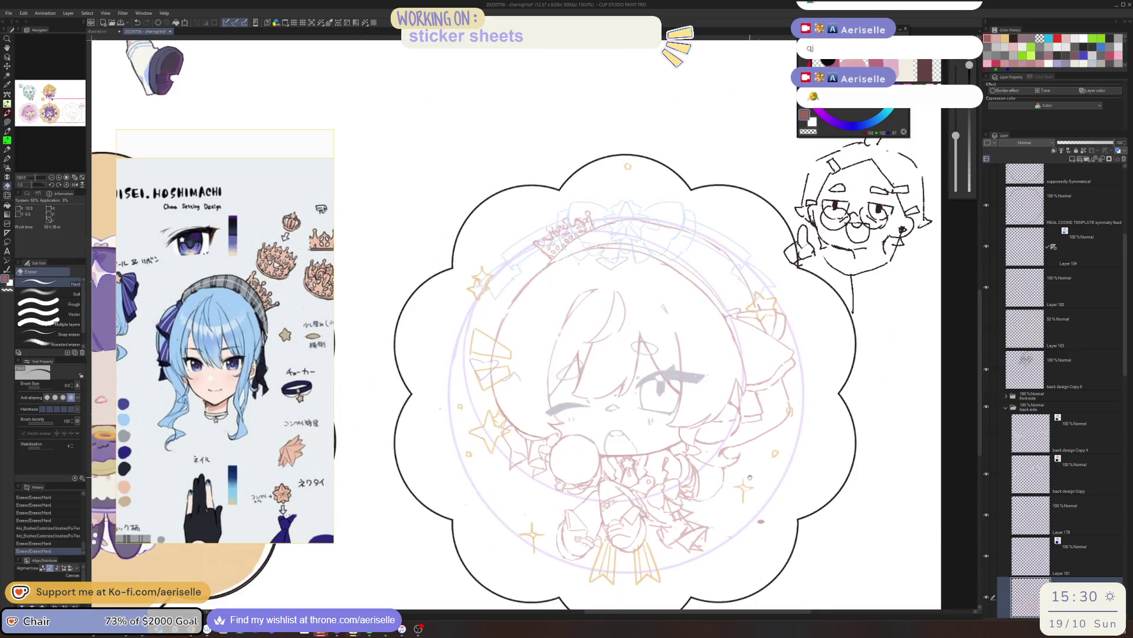
{"action": "scroll", "coordinate": [744, 425], "scroll_direction": "up", "scroll_amount": 2}
{"action": "scroll", "coordinate": [744, 425], "scroll_direction": "up", "scroll_amount": 3}
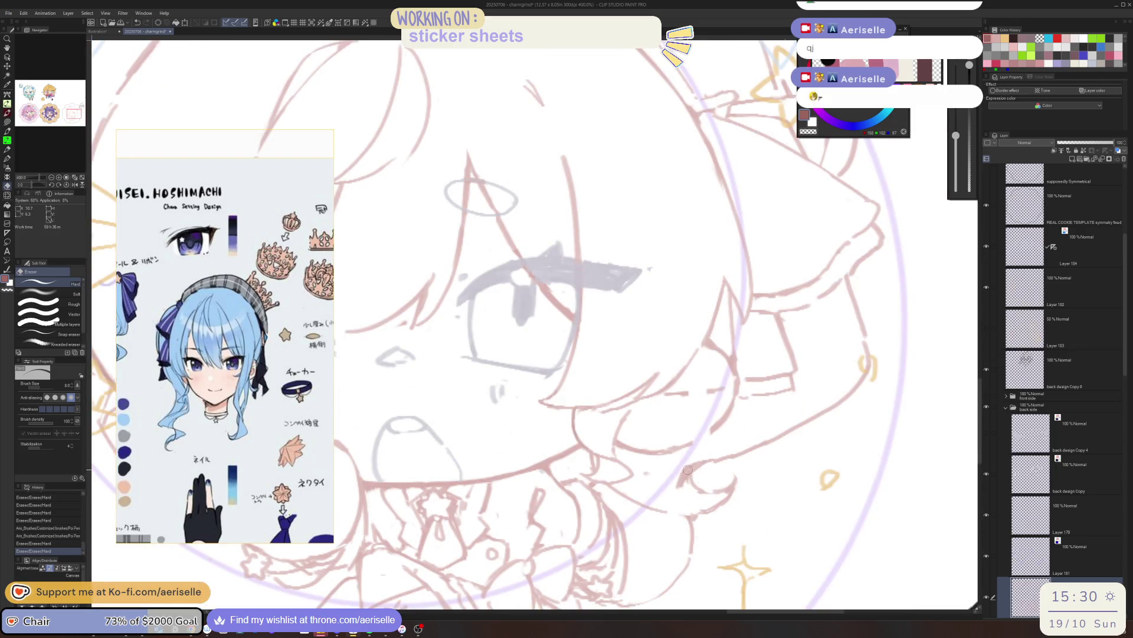
{"action": "mouse_move", "coordinate": [689, 468]}
{"action": "left_mouse_down"}
{"action": "mouse_move", "coordinate": [687, 493]}
{"action": "mouse_move", "coordinate": [690, 473]}
{"action": "left_mouse_up"}
- Zoom out to the whole sticker and select a different layer to work on
{"action": "key", "text": "p"}
{"action": "key", "text": "ctrl+0"}
{"action": "scroll", "coordinate": [608, 470], "scroll_direction": "down", "scroll_amount": 1}
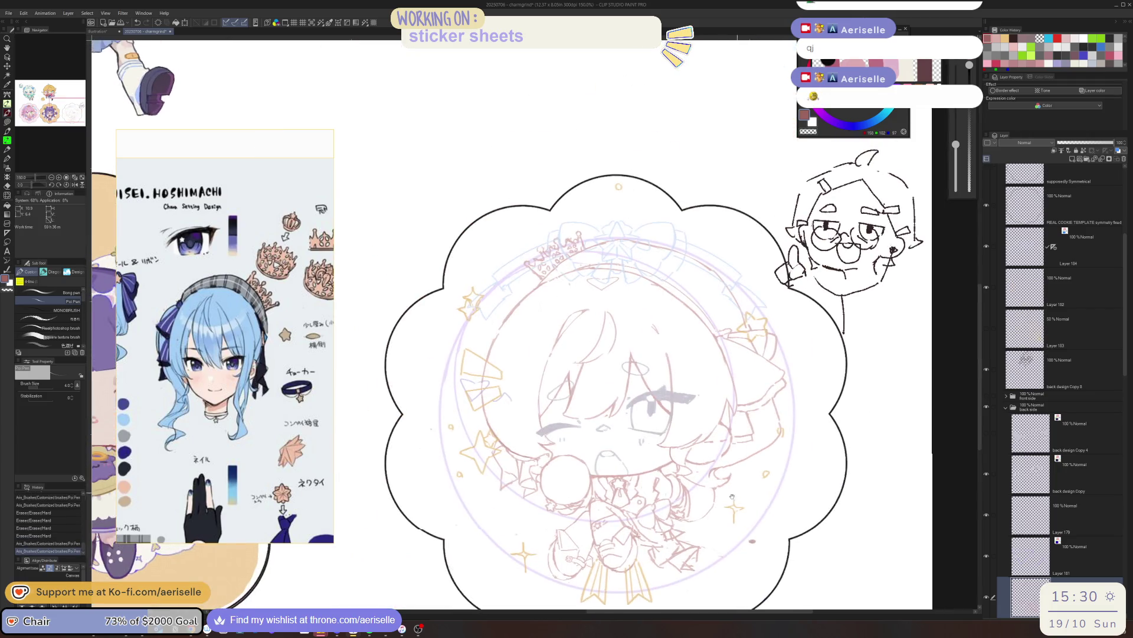
{"action": "scroll", "coordinate": [608, 470], "scroll_direction": "down", "scroll_amount": 1}
{"action": "scroll", "coordinate": [608, 470], "scroll_direction": "down", "scroll_amount": 2}
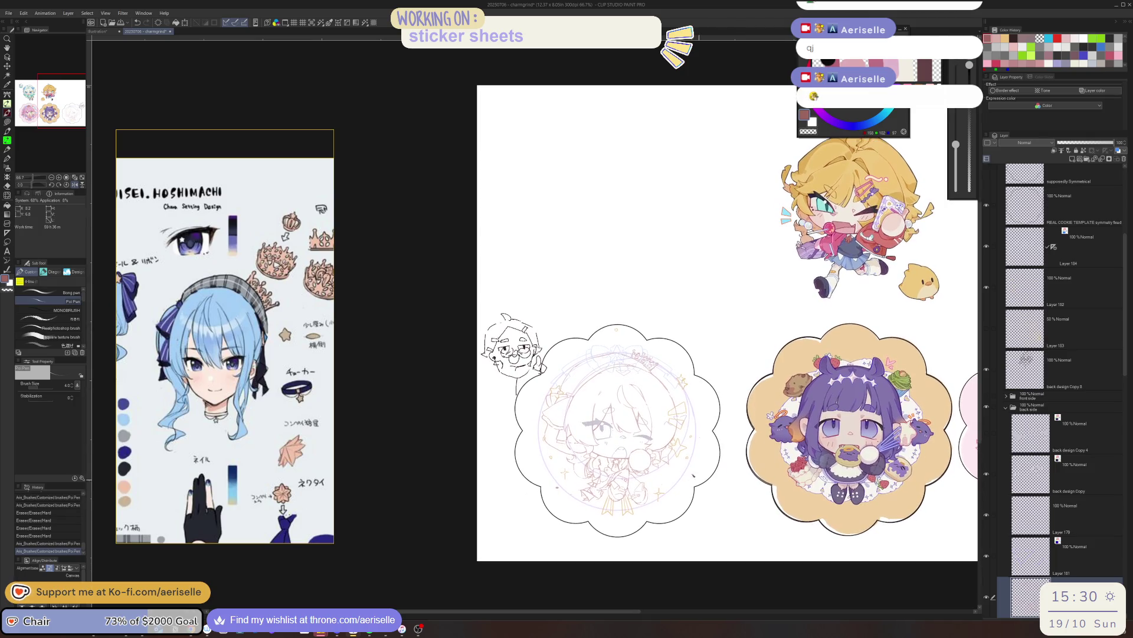
{"action": "scroll", "coordinate": [554, 522], "scroll_direction": "up", "scroll_amount": 3}
{"action": "key", "text": "e"}
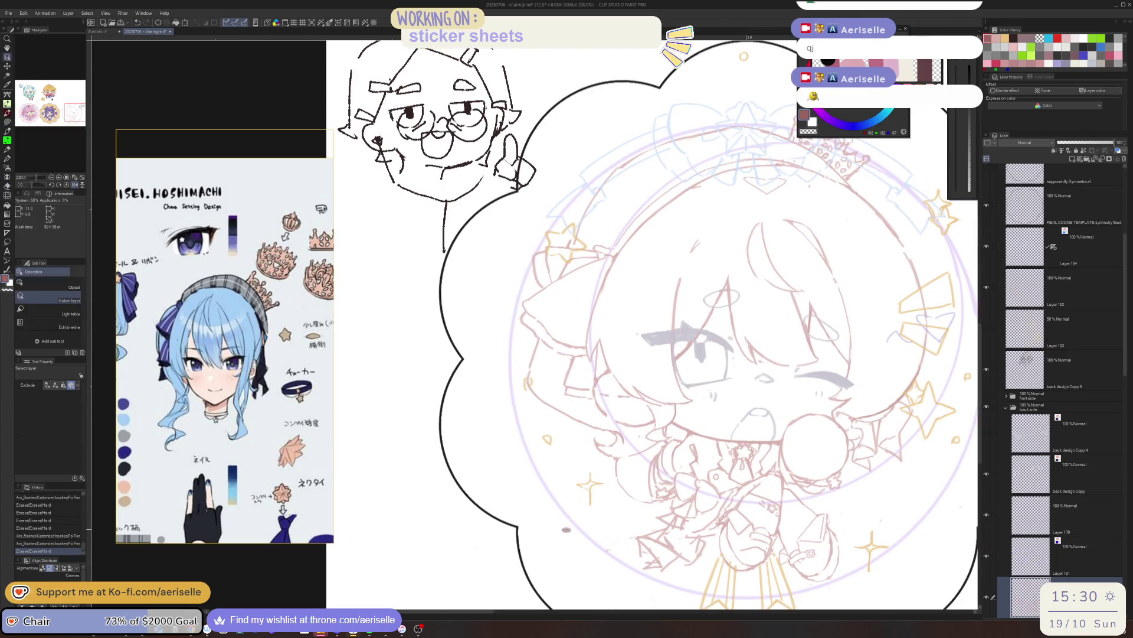
{"action": "left_click", "coordinate": [562, 533], "text": "ctrl+shift"}
{"action": "scroll", "coordinate": [562, 534], "scroll_direction": "down", "scroll_amount": 3}
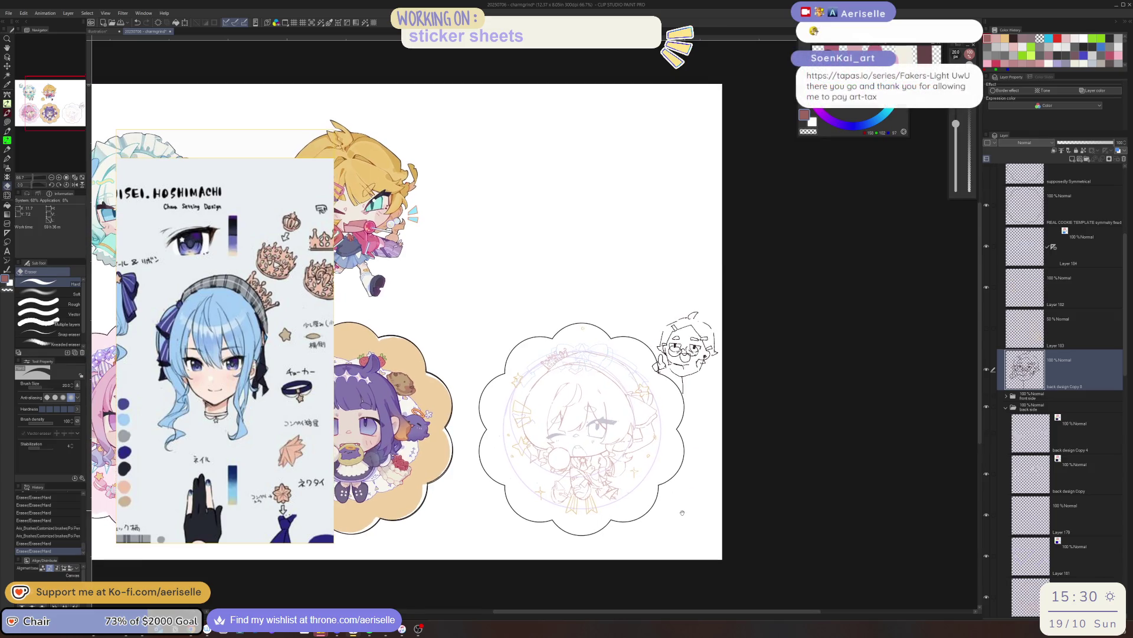
{"action": "scroll", "coordinate": [682, 512], "scroll_direction": "up", "scroll_amount": 3}
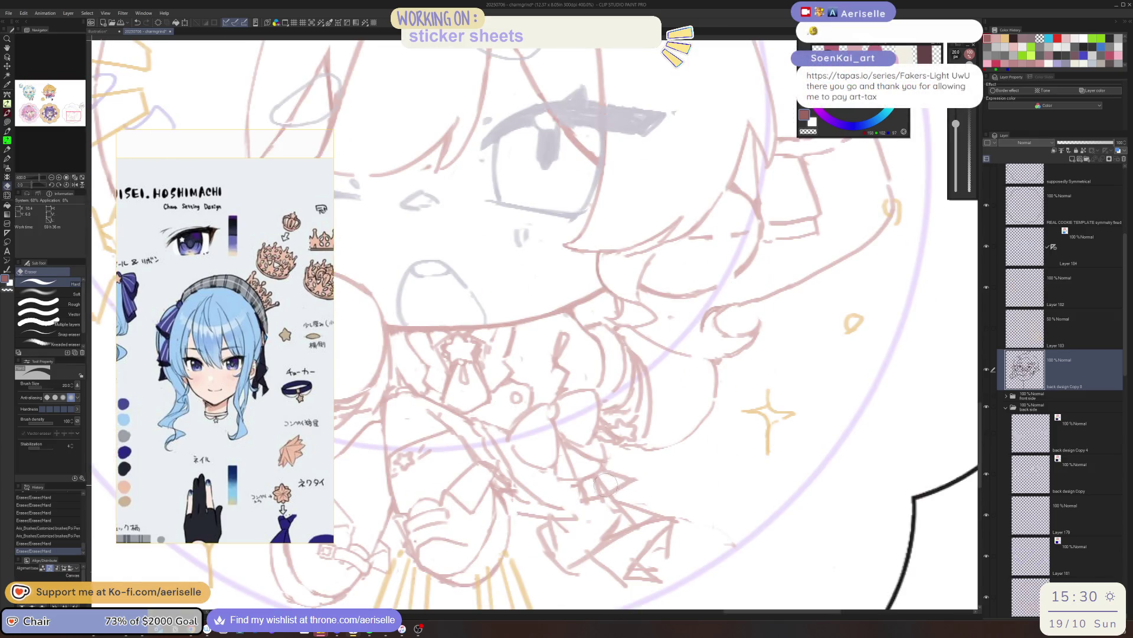
{"action": "scroll", "coordinate": [585, 493], "scroll_direction": "up", "scroll_amount": 1}
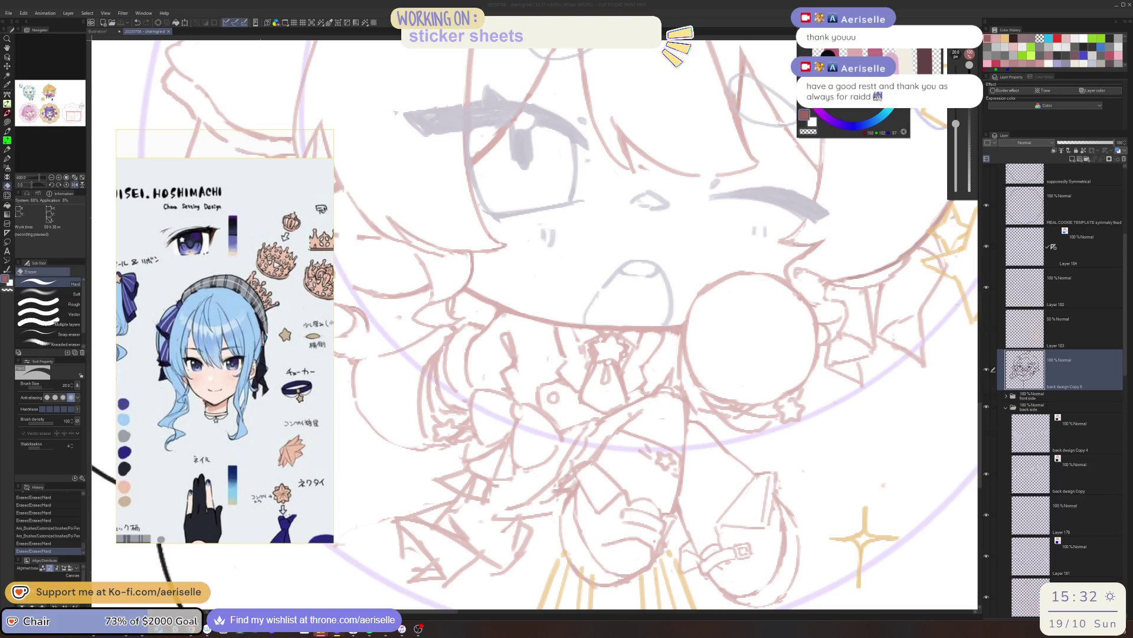
{"action": "scroll", "coordinate": [224, 351], "scroll_direction": "down", "scroll_amount": 3}
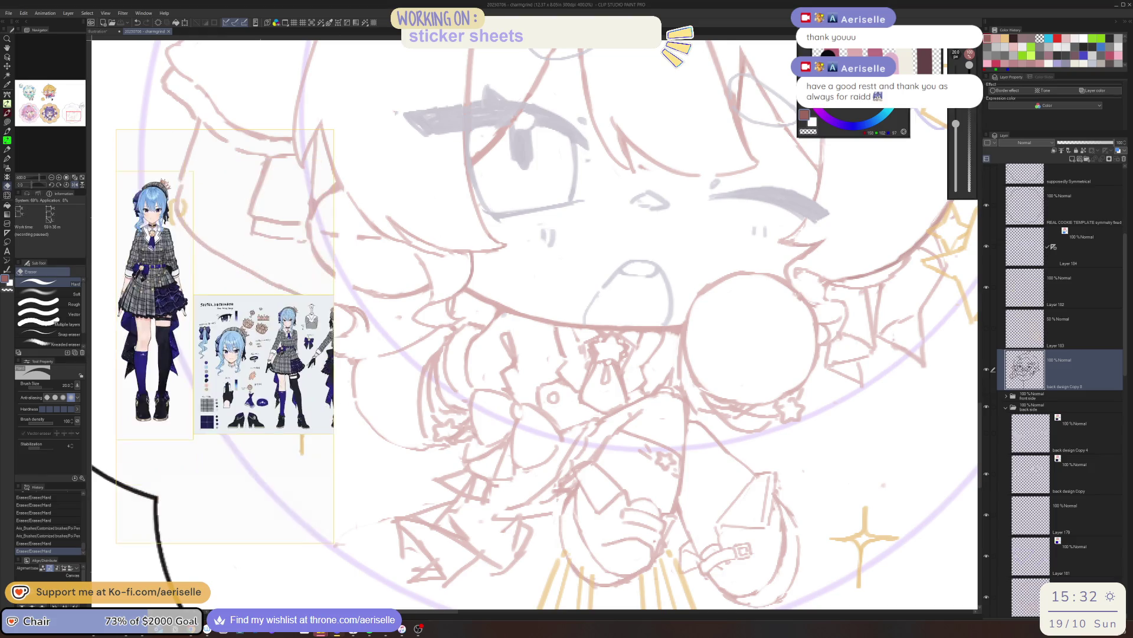
{"action": "scroll", "coordinate": [225, 351], "scroll_direction": "up", "scroll_amount": 2}
{"action": "scroll", "coordinate": [225, 358], "scroll_direction": "up", "scroll_amount": 1}
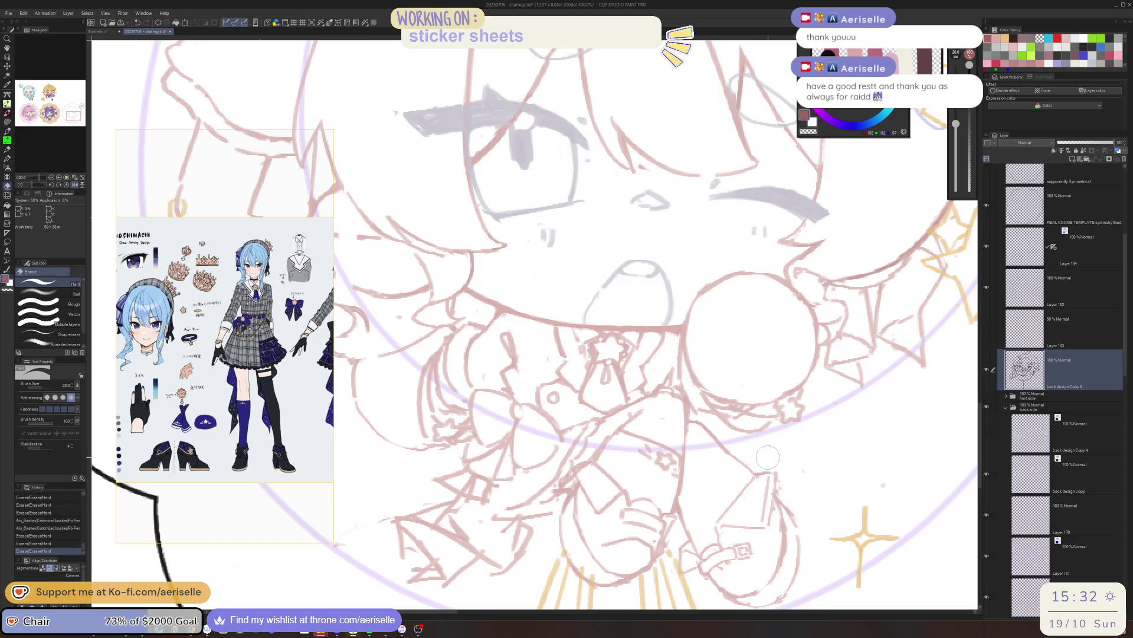
- Mirror and zoom out to review the whole sticker sheet, then return to the sketch face
{"action": "key", "text": "h"}
{"action": "key", "text": "ctrl+alt+0"}
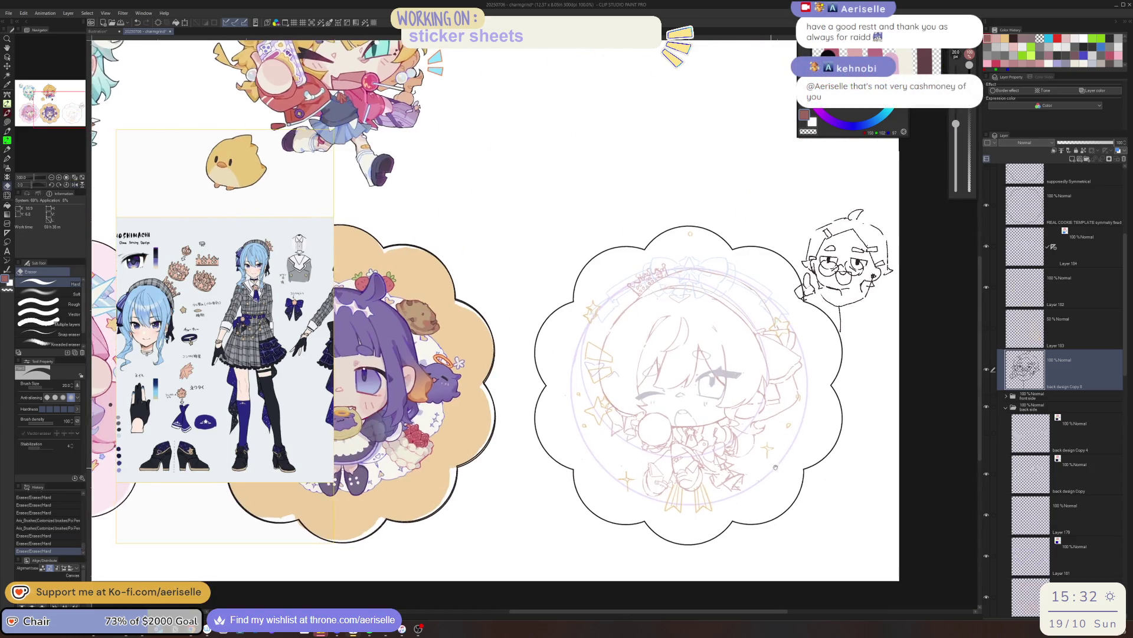
{"action": "left_click_drag", "start_coordinate": [673, 387], "coordinate": [661, 385]}
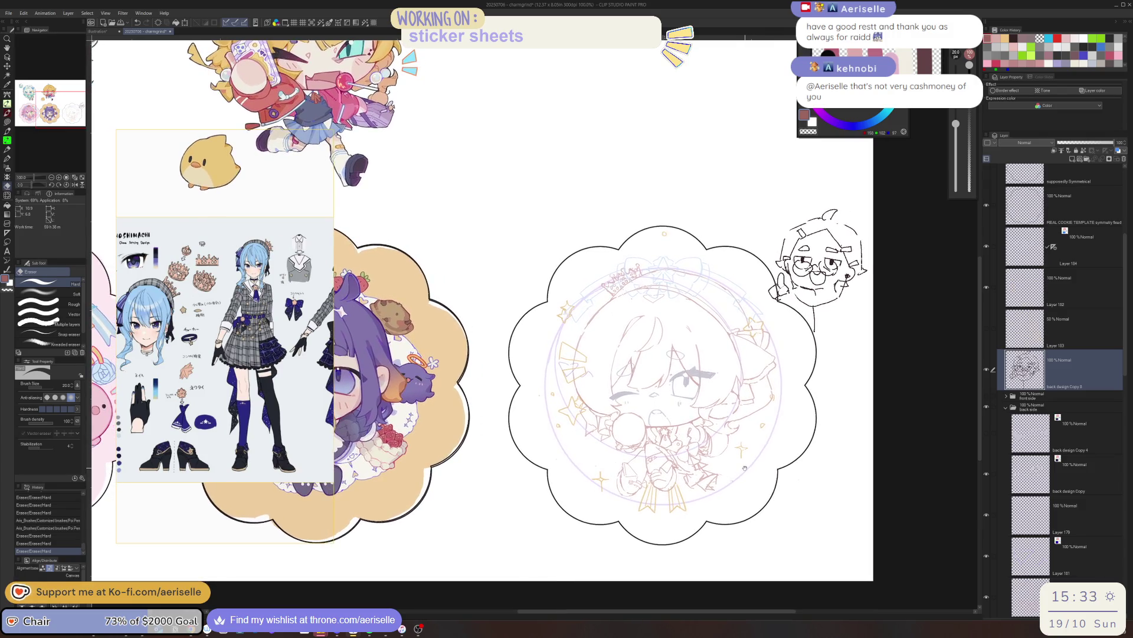
{"action": "key", "text": "h"}
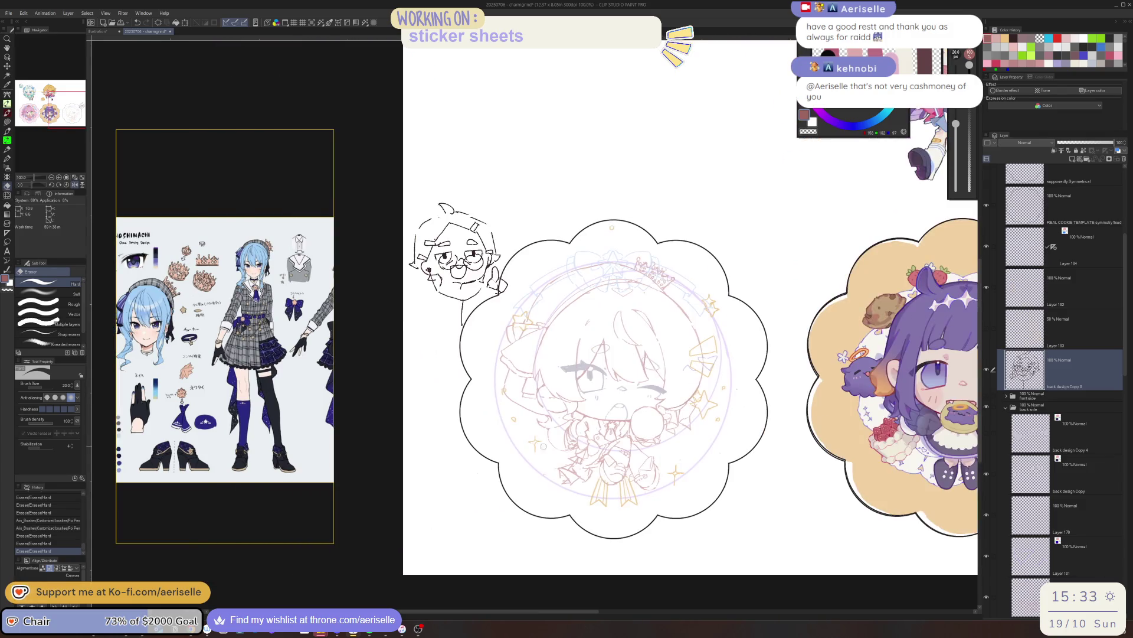
{"action": "scroll", "coordinate": [620, 355], "scroll_direction": "up", "scroll_amount": 2}
{"action": "scroll", "coordinate": [620, 354], "scroll_direction": "up", "scroll_amount": 3}
- Draw a short thin pen line near the chibi's bow
{"action": "key", "text": "p"}
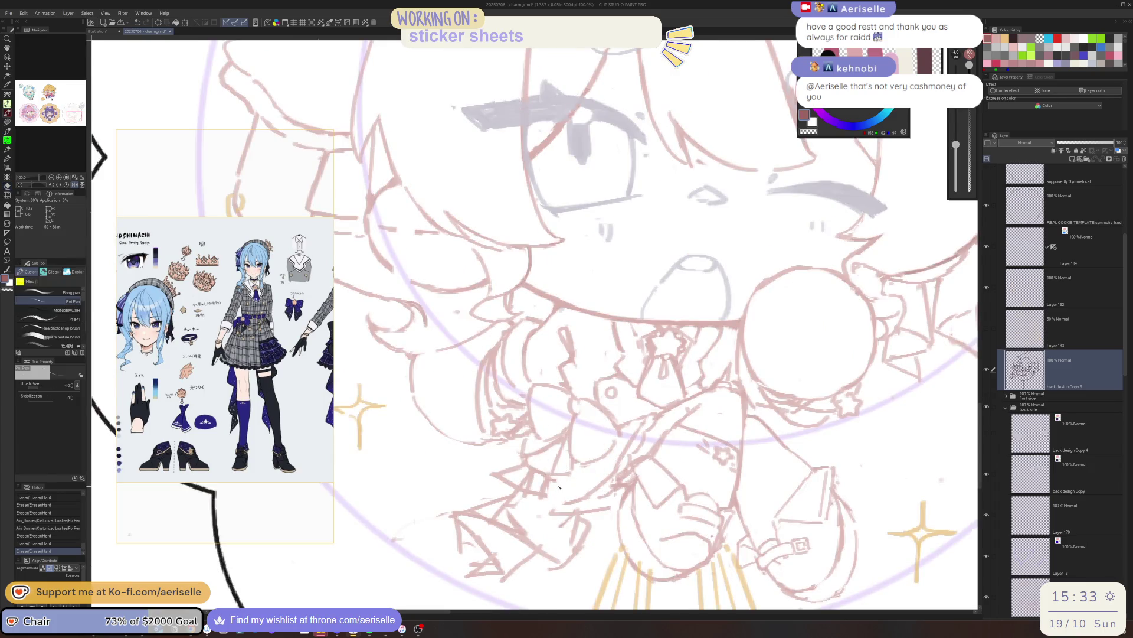
{"action": "left_click_drag", "start_coordinate": [544, 474], "coordinate": [536, 501]}
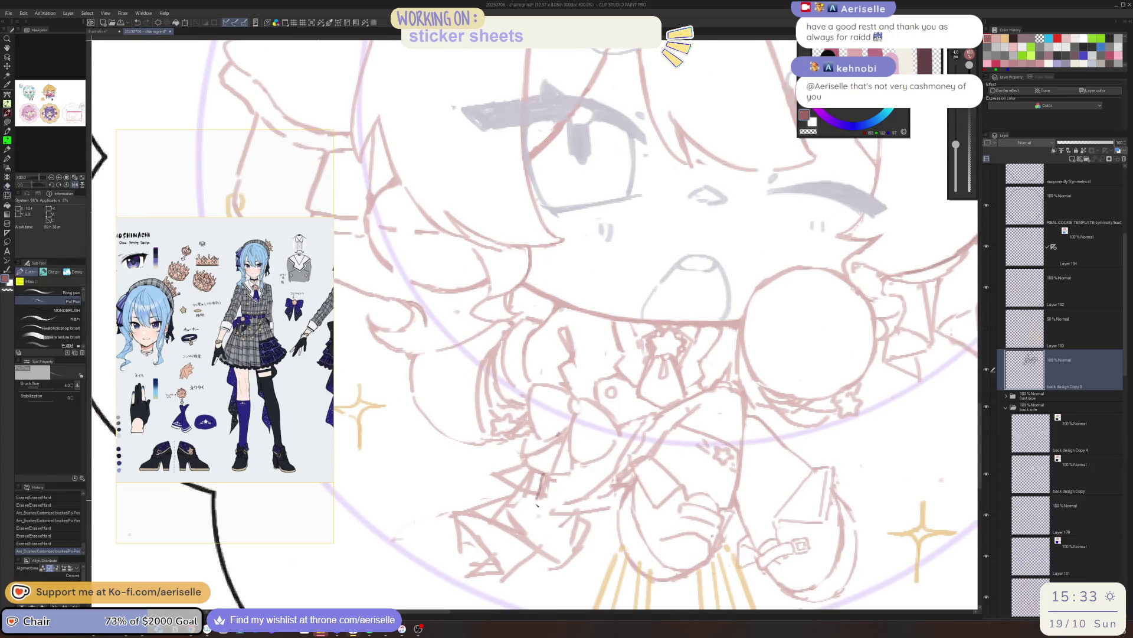
{"action": "key", "text": "e"}
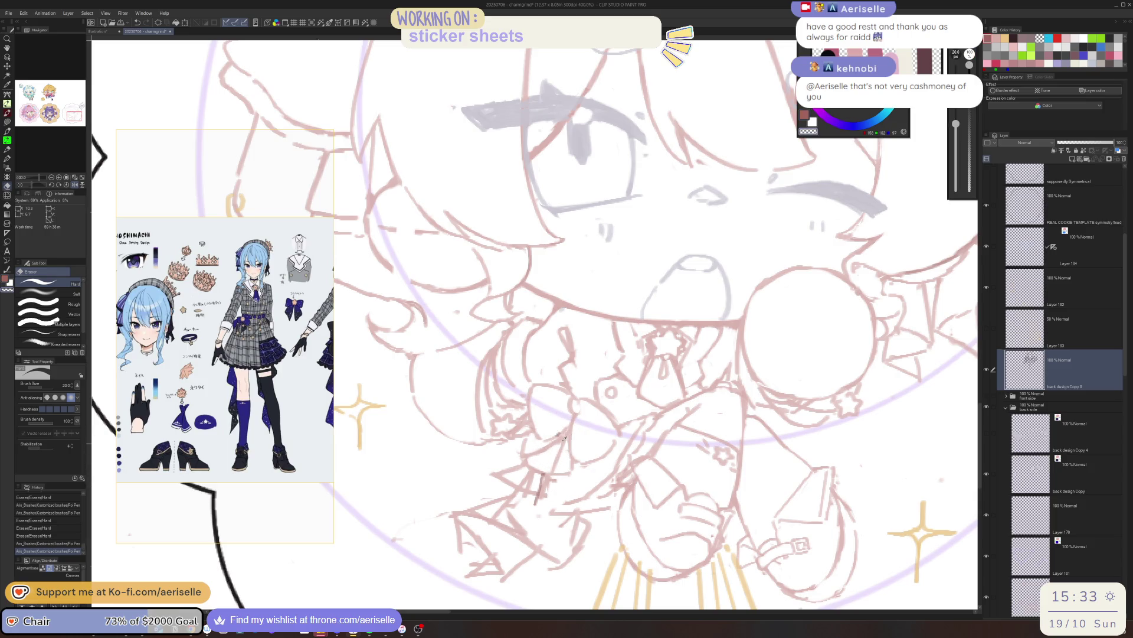
- Pick the back design Copy 3 layer from the canvas
{"action": "key", "text": "o"}
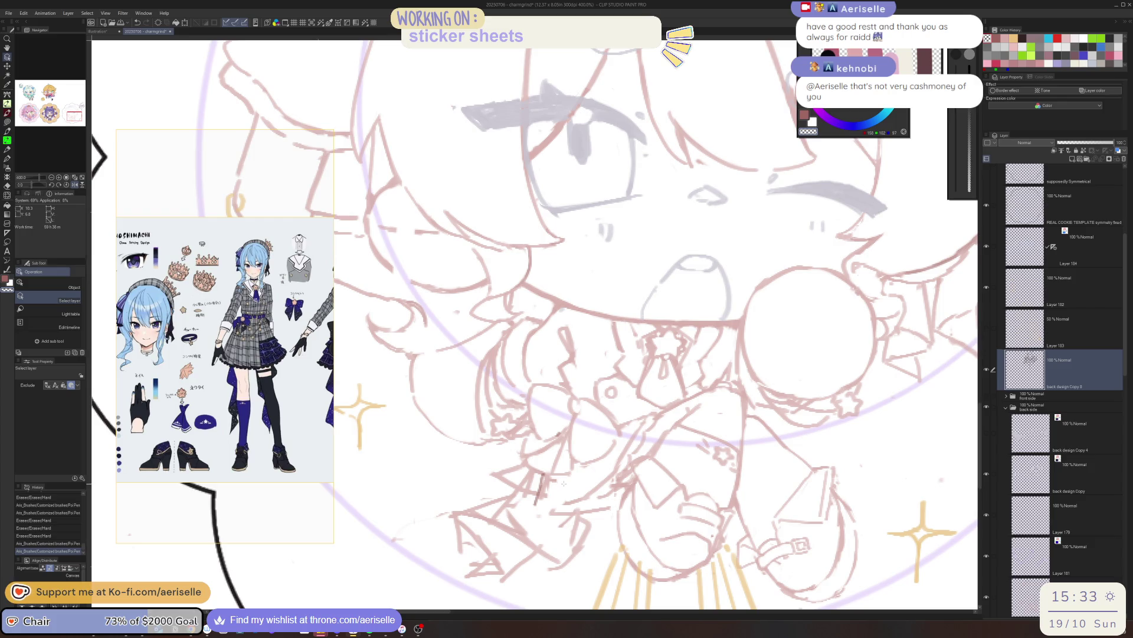
{"action": "key", "text": "e"}
{"action": "key", "text": "o"}
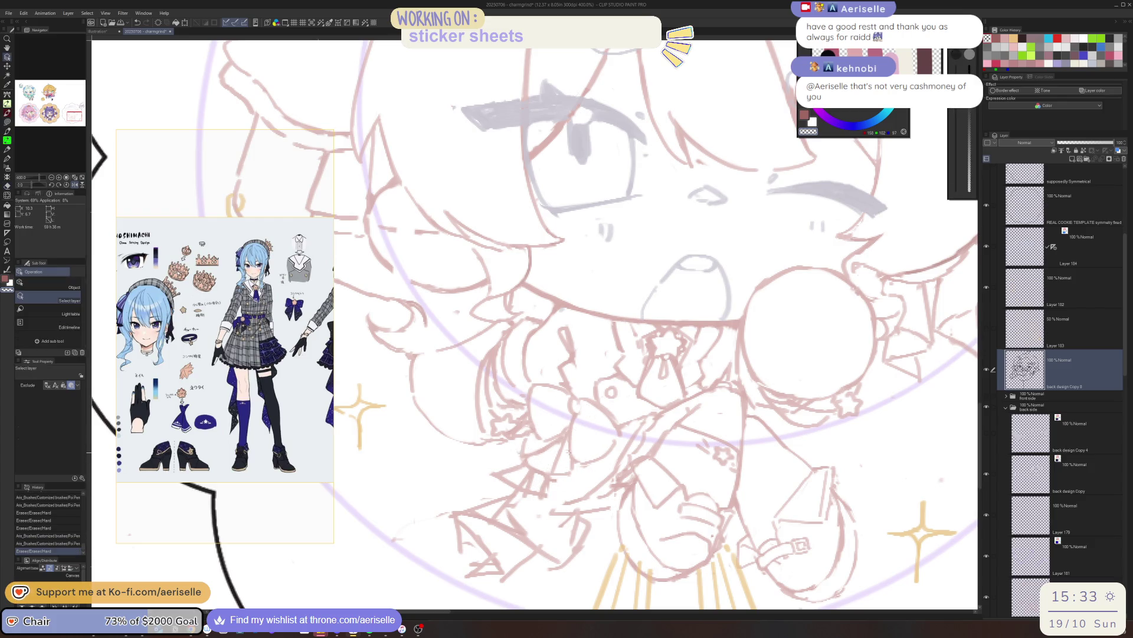
{"action": "left_click", "coordinate": [560, 447]}
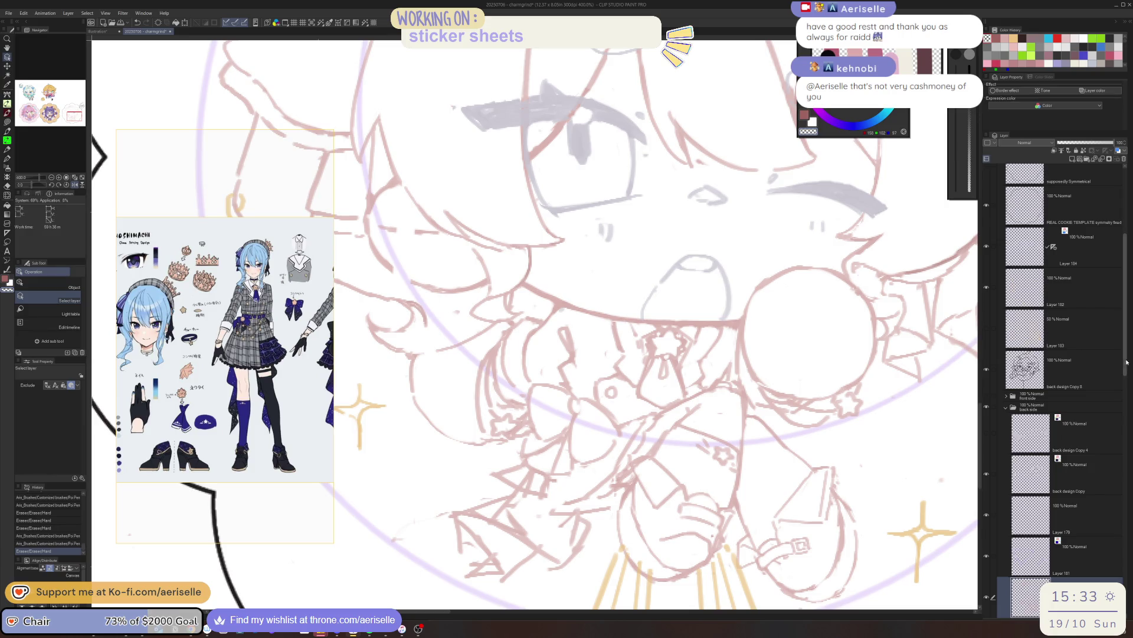
{"action": "scroll", "coordinate": [1124, 388], "scroll_direction": "down", "scroll_amount": 2}
{"action": "scroll", "coordinate": [1124, 388], "scroll_direction": "down", "scroll_amount": 1}
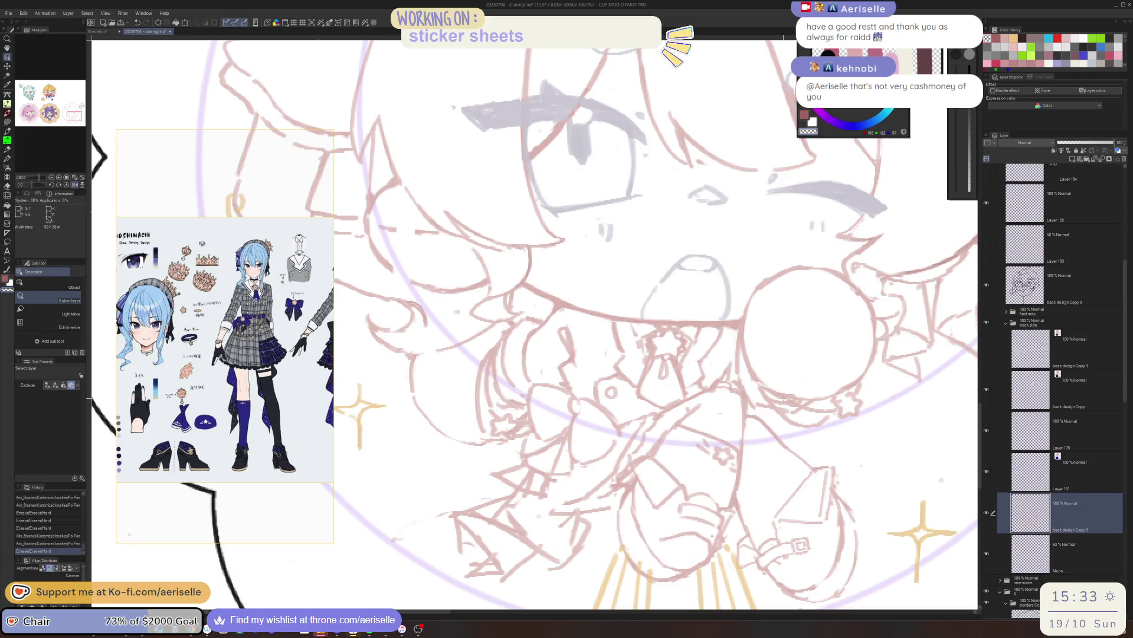
- Add small pen strokes around the chibi's chest bow
{"action": "key", "text": "p"}
{"action": "left_click_drag", "start_coordinate": [547, 473], "coordinate": [539, 498]}
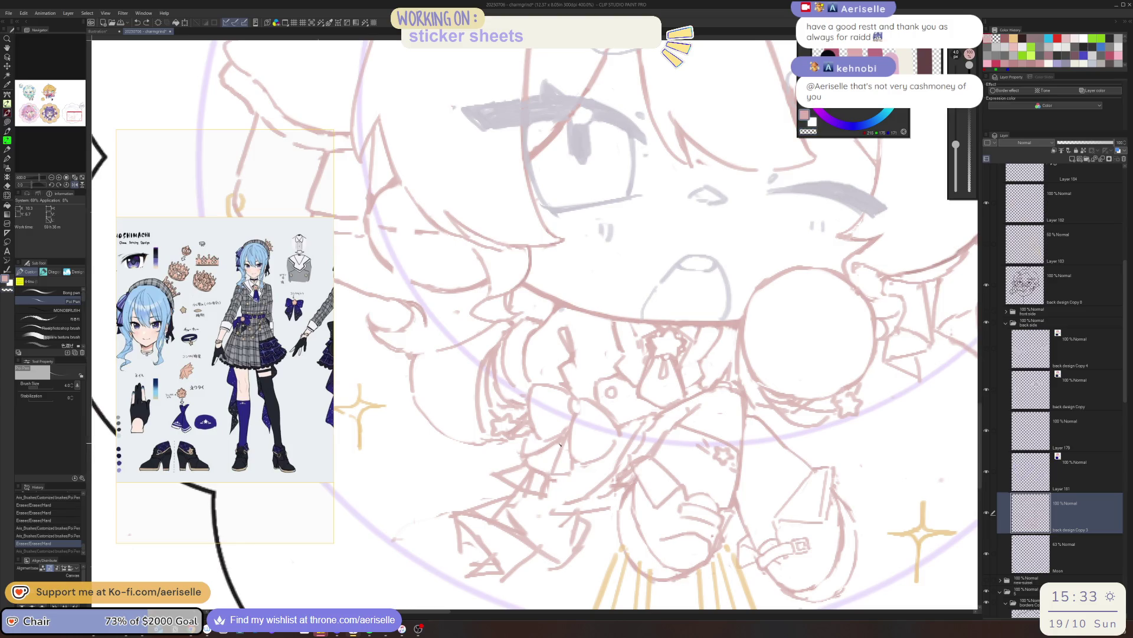
{"action": "mouse_move", "coordinate": [556, 445]}
{"action": "left_mouse_down"}
{"action": "mouse_move", "coordinate": [536, 491]}
{"action": "mouse_move", "coordinate": [540, 452]}
{"action": "left_mouse_up"}
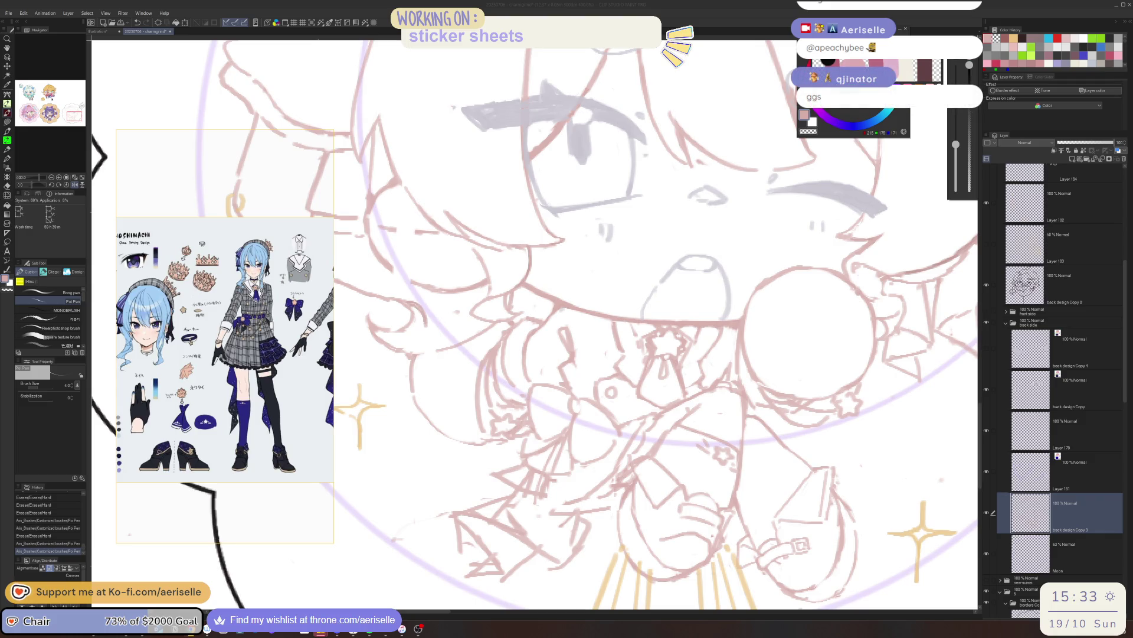
- Erase small sketch marks and stray bits around the bow, toggling pen and eraser
{"action": "key", "text": "e"}
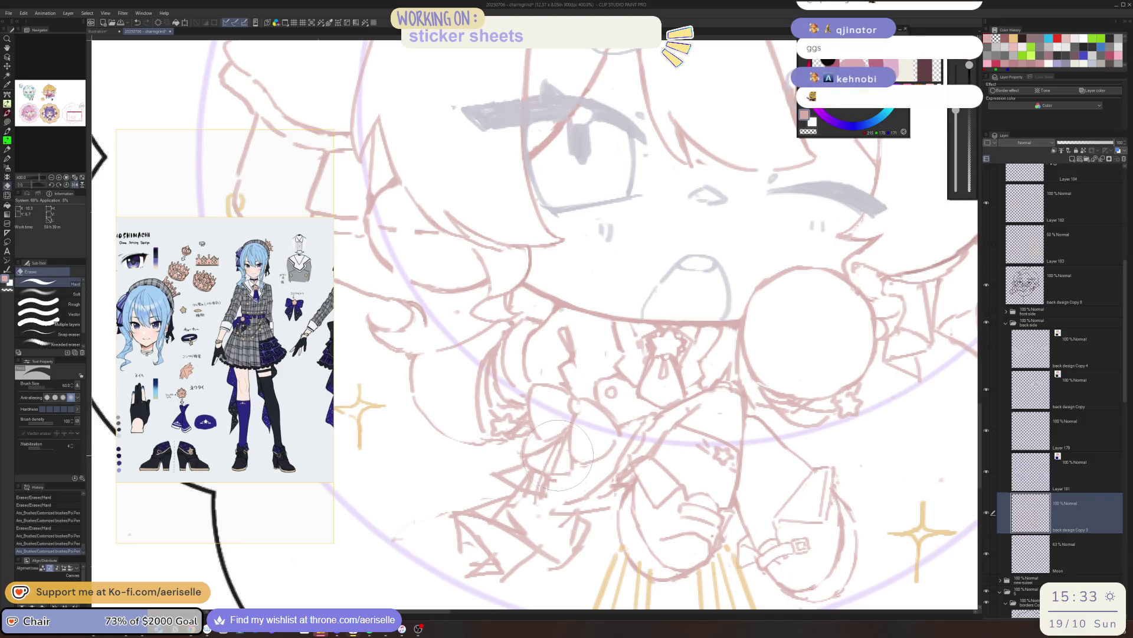
{"action": "left_click_drag", "start_coordinate": [550, 487], "coordinate": [542, 480]}
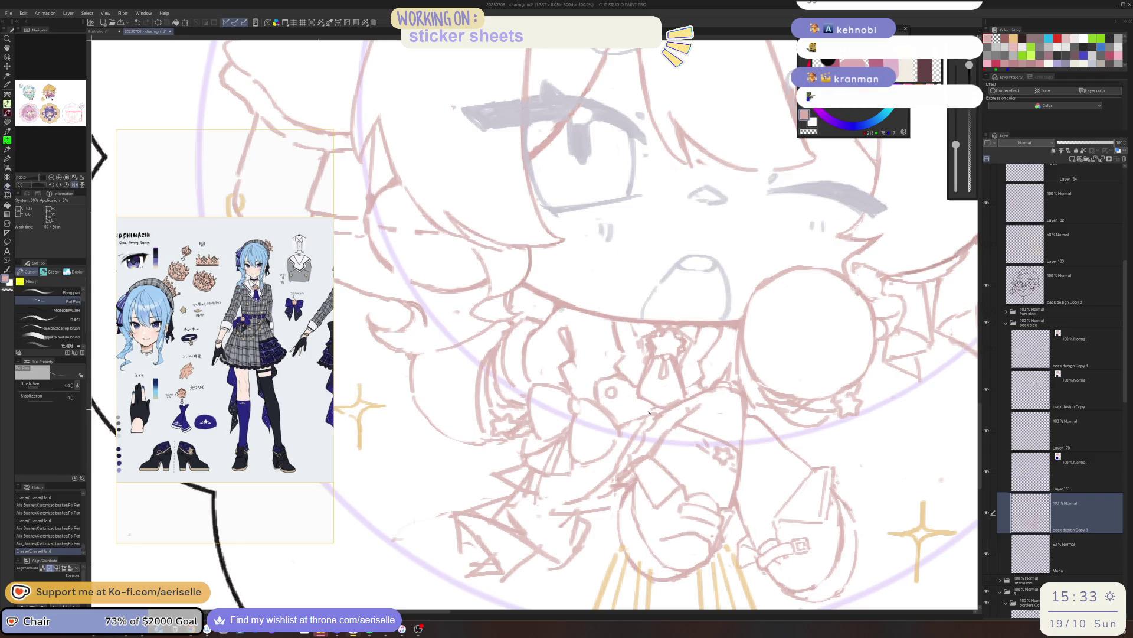
{"action": "left_click", "coordinate": [638, 416]}
{"action": "key", "text": "b"}
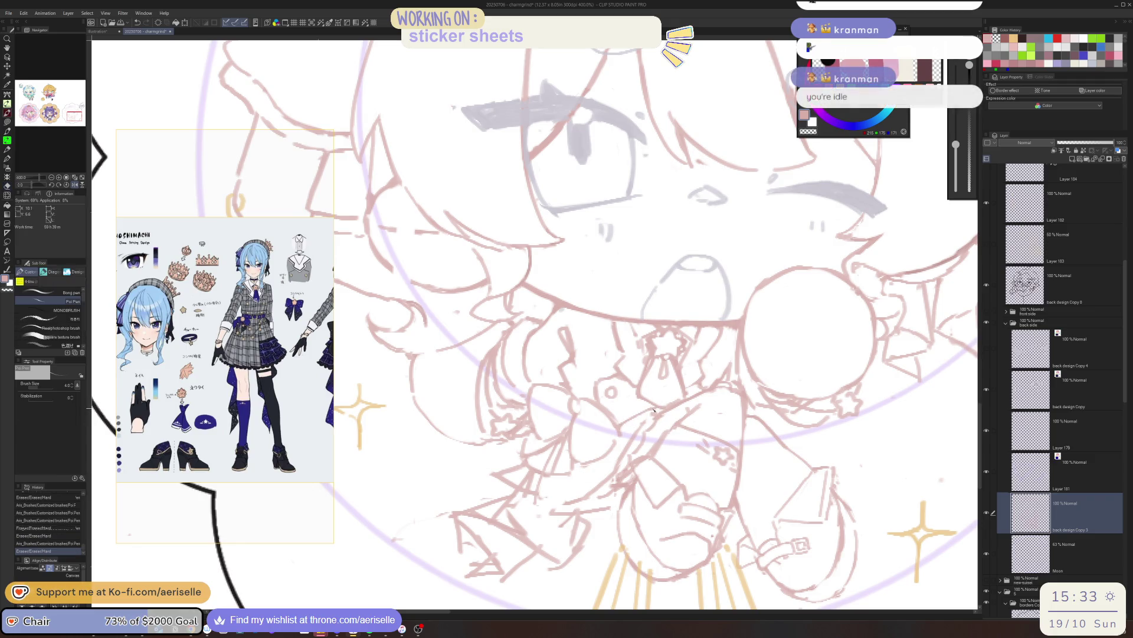
{"action": "key", "text": "e"}
{"action": "left_click_drag", "start_coordinate": [661, 406], "coordinate": [656, 410]}
{"action": "key", "text": "b"}
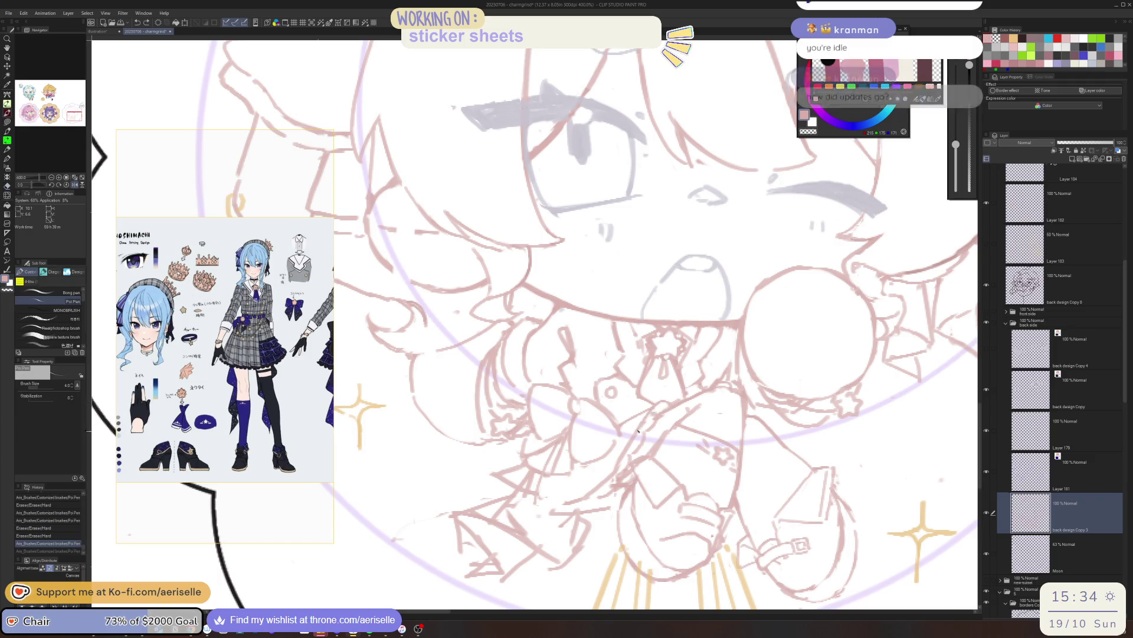
{"action": "key", "text": "e"}
{"action": "mouse_move", "coordinate": [654, 409]}
{"action": "left_mouse_down"}
{"action": "mouse_move", "coordinate": [634, 448]}
{"action": "mouse_move", "coordinate": [645, 443]}
{"action": "mouse_move", "coordinate": [611, 476]}
{"action": "mouse_move", "coordinate": [627, 473]}
{"action": "left_mouse_up"}
- Touch up a line near the bow and erase the remaining stray sketch bits around it
{"action": "key", "text": "b"}
{"action": "key", "text": "e"}
{"action": "key", "text": "b"}
{"action": "key", "text": "e"}
{"action": "key", "text": "b"}
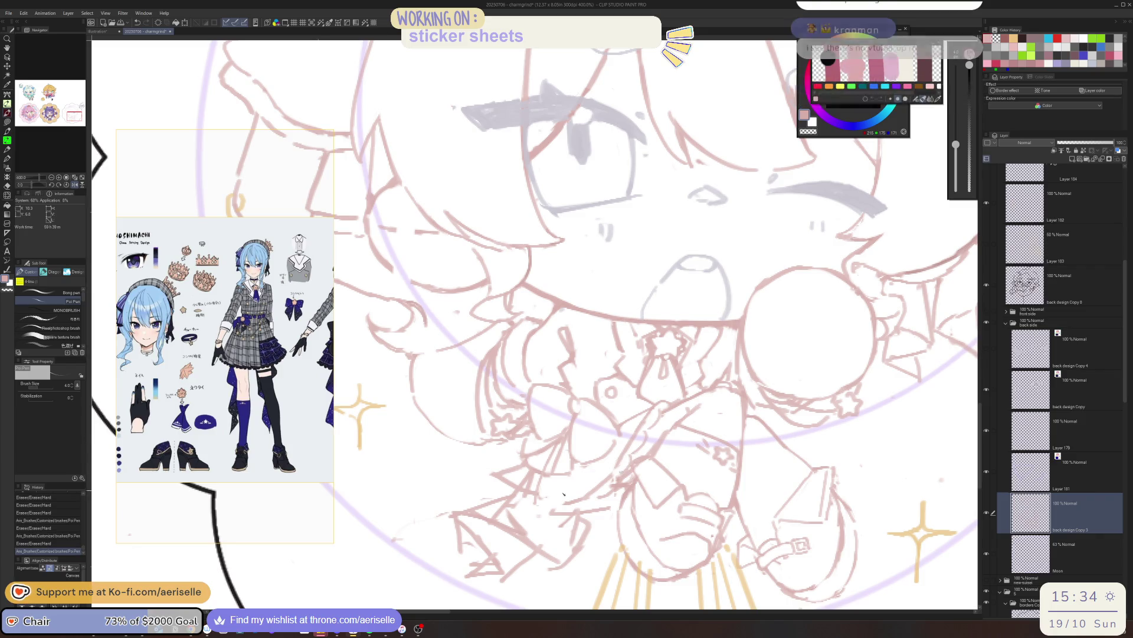
{"action": "left_click_drag", "start_coordinate": [534, 498], "coordinate": [537, 502]}
{"action": "key", "text": "e"}
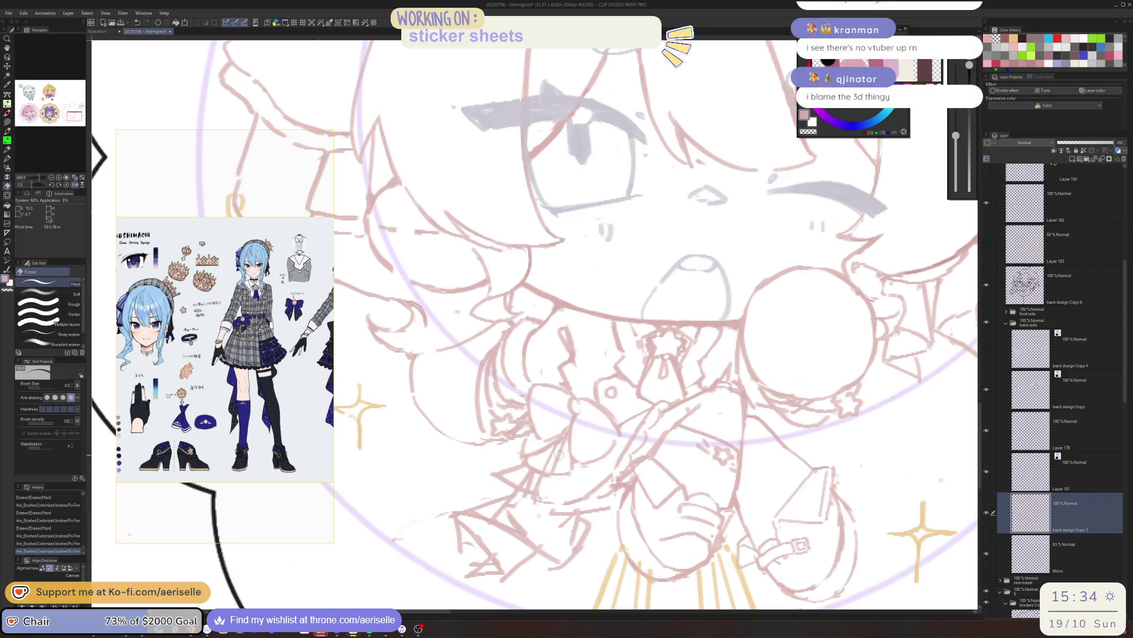
{"action": "left_click_drag", "start_coordinate": [558, 446], "coordinate": [542, 470]}
{"action": "left_click_drag", "start_coordinate": [538, 480], "coordinate": [551, 496]}
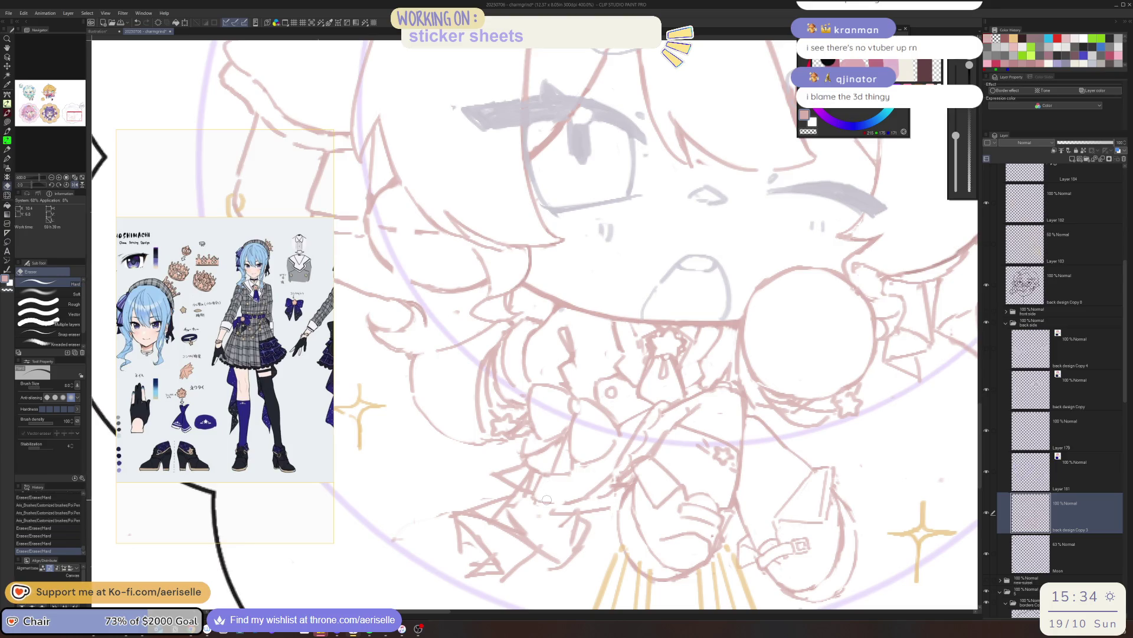
{"action": "key", "text": "p"}
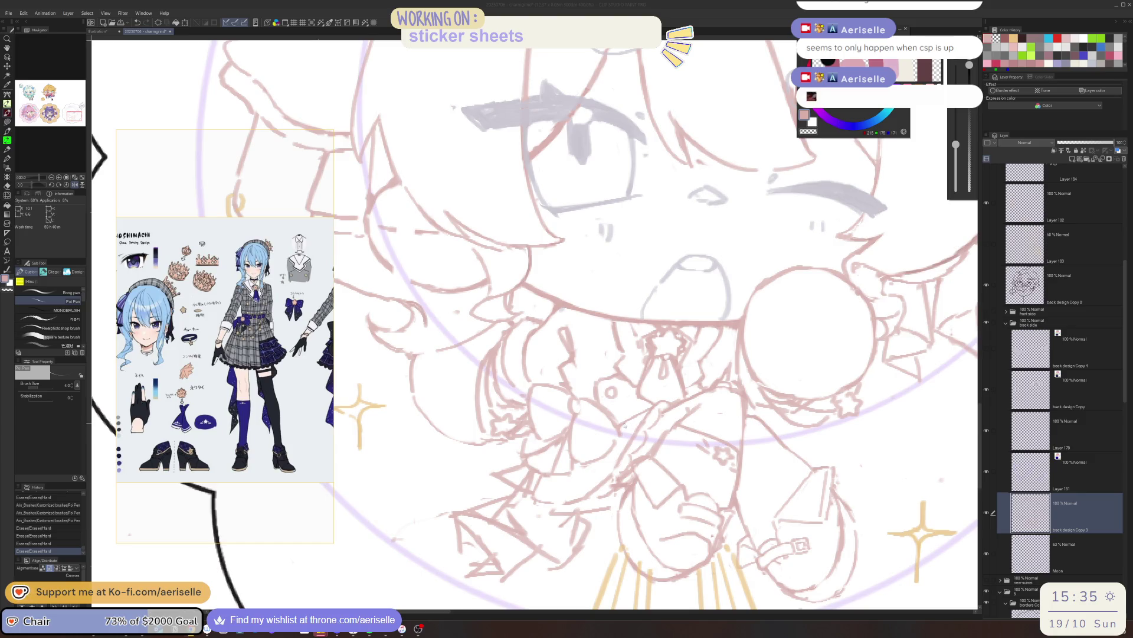
{"action": "key", "text": "e"}
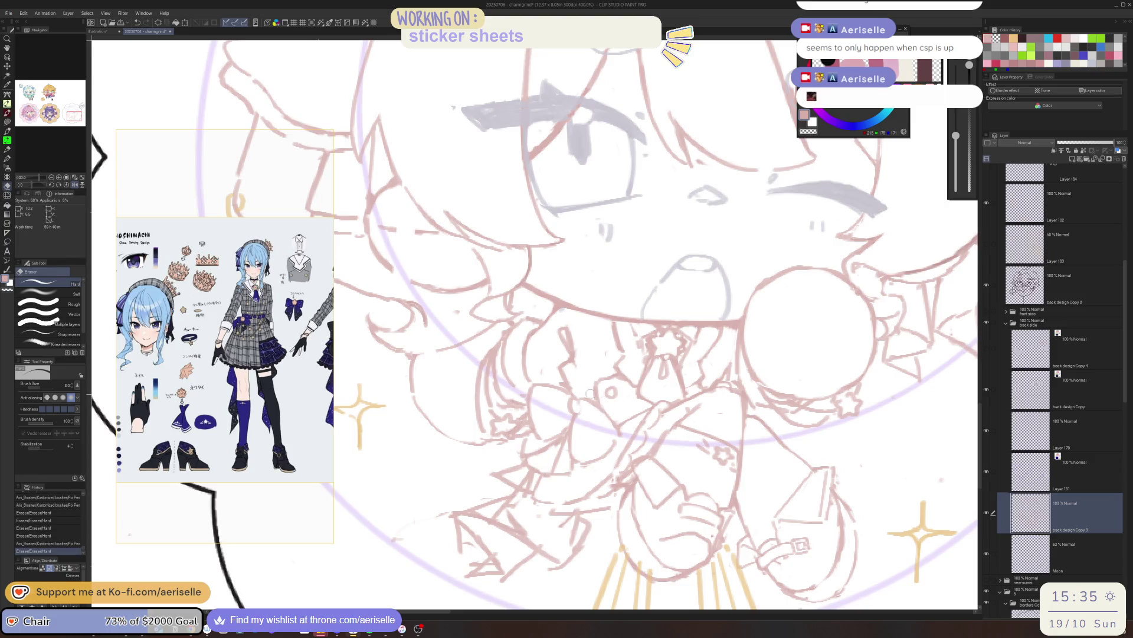
{"action": "key", "text": "h"}
{"action": "scroll", "coordinate": [634, 414], "scroll_direction": "left", "scroll_amount": 2}
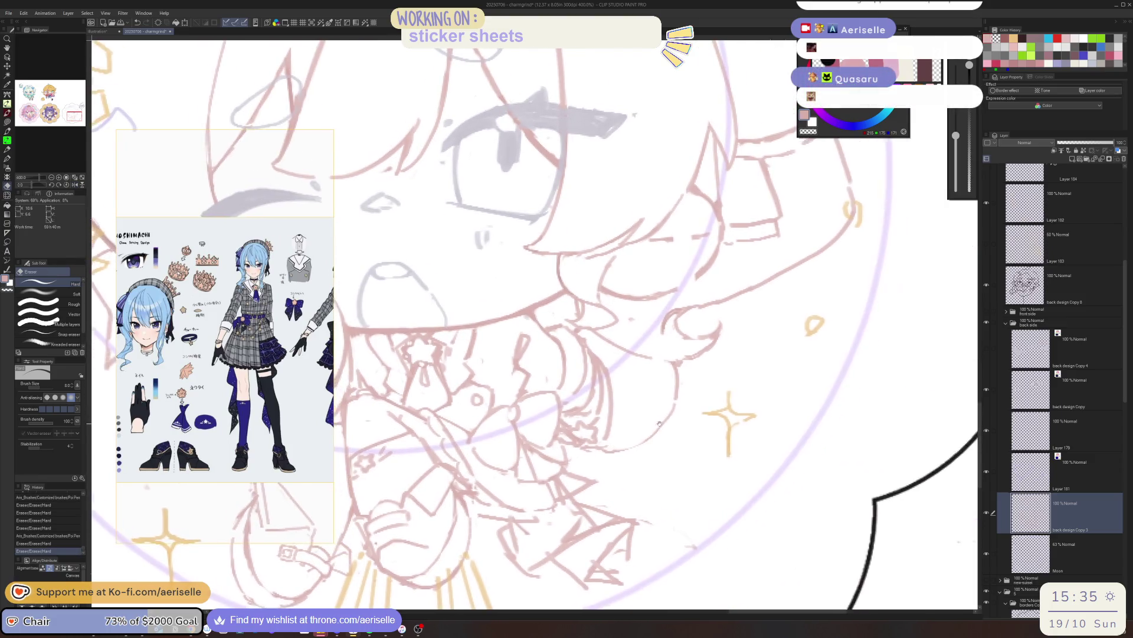
{"action": "scroll", "coordinate": [642, 415], "scroll_direction": "left", "scroll_amount": 2}
{"action": "scroll", "coordinate": [653, 417], "scroll_direction": "left", "scroll_amount": 2}
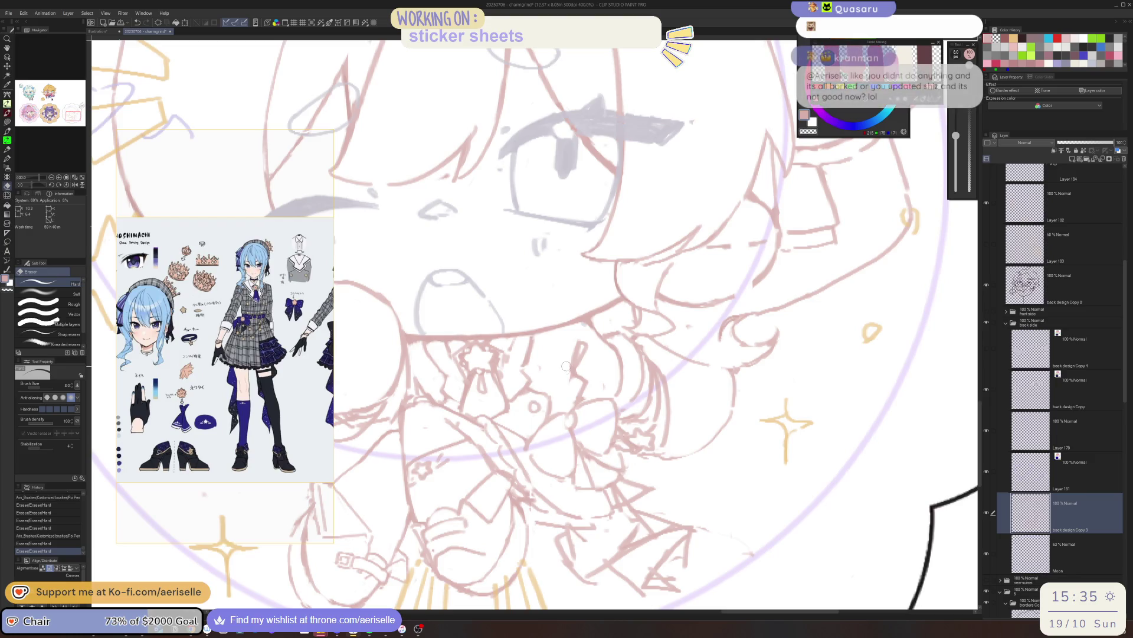
{"action": "key", "text": "h"}
{"action": "scroll", "coordinate": [587, 389], "scroll_direction": "up", "scroll_amount": 2}
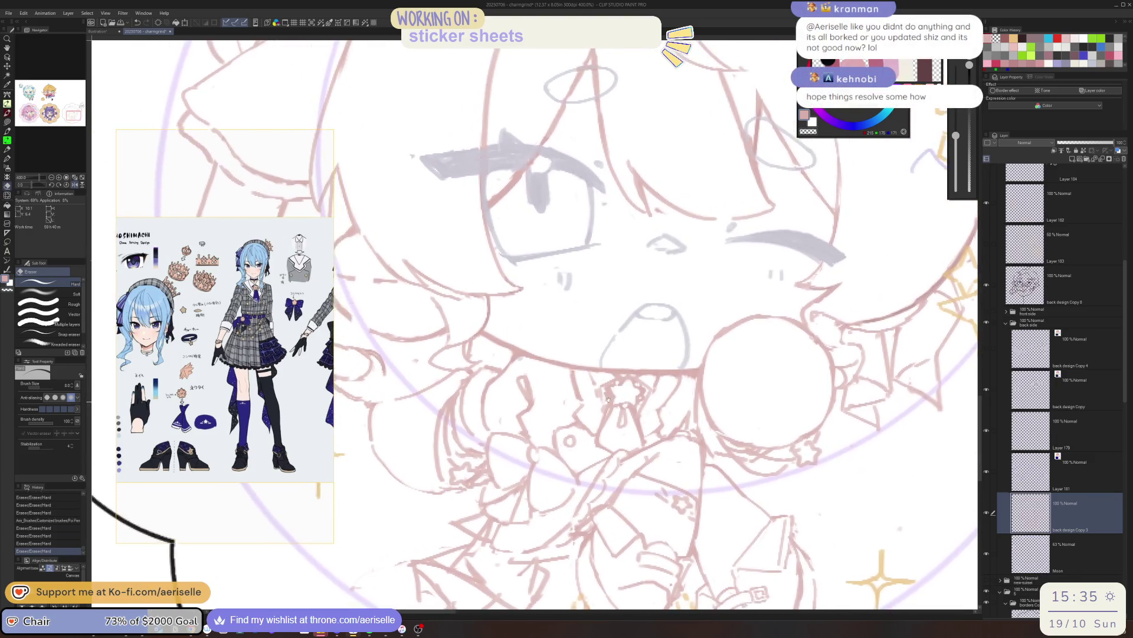
{"action": "scroll", "coordinate": [567, 409], "scroll_direction": "up", "scroll_amount": 1}
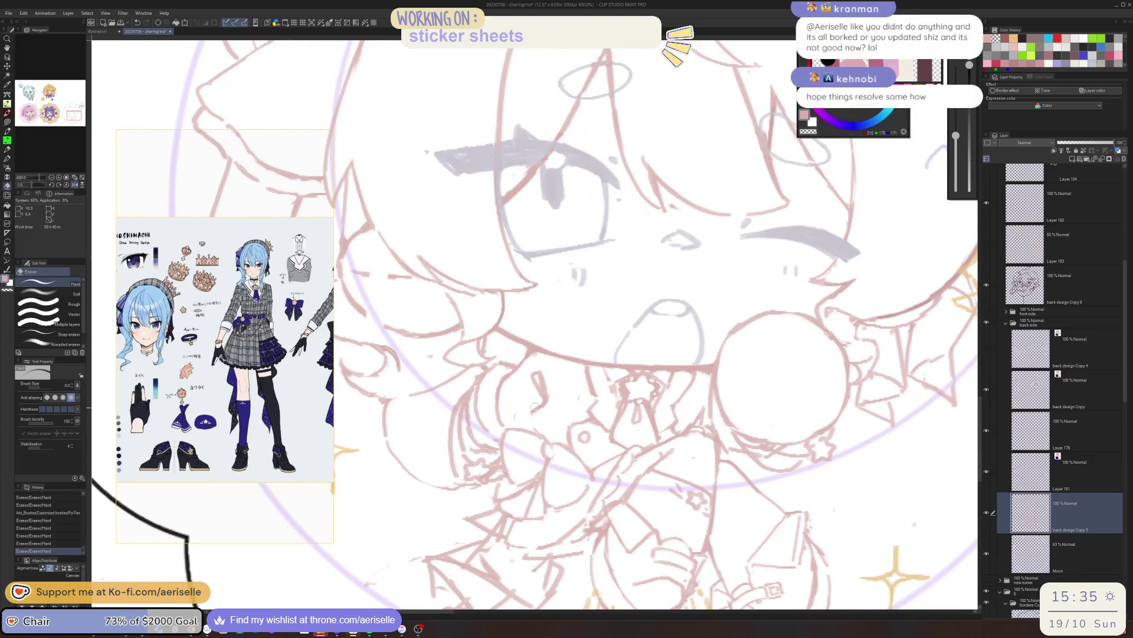
{"action": "key", "text": "p"}
{"action": "left_click", "coordinate": [532, 423]}
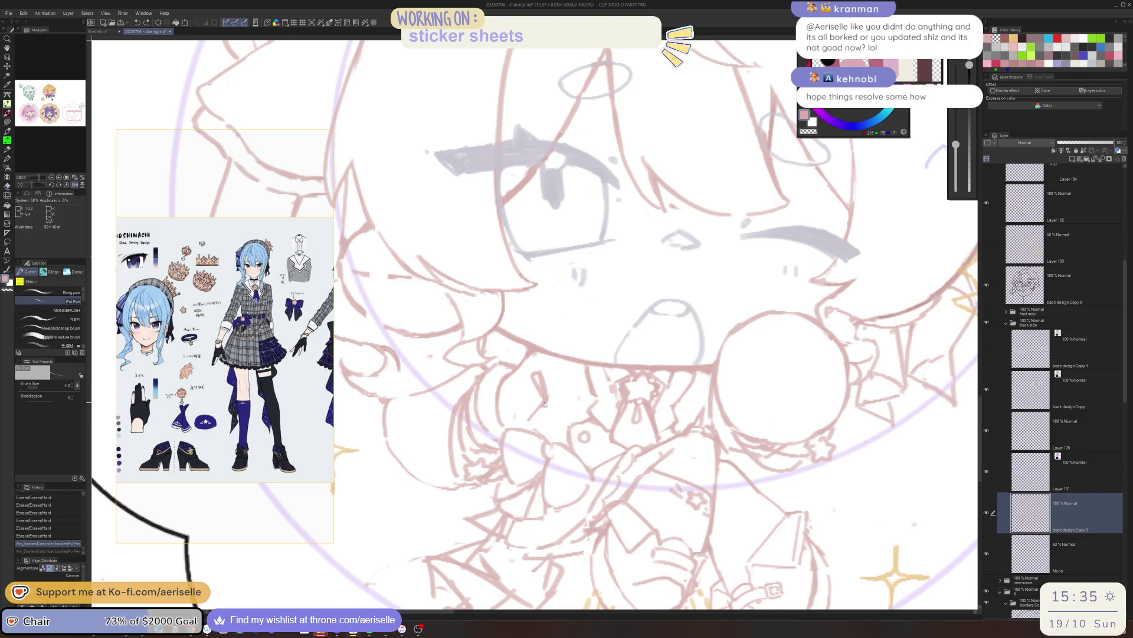
{"action": "scroll", "coordinate": [533, 431], "scroll_direction": "down", "scroll_amount": 3}
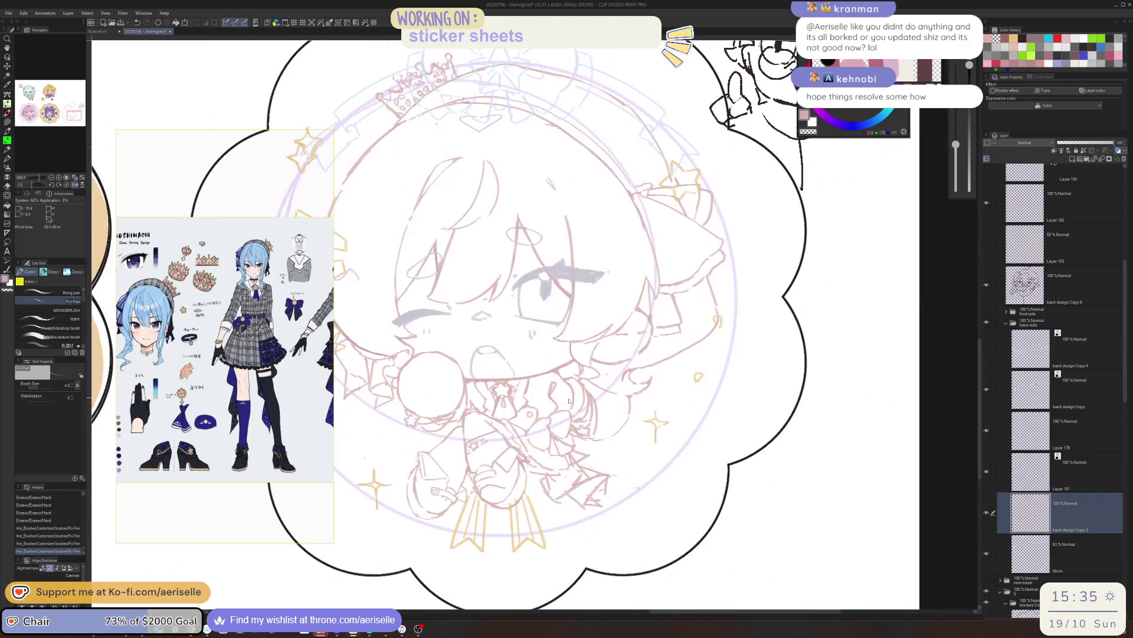
{"action": "scroll", "coordinate": [562, 415], "scroll_direction": "up", "scroll_amount": 2}
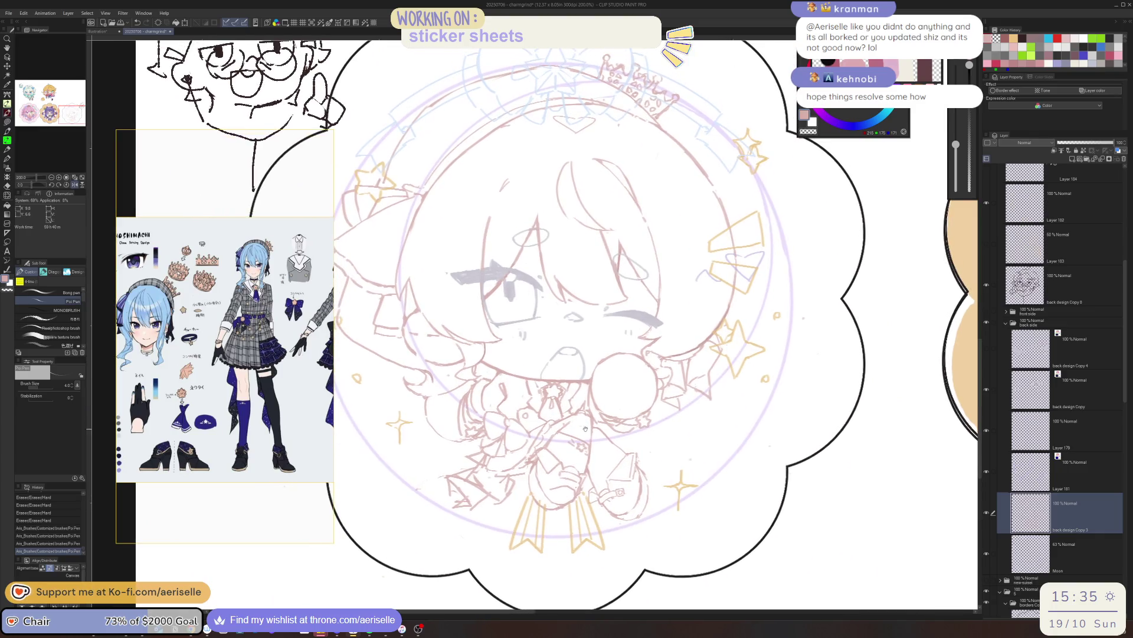
{"action": "scroll", "coordinate": [582, 424], "scroll_direction": "up", "scroll_amount": 1}
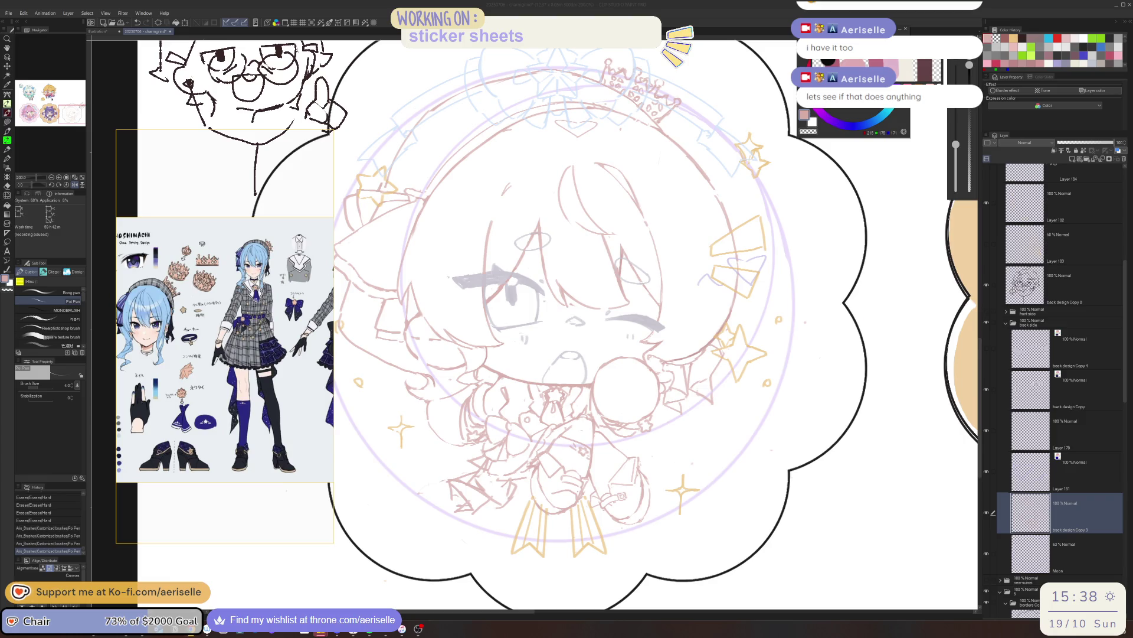
- Draw two curved freehand test strokes on the blank area right of the character
{"action": "left_click_drag", "start_coordinate": [836, 427], "coordinate": [754, 493]}
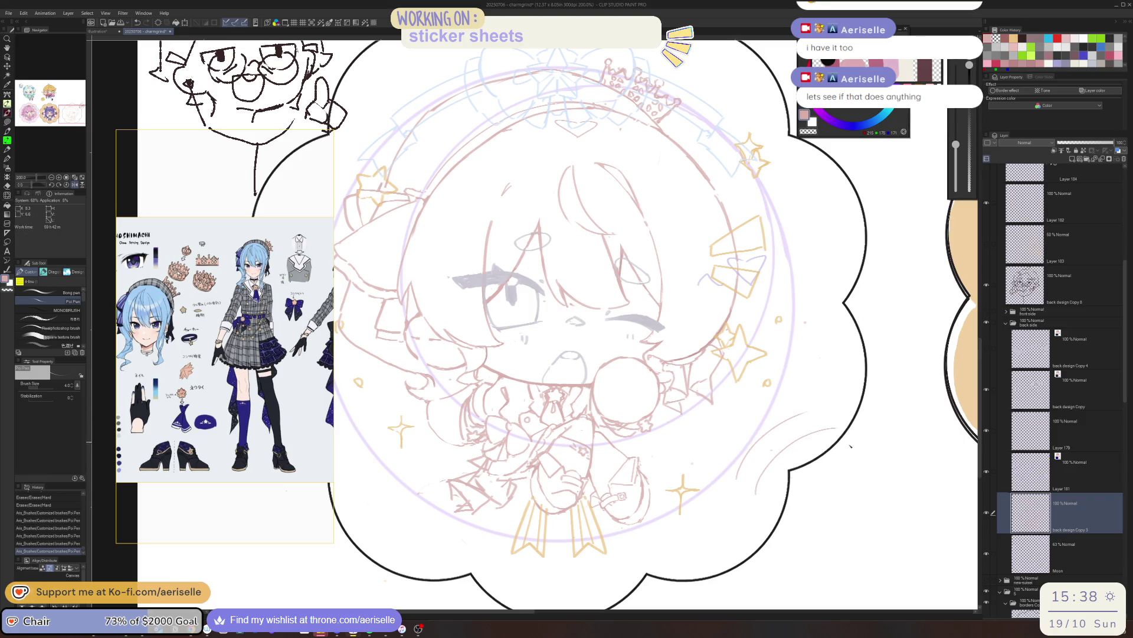
{"action": "mouse_move", "coordinate": [873, 429]}
{"action": "left_mouse_down"}
{"action": "mouse_move", "coordinate": [833, 531]}
{"action": "mouse_move", "coordinate": [932, 543]}
{"action": "left_mouse_up"}
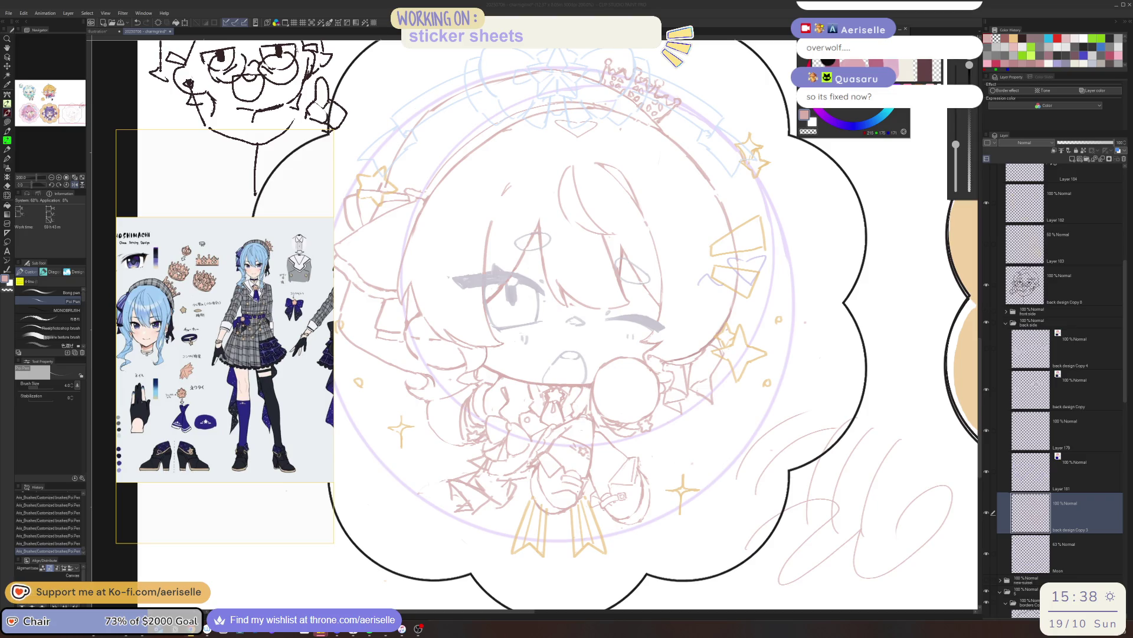
- Draw eight diagonal hatch test strokes right of the sketch, ending with Task Manager up
{"action": "left_click", "coordinate": [921, 462]}
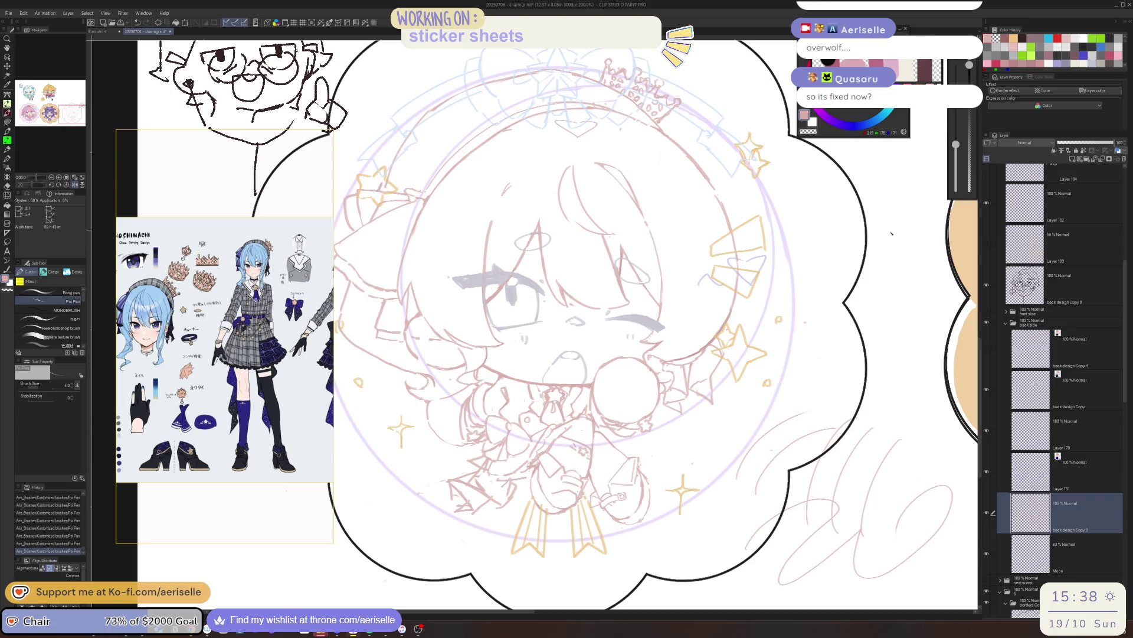
{"action": "left_click_drag", "start_coordinate": [892, 233], "coordinate": [822, 344]}
{"action": "left_click_drag", "start_coordinate": [917, 268], "coordinate": [853, 383]}
{"action": "left_click_drag", "start_coordinate": [905, 308], "coordinate": [869, 449]}
{"action": "left_click_drag", "start_coordinate": [923, 268], "coordinate": [857, 383]}
{"action": "left_click_drag", "start_coordinate": [853, 315], "coordinate": [844, 463]}
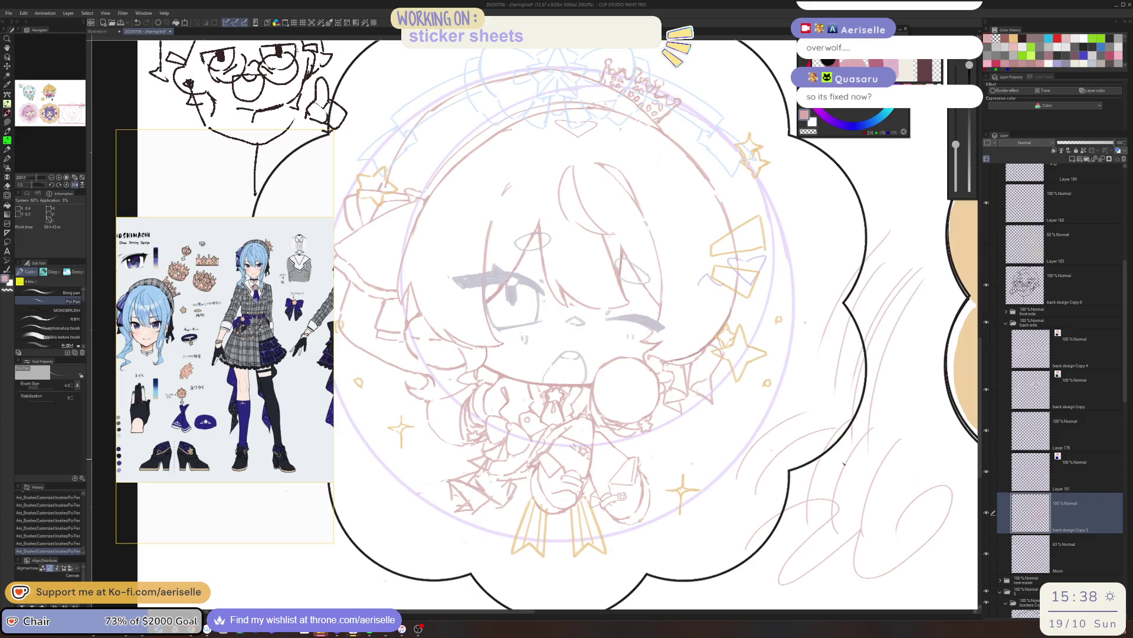
{"action": "mouse_move", "coordinate": [903, 264]}
{"action": "left_mouse_down"}
{"action": "mouse_move", "coordinate": [858, 326]}
{"action": "mouse_move", "coordinate": [875, 446]}
{"action": "left_mouse_up"}
{"action": "mouse_move", "coordinate": [926, 312]}
{"action": "left_mouse_down"}
{"action": "mouse_move", "coordinate": [894, 441]}
{"action": "mouse_move", "coordinate": [906, 445]}
{"action": "left_mouse_up"}
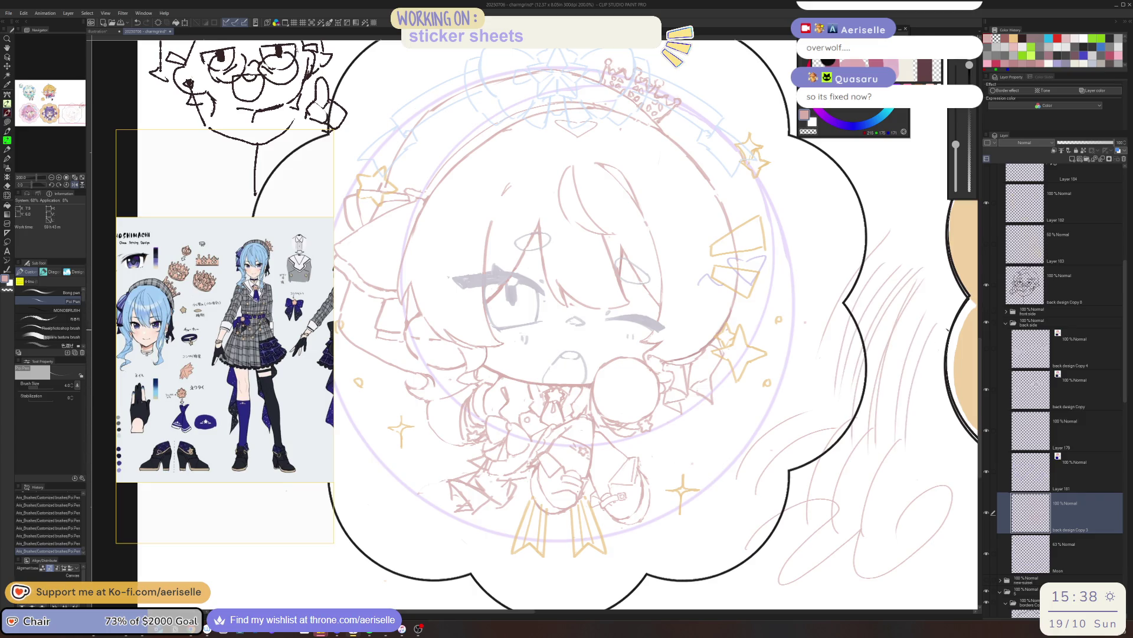
{"action": "mouse_move", "coordinate": [948, 329]}
{"action": "left_mouse_down"}
{"action": "mouse_move", "coordinate": [920, 409]}
{"action": "mouse_move", "coordinate": [911, 489]}
{"action": "left_mouse_up"}
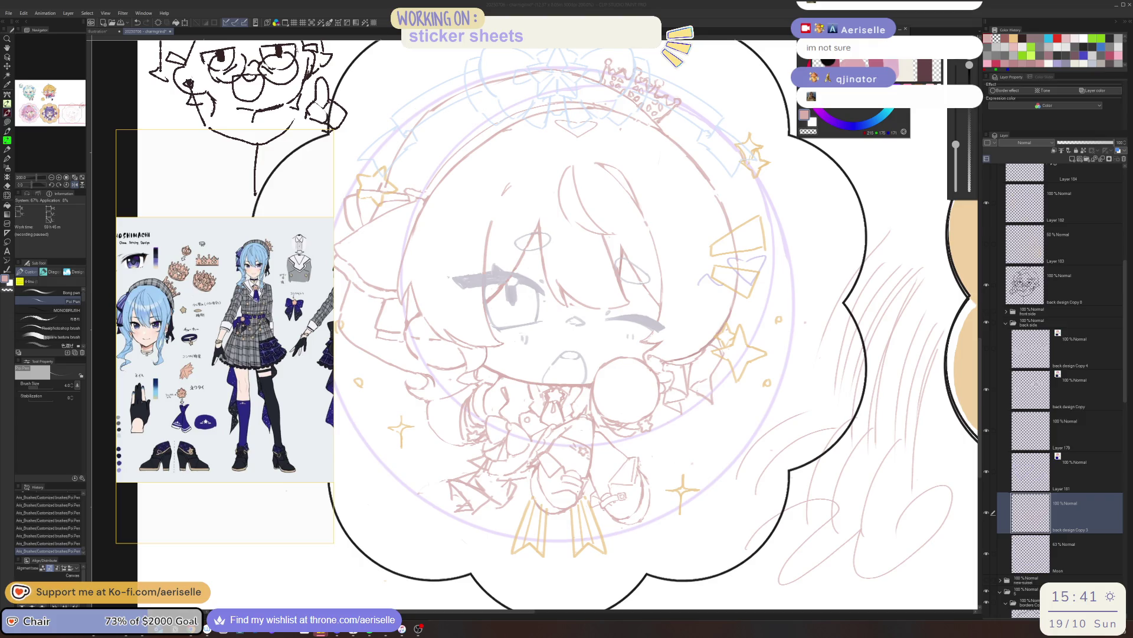
{"action": "key", "text": "ctrl+shift+Escape"}
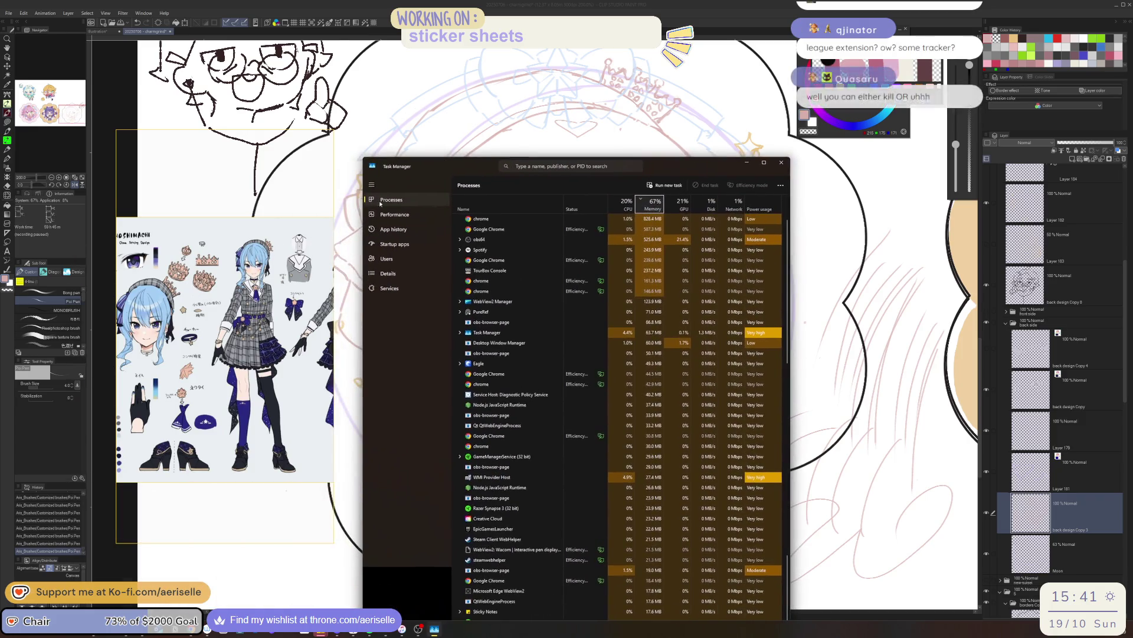
- Move the Task Manager window to the left side of the screen
{"action": "left_click_drag", "start_coordinate": [402, 205], "coordinate": [0, 146]}
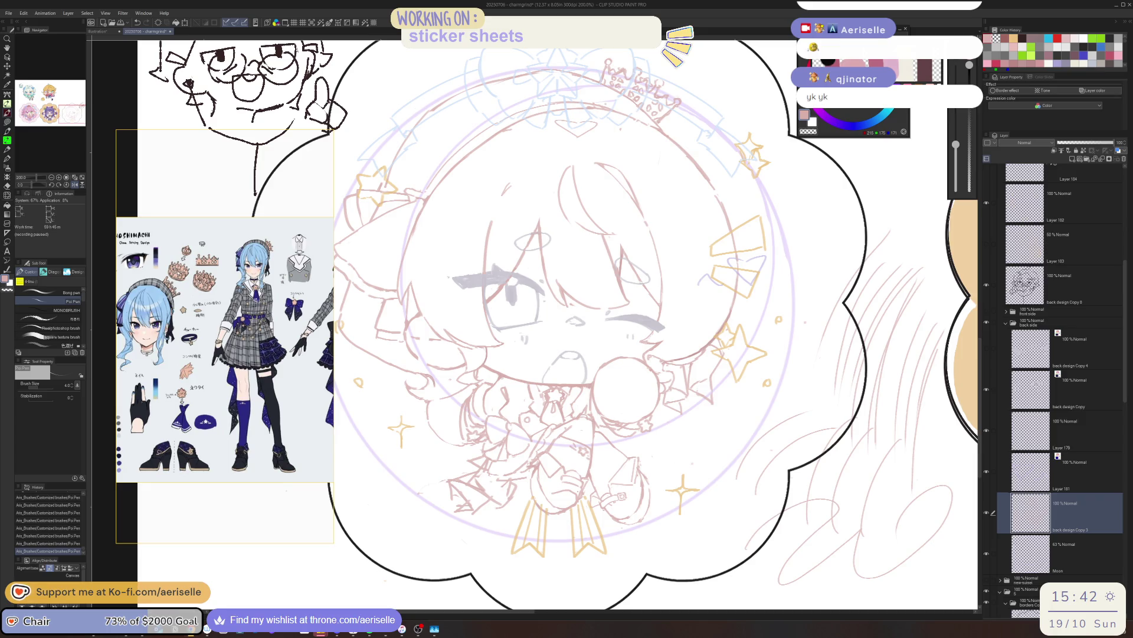
{"action": "key", "text": "h"}
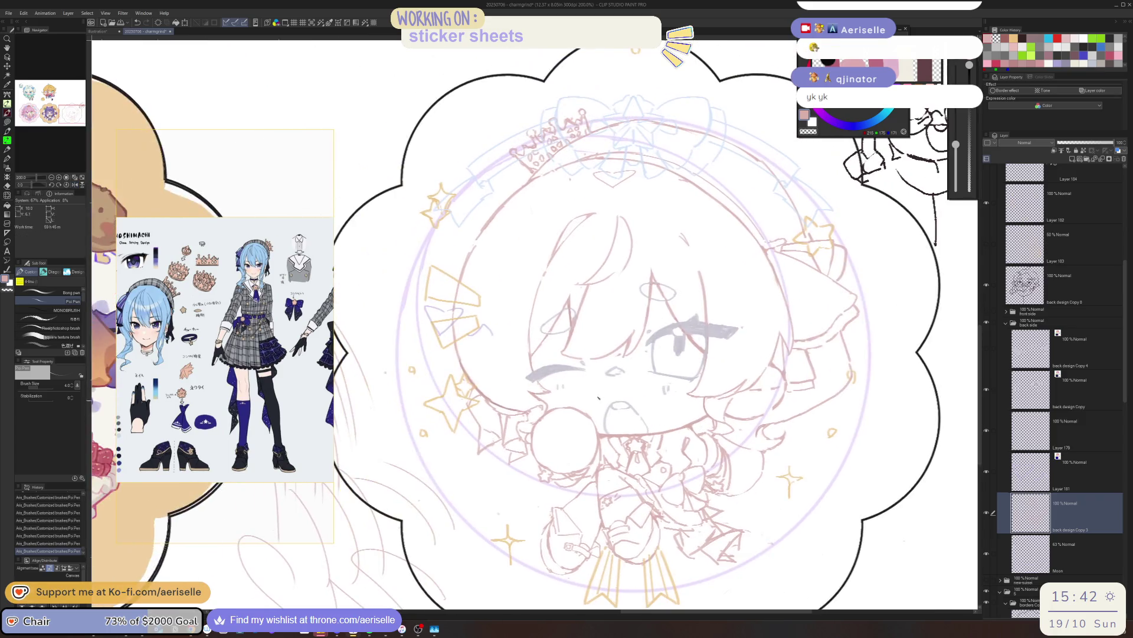
{"action": "key", "text": "e"}
{"action": "key", "text": "p"}
{"action": "left_click_drag", "start_coordinate": [542, 195], "coordinate": [511, 271]}
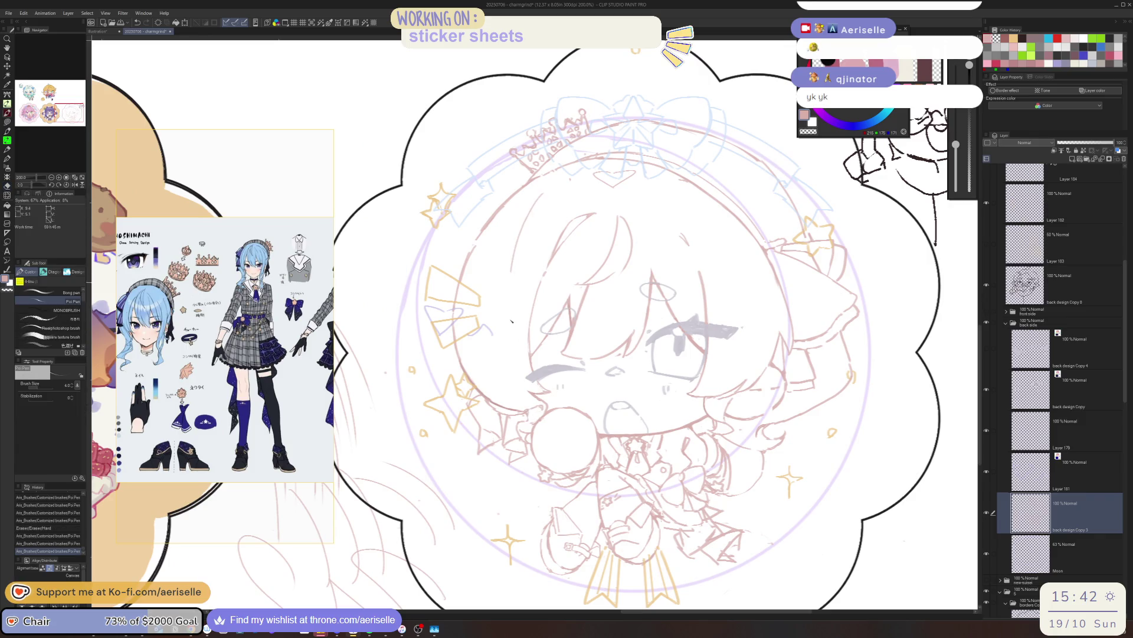
{"action": "mouse_move", "coordinate": [580, 190]}
{"action": "left_mouse_down"}
{"action": "mouse_move", "coordinate": [513, 347]}
{"action": "mouse_move", "coordinate": [492, 354]}
{"action": "mouse_move", "coordinate": [522, 264]}
{"action": "left_mouse_up"}
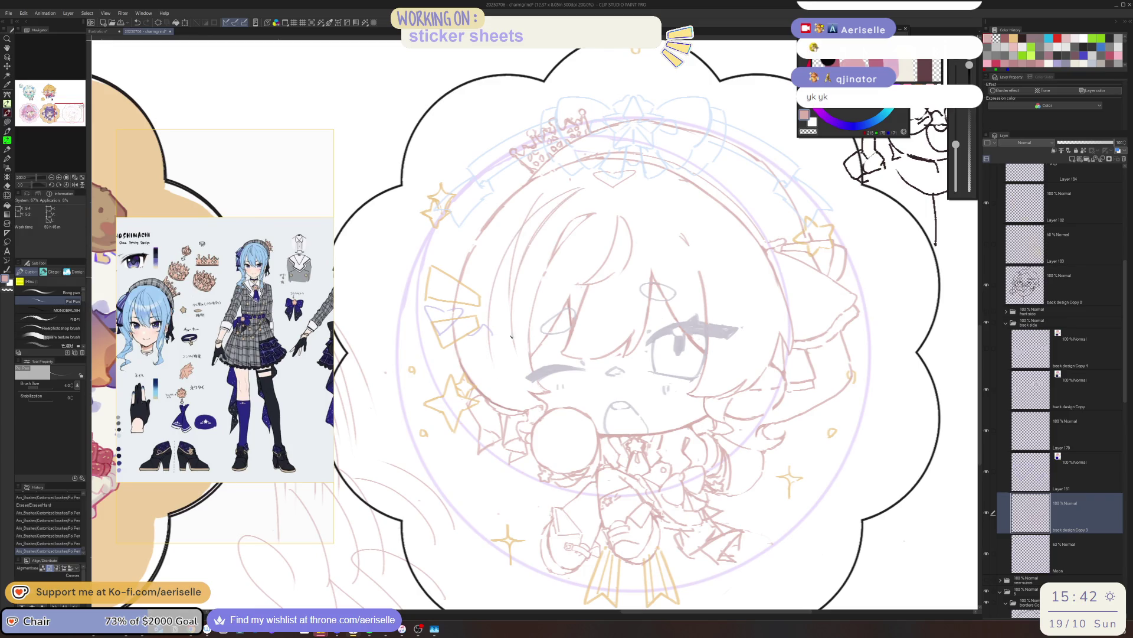
{"action": "mouse_move", "coordinate": [554, 201]}
{"action": "left_mouse_down"}
{"action": "mouse_move", "coordinate": [496, 361]}
{"action": "mouse_move", "coordinate": [507, 335]}
{"action": "left_mouse_up"}
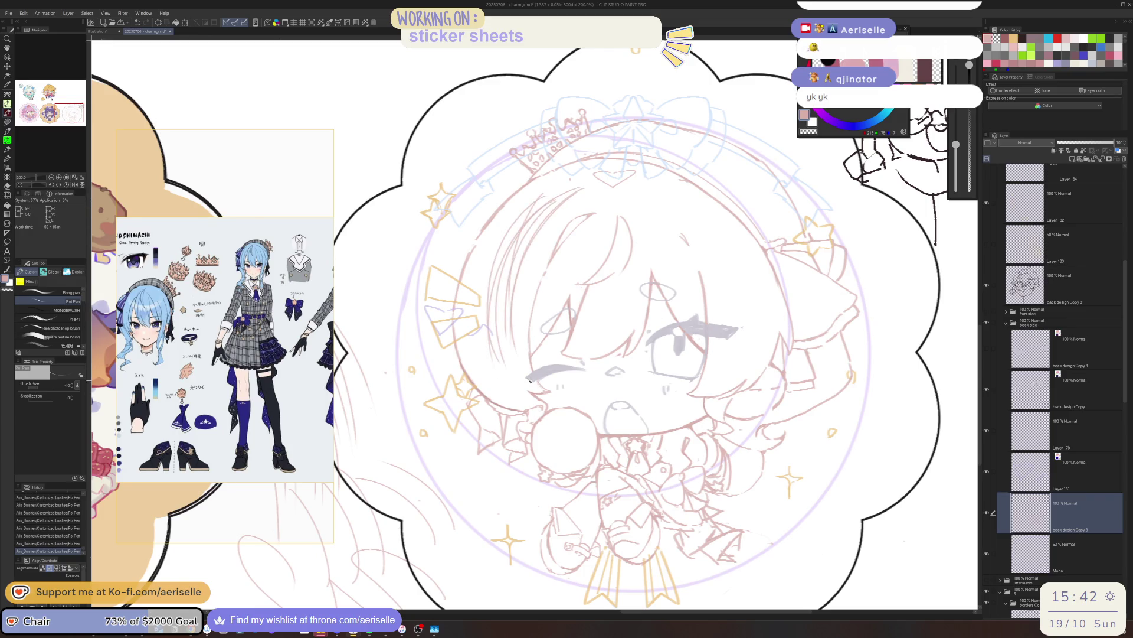
{"action": "left_click_drag", "start_coordinate": [533, 235], "coordinate": [509, 306]}
{"action": "key", "text": "ctrl+z"}
{"action": "key", "text": "ctrl+z"}
{"action": "key", "text": "ctrl+z"}
{"action": "key", "text": "ctrl+z"}
{"action": "key", "text": "ctrl+z"}
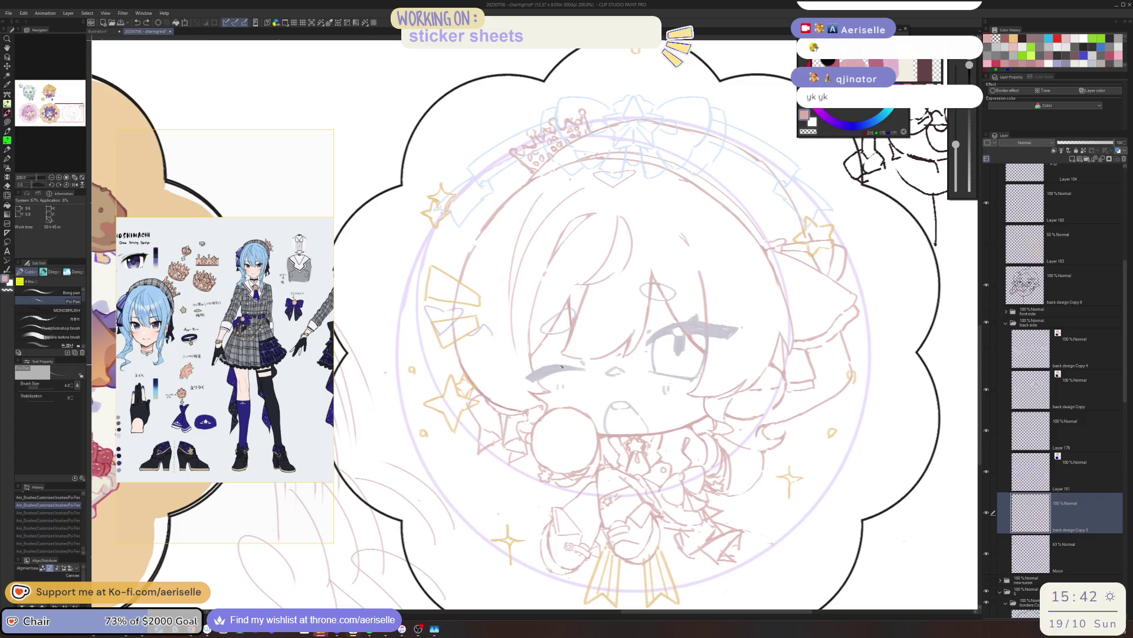
{"action": "key", "text": "ctrl+z"}
{"action": "key", "text": "ctrl+z"}
{"action": "left_click_drag", "start_coordinate": [665, 306], "coordinate": [696, 268]}
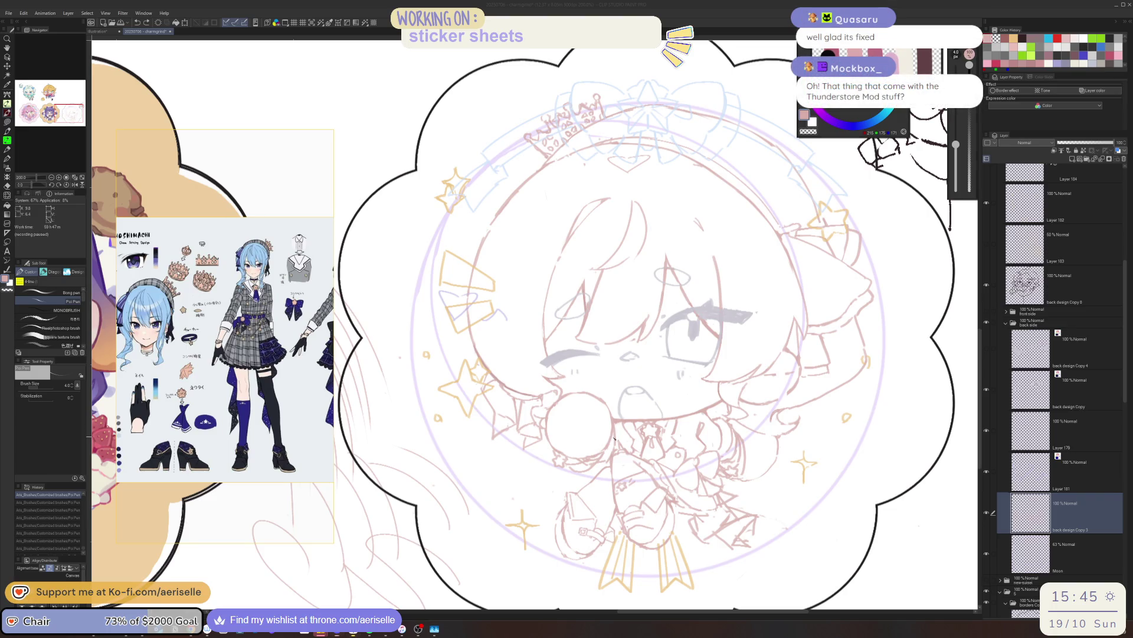
- Fix small strokes near the character's bubble, undoing one and erasing stray bits
{"action": "key", "text": "e"}
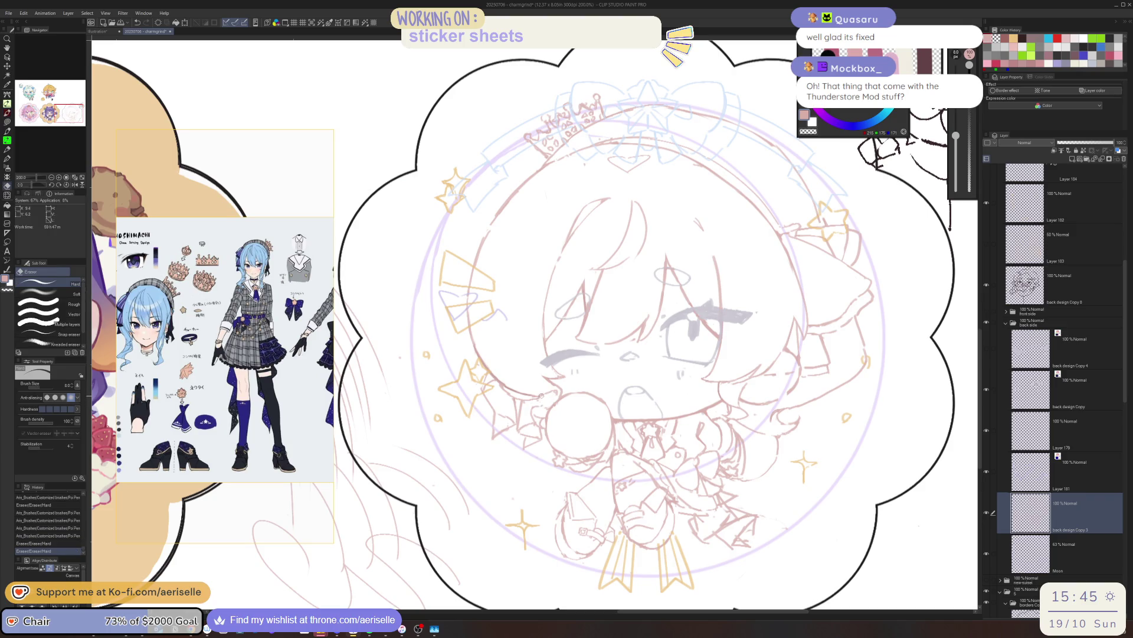
{"action": "scroll", "coordinate": [540, 401], "scroll_direction": "up", "scroll_amount": 2}
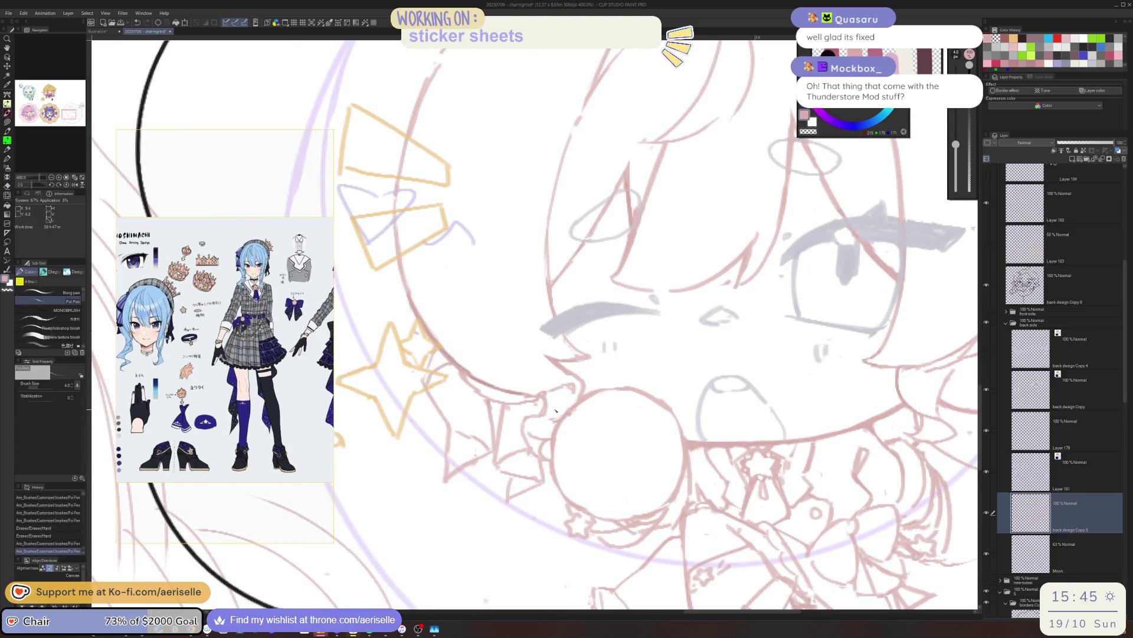
{"action": "left_click_drag", "start_coordinate": [535, 416], "coordinate": [563, 409]}
{"action": "mouse_move", "coordinate": [546, 415]}
{"action": "left_mouse_down"}
{"action": "mouse_move", "coordinate": [568, 406]}
{"action": "mouse_move", "coordinate": [521, 419]}
{"action": "mouse_move", "coordinate": [524, 448]}
{"action": "mouse_move", "coordinate": [547, 458]}
{"action": "left_mouse_up"}
{"action": "key", "text": "ctrl+z"}
{"action": "key", "text": "e"}
{"action": "key", "text": "p"}
{"action": "key", "text": "e"}
{"action": "key", "text": "p"}
- Mirror and zoom out to check the whole sticker sheet
{"action": "key", "text": "h"}
{"action": "key", "text": "ctrl+alt+0"}
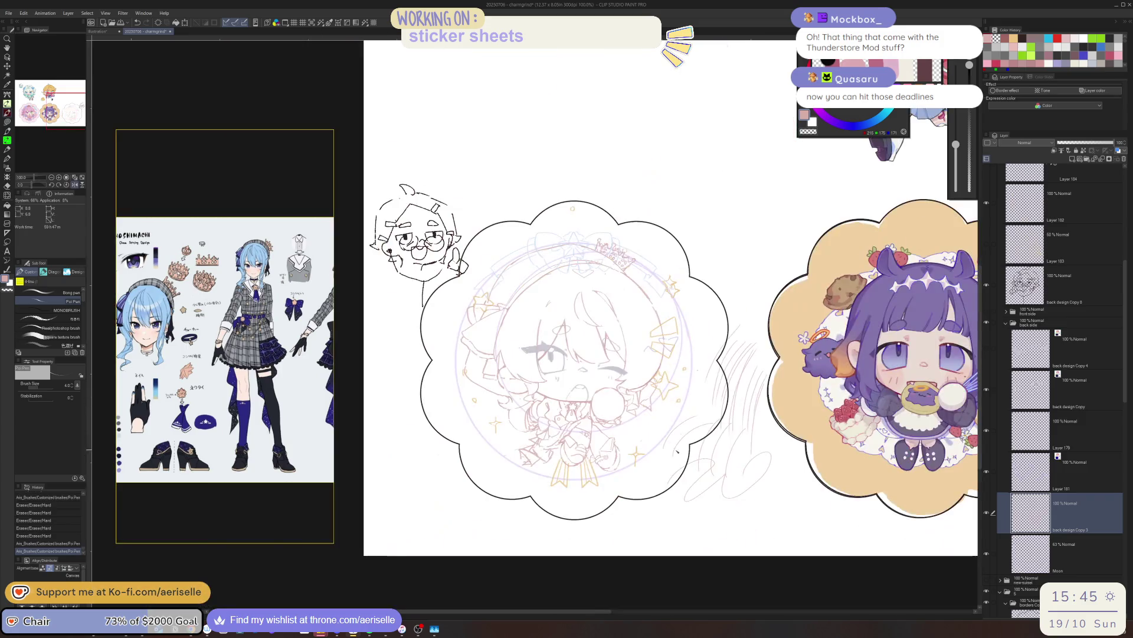
{"action": "key", "text": "h"}
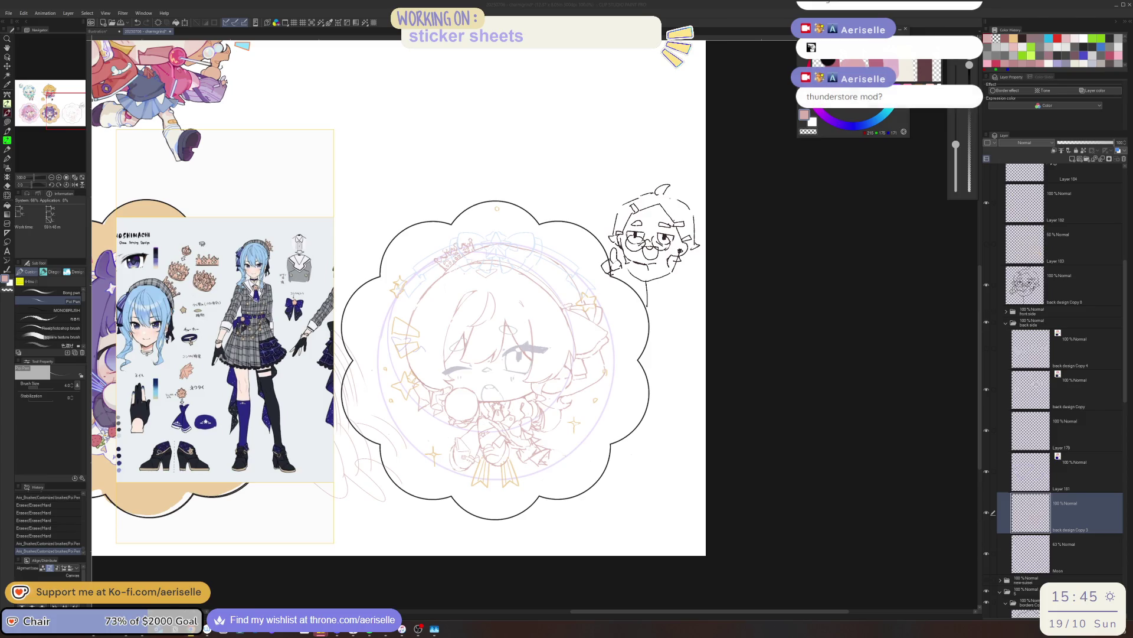
{"action": "key", "text": "h"}
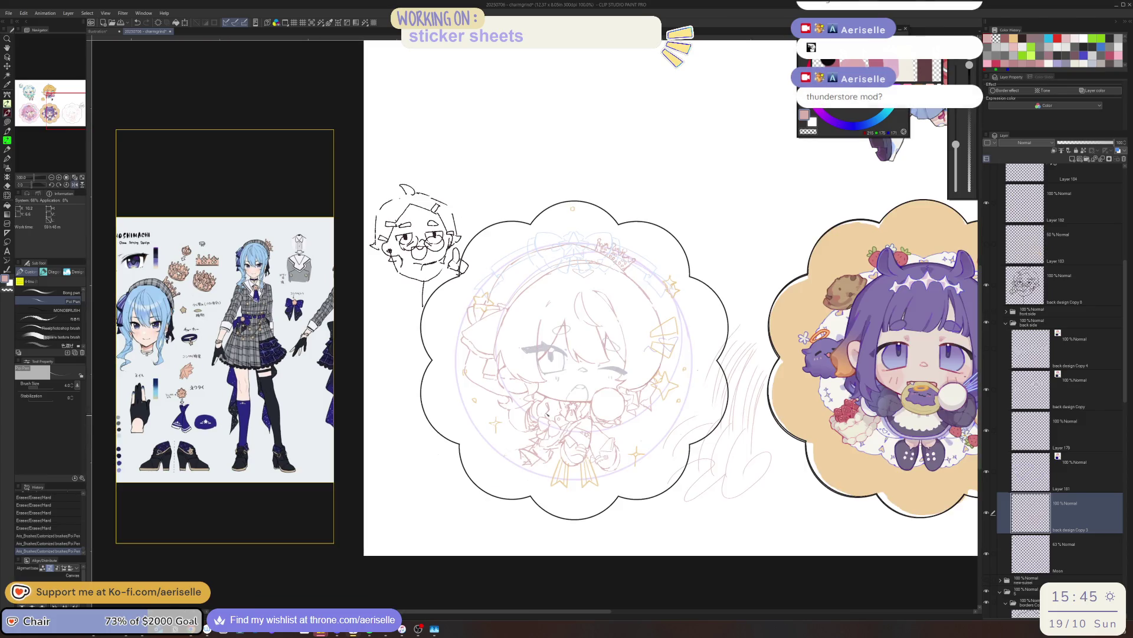
{"action": "scroll", "coordinate": [532, 337], "scroll_direction": "up", "scroll_amount": 3}
{"action": "scroll", "coordinate": [531, 337], "scroll_direction": "up", "scroll_amount": 2}
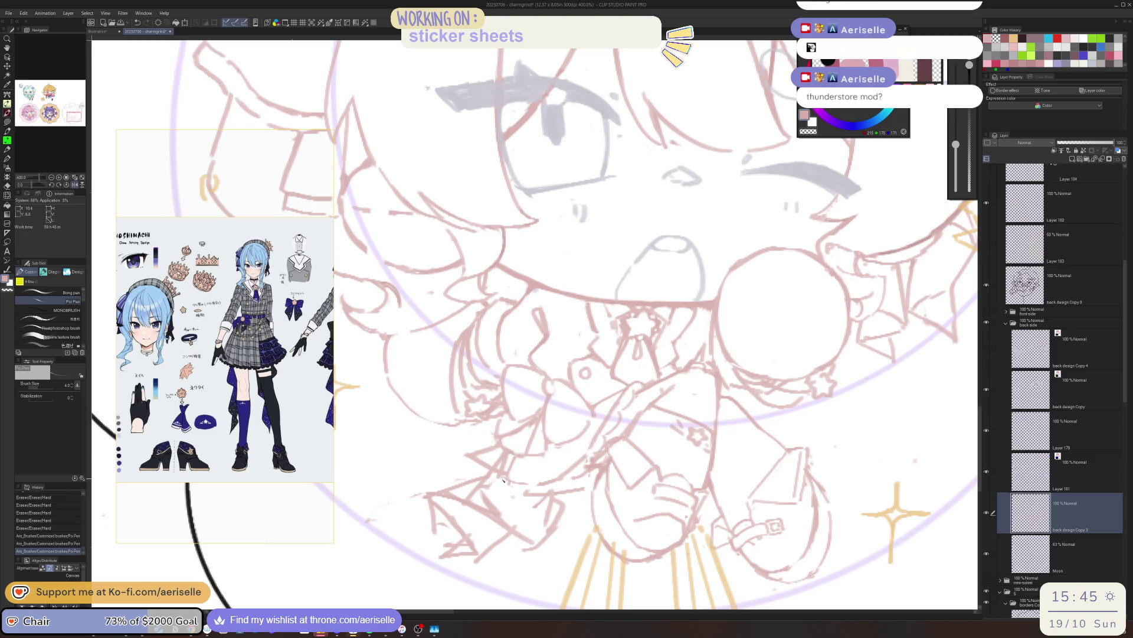
- Erase a small stray mark on the lower sketch while toggling pen and eraser
{"action": "key", "text": "e"}
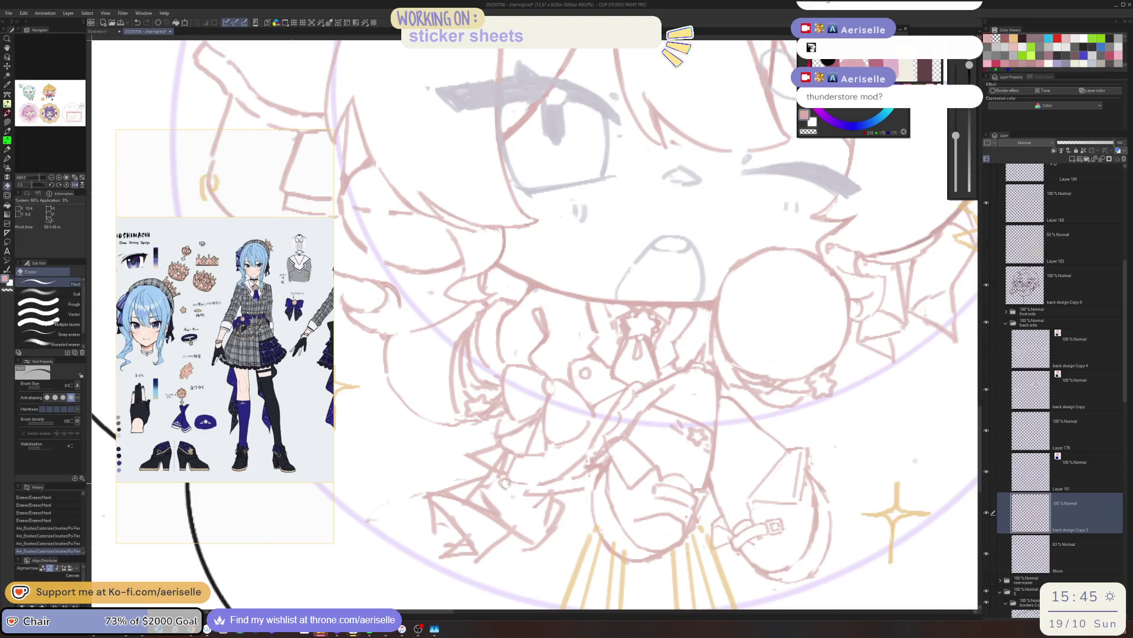
{"action": "key", "text": "p"}
{"action": "key", "text": "e"}
{"action": "mouse_move", "coordinate": [522, 491]}
{"action": "left_mouse_down"}
{"action": "mouse_move", "coordinate": [585, 487]}
{"action": "mouse_move", "coordinate": [558, 488]}
{"action": "mouse_move", "coordinate": [514, 523]}
{"action": "left_mouse_up"}
{"action": "key", "text": "p"}
{"action": "key", "text": "e"}
{"action": "key", "text": "p"}
{"action": "key", "text": "e"}
{"action": "key", "text": "p"}
- Erase small stray marks near the chibi's lower body, still alternating tools
{"action": "key", "text": "e"}
{"action": "mouse_move", "coordinate": [556, 479]}
{"action": "left_mouse_down"}
{"action": "mouse_move", "coordinate": [539, 499]}
{"action": "mouse_move", "coordinate": [568, 475]}
{"action": "mouse_move", "coordinate": [549, 497]}
{"action": "left_mouse_up"}
{"action": "key", "text": "p"}
{"action": "key", "text": "e"}
{"action": "key", "text": "p"}
{"action": "key", "text": "e"}
{"action": "key", "text": "p"}
{"action": "key", "text": "e"}
{"action": "key", "text": "p"}
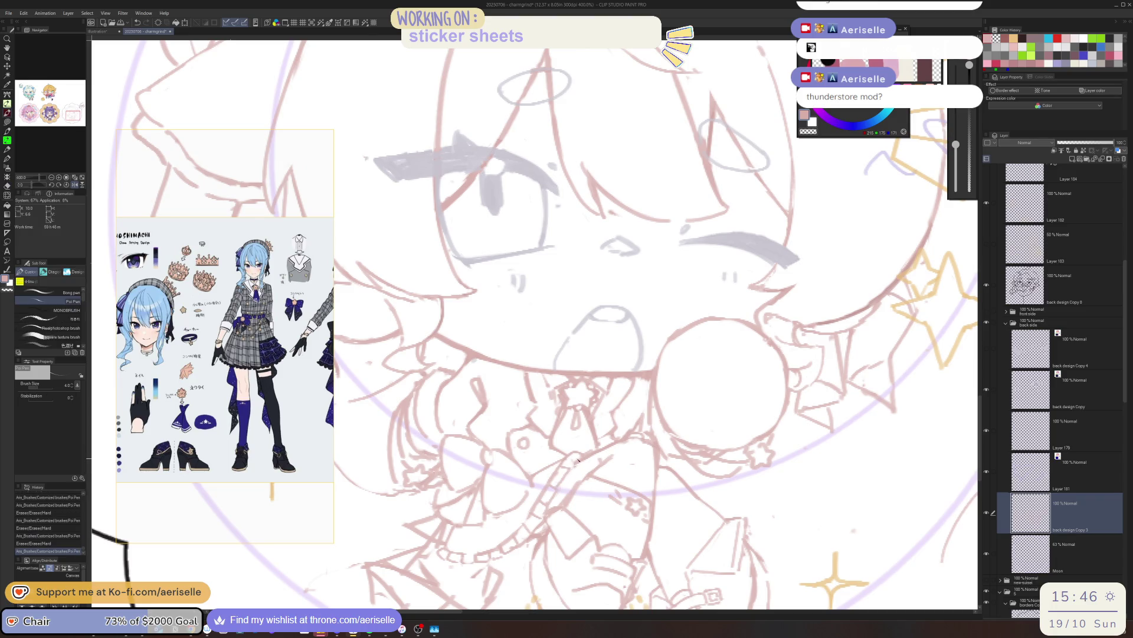
- Check the sticker zoomed out and mirrored, then erase a small stray line
{"action": "key", "text": "ctrl+minus"}
{"action": "key", "text": "ctrl+minus"}
{"action": "key", "text": "h"}
{"action": "key", "text": "h"}
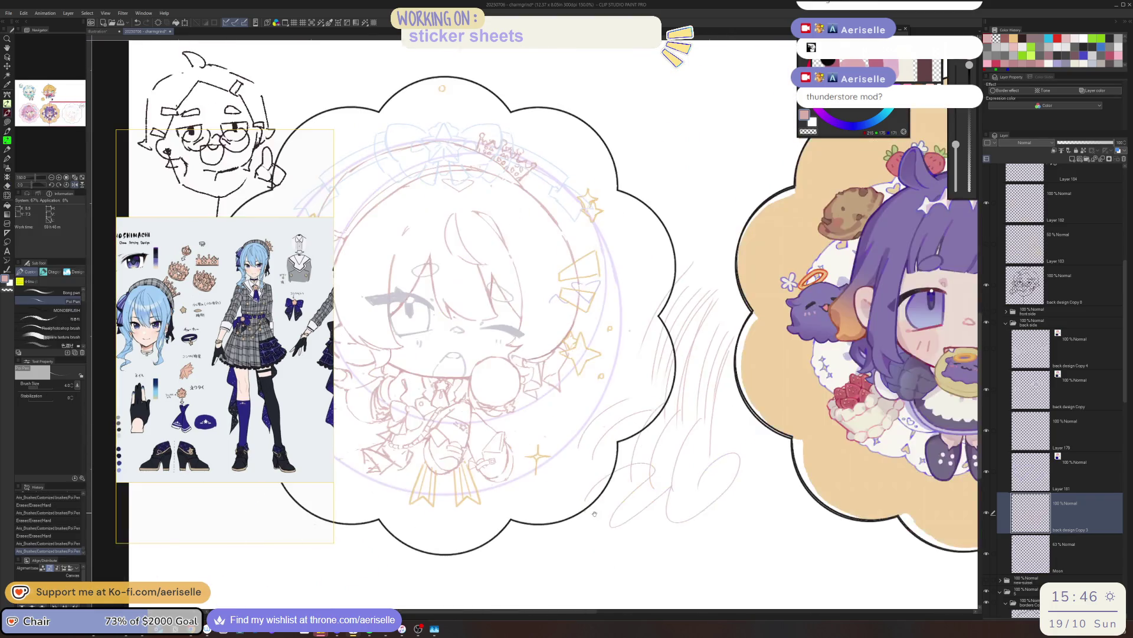
{"action": "key", "text": "ctrl+plus"}
{"action": "key", "text": "ctrl+plus"}
{"action": "key", "text": "ctrl+plus"}
{"action": "key", "text": "e"}
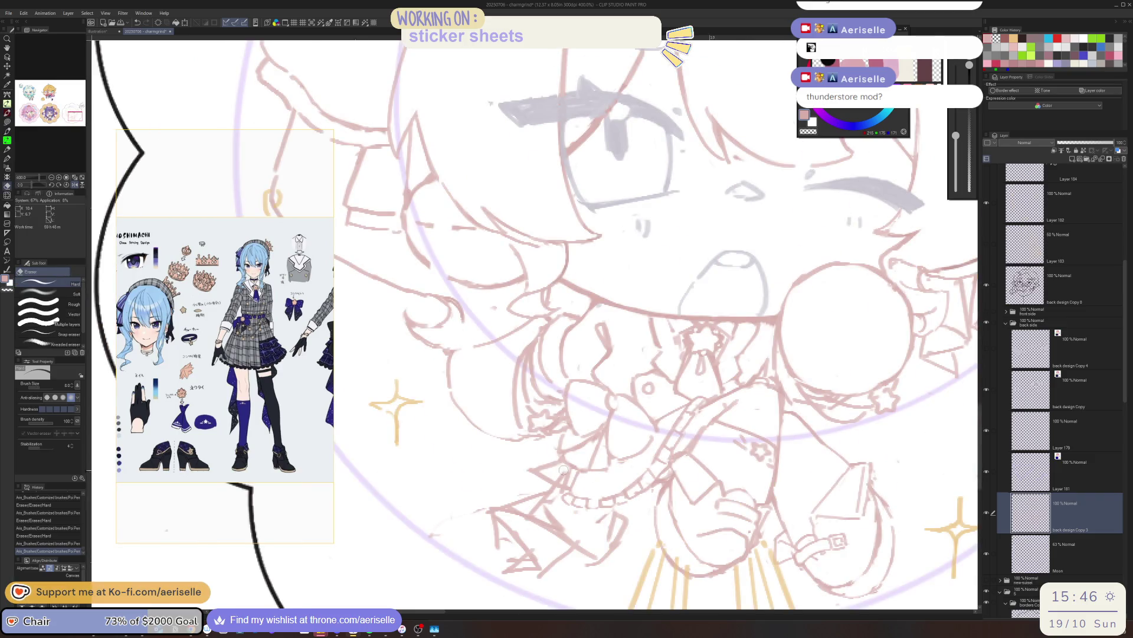
{"action": "left_click_drag", "start_coordinate": [568, 476], "coordinate": [546, 421]}
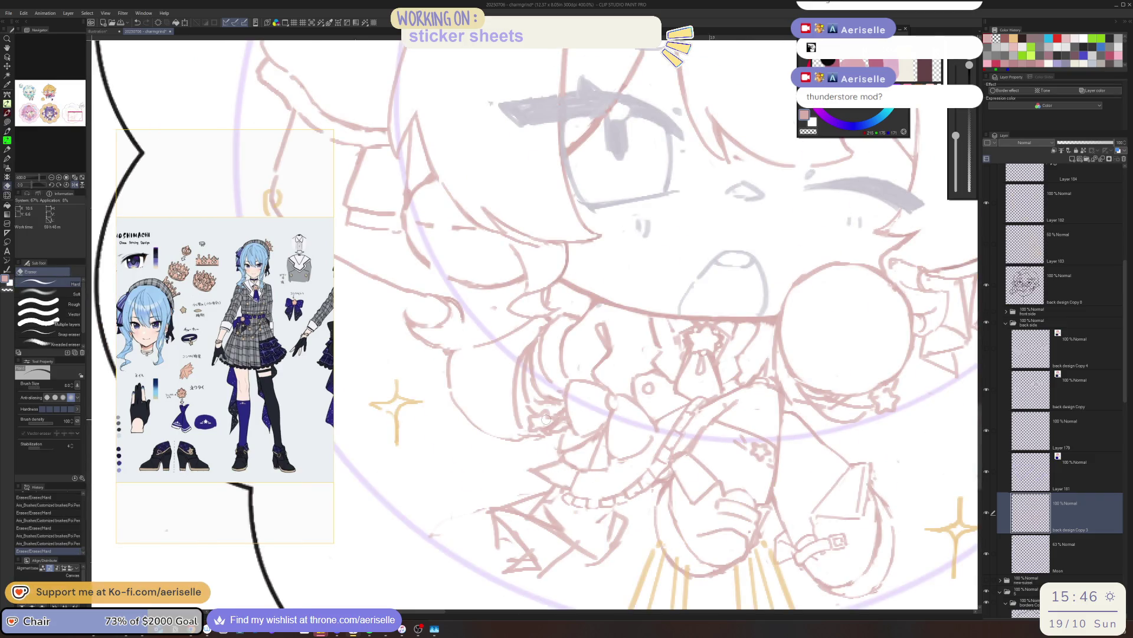
- Sketch lines on the lower outfit, undo one, erase part, and add a short skirt stroke
{"action": "key", "text": "p"}
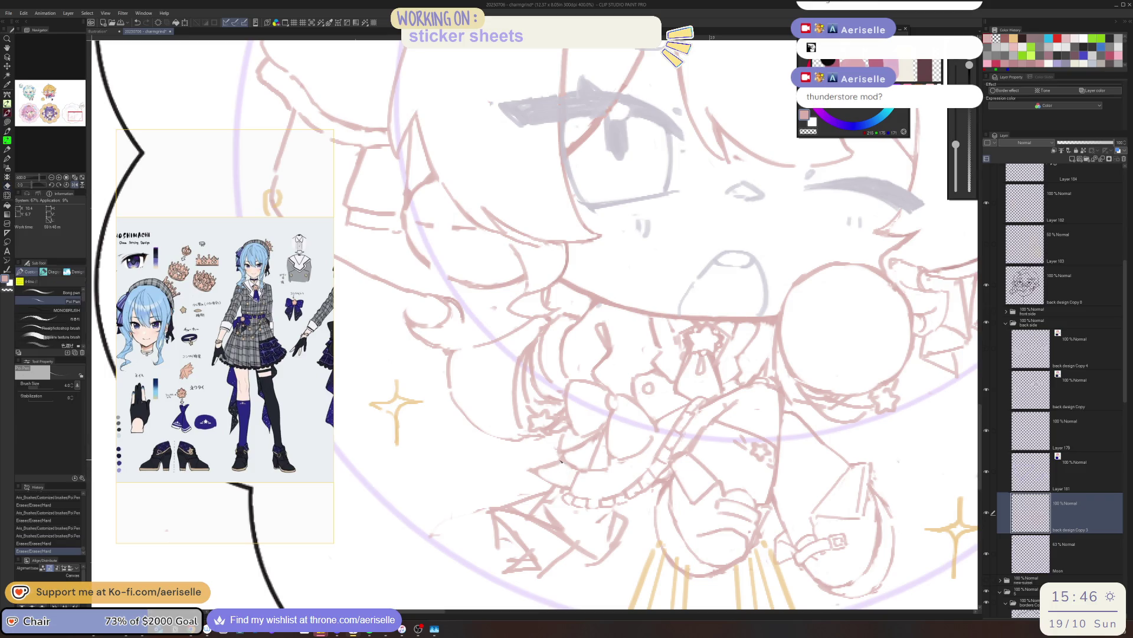
{"action": "left_click_drag", "start_coordinate": [524, 469], "coordinate": [573, 529]}
{"action": "key", "text": "ctrl+z"}
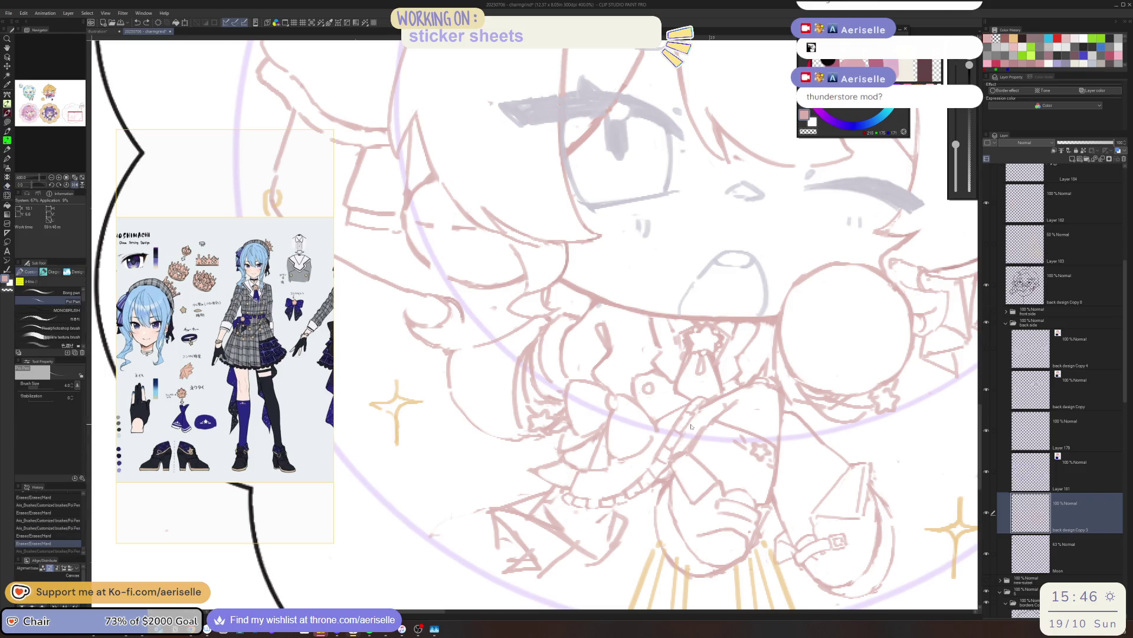
{"action": "key", "text": "e"}
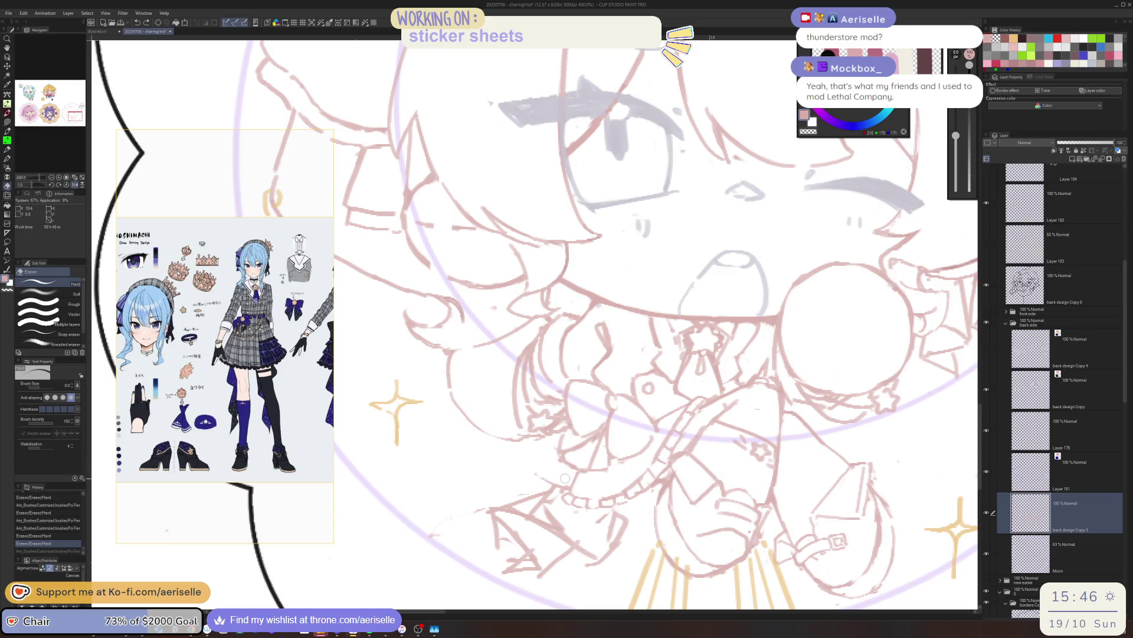
{"action": "left_click_drag", "start_coordinate": [566, 478], "coordinate": [534, 471]}
{"action": "key", "text": "p"}
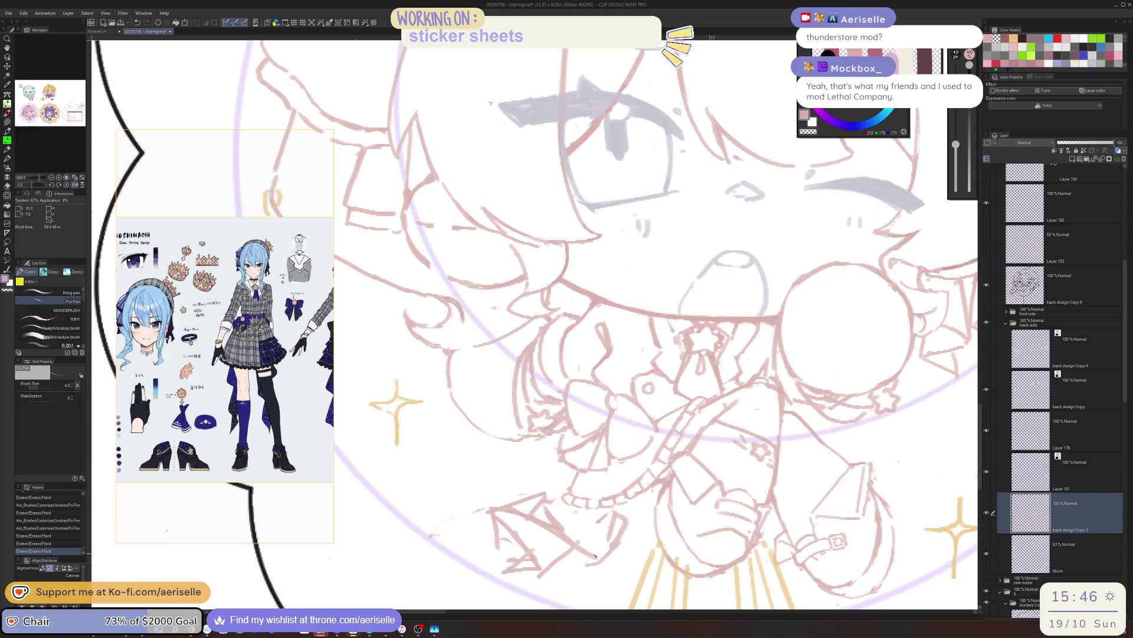
{"action": "mouse_move", "coordinate": [581, 535]}
{"action": "left_mouse_down"}
{"action": "mouse_move", "coordinate": [537, 471]}
{"action": "mouse_move", "coordinate": [535, 489]}
{"action": "left_mouse_up"}
- Add a small pen mark to the outfit and mirror the canvas to check it
{"action": "key", "text": "e"}
{"action": "key", "text": "p"}
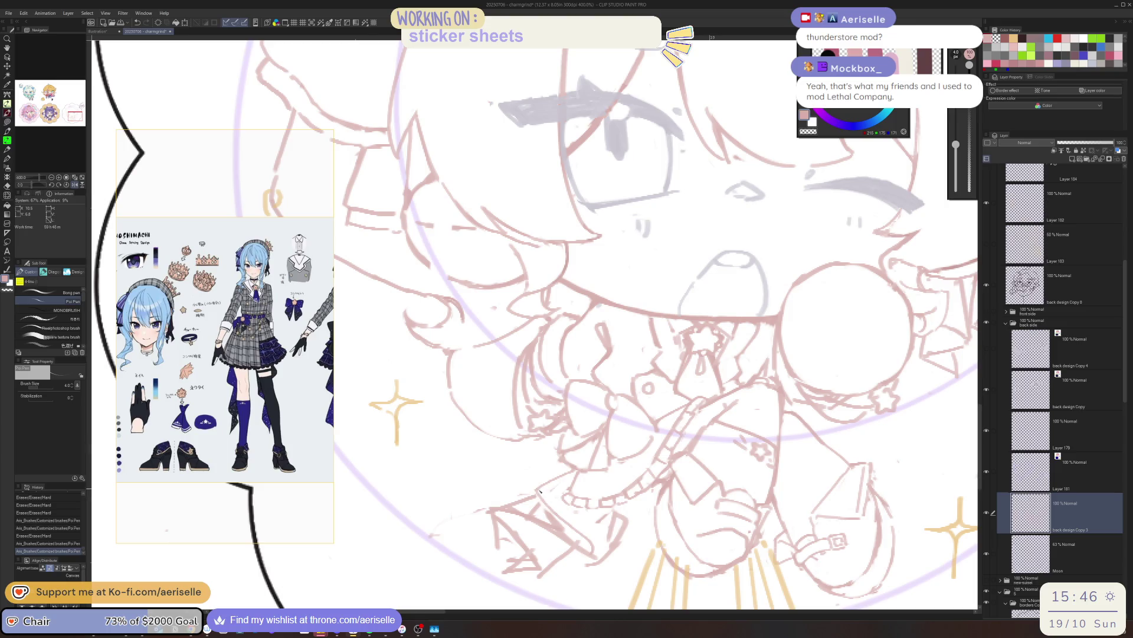
{"action": "mouse_move", "coordinate": [585, 517]}
{"action": "left_mouse_down"}
{"action": "mouse_move", "coordinate": [620, 518]}
{"action": "mouse_move", "coordinate": [591, 560]}
{"action": "left_mouse_up"}
{"action": "key", "text": "e"}
{"action": "key", "text": "p"}
{"action": "key", "text": "e"}
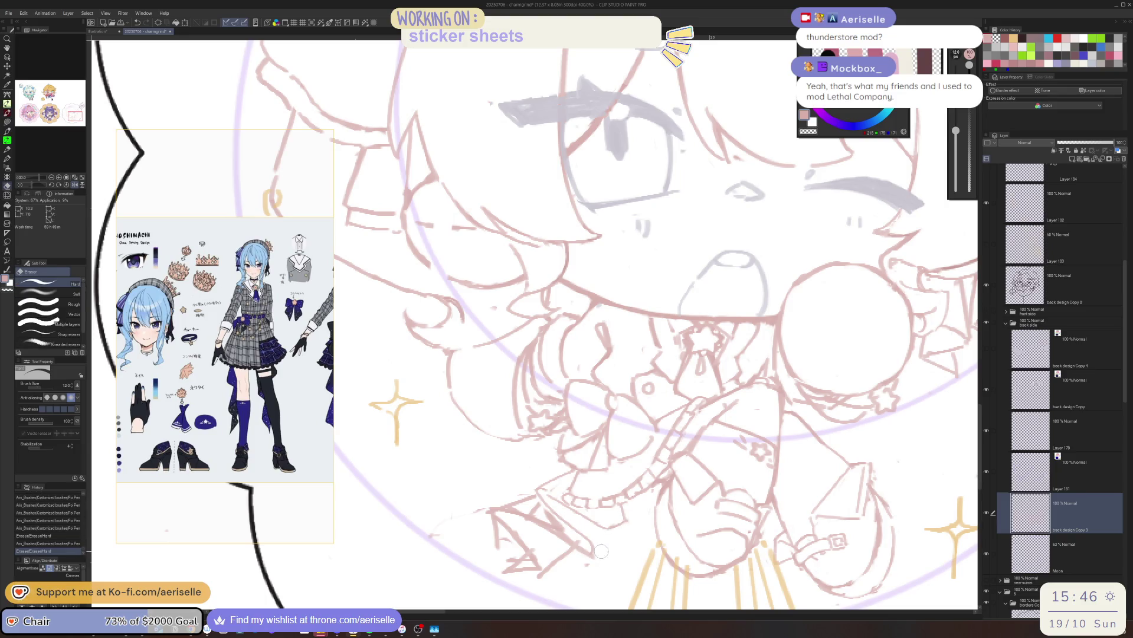
{"action": "key", "text": "p"}
{"action": "key", "text": "h"}
- Redraw the arm and outfit lines with the Poi Pen, alternating with the Eraser and undoing one stroke
{"action": "left_click_drag", "start_coordinate": [588, 454], "coordinate": [663, 441]}
{"action": "key", "text": "e"}
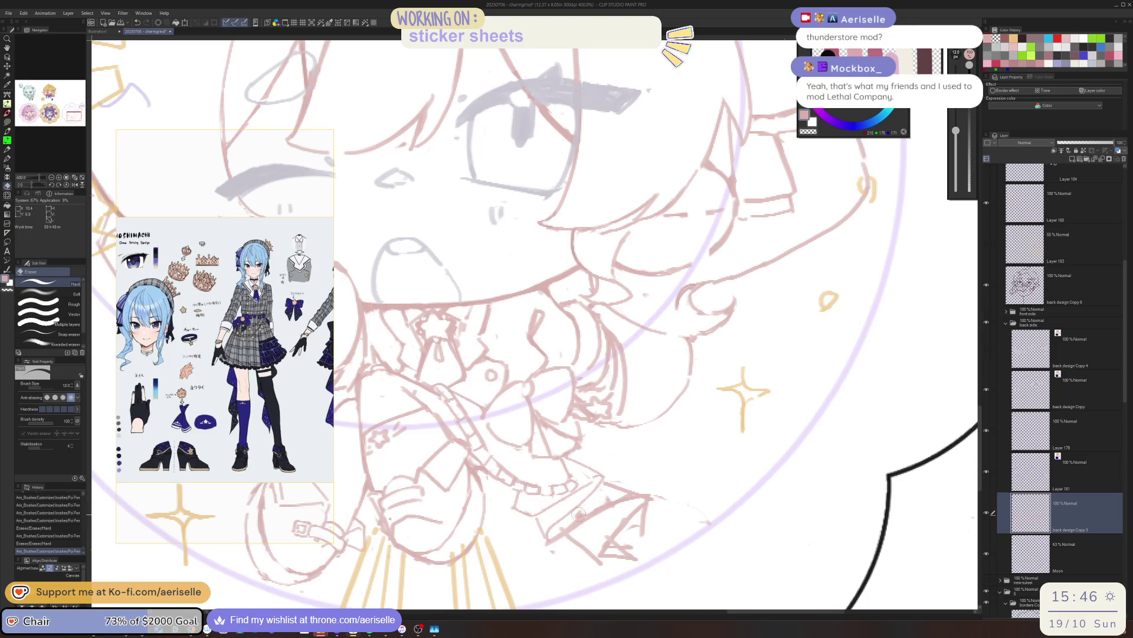
{"action": "key", "text": "p"}
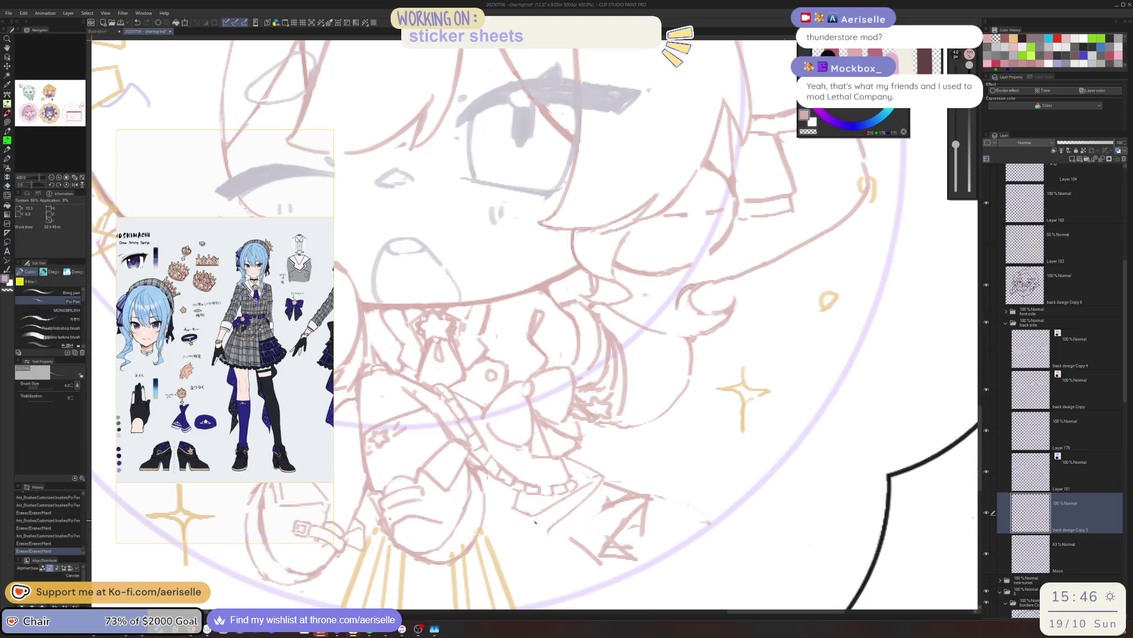
{"action": "mouse_move", "coordinate": [539, 539]}
{"action": "left_mouse_down"}
{"action": "mouse_move", "coordinate": [548, 550]}
{"action": "mouse_move", "coordinate": [567, 517]}
{"action": "left_mouse_up"}
{"action": "key", "text": "e"}
{"action": "key", "text": "p"}
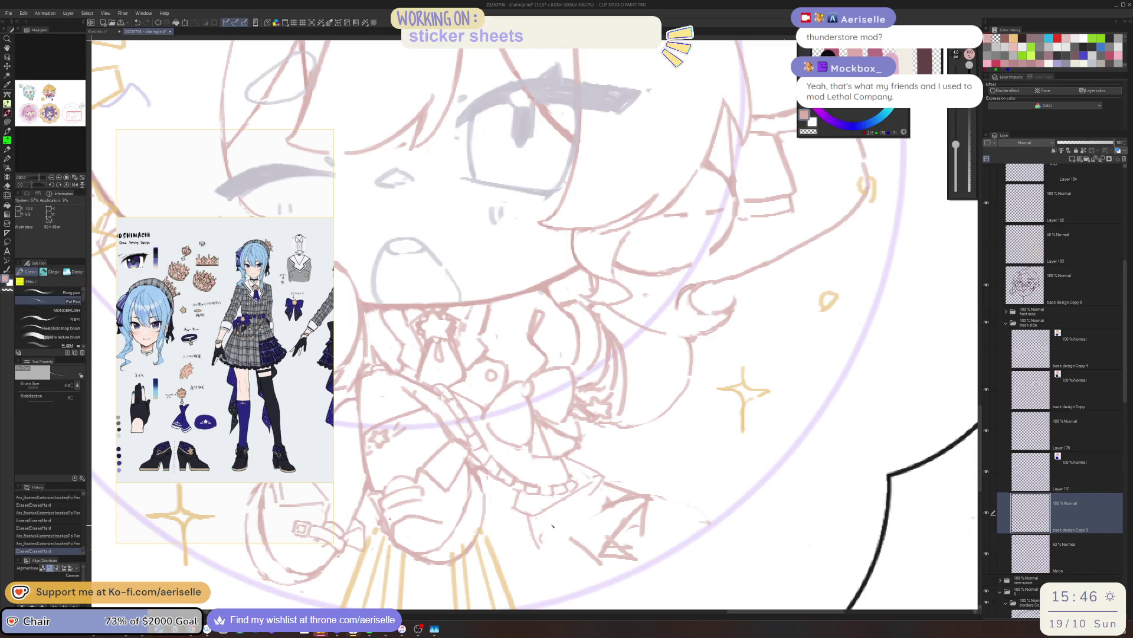
{"action": "left_click_drag", "start_coordinate": [560, 526], "coordinate": [544, 550]}
{"action": "key", "text": "e"}
{"action": "key", "text": "p"}
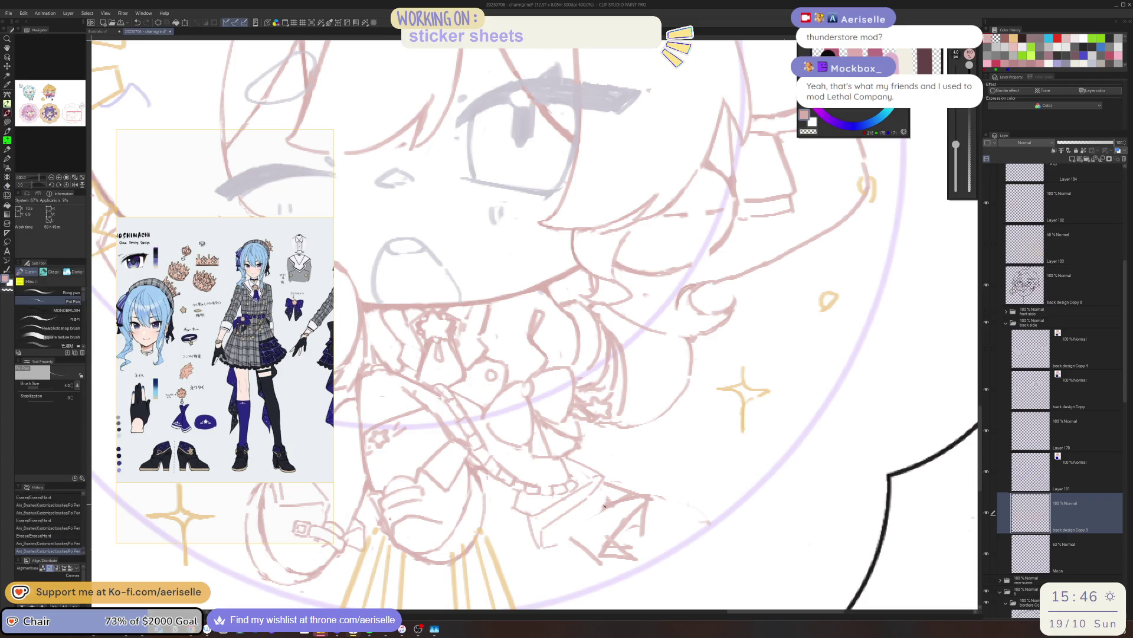
{"action": "key", "text": "e"}
{"action": "key", "text": "p"}
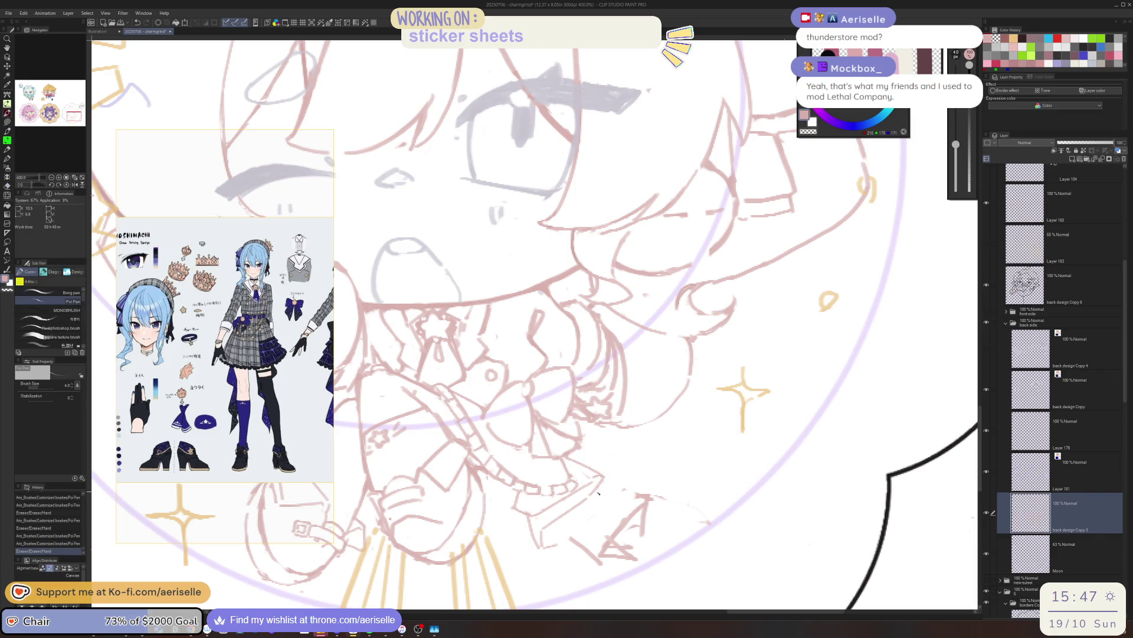
{"action": "mouse_move", "coordinate": [597, 496]}
{"action": "left_mouse_down"}
{"action": "mouse_move", "coordinate": [644, 492]}
{"action": "mouse_move", "coordinate": [558, 533]}
{"action": "left_mouse_up"}
{"action": "key", "text": "ctrl+z"}
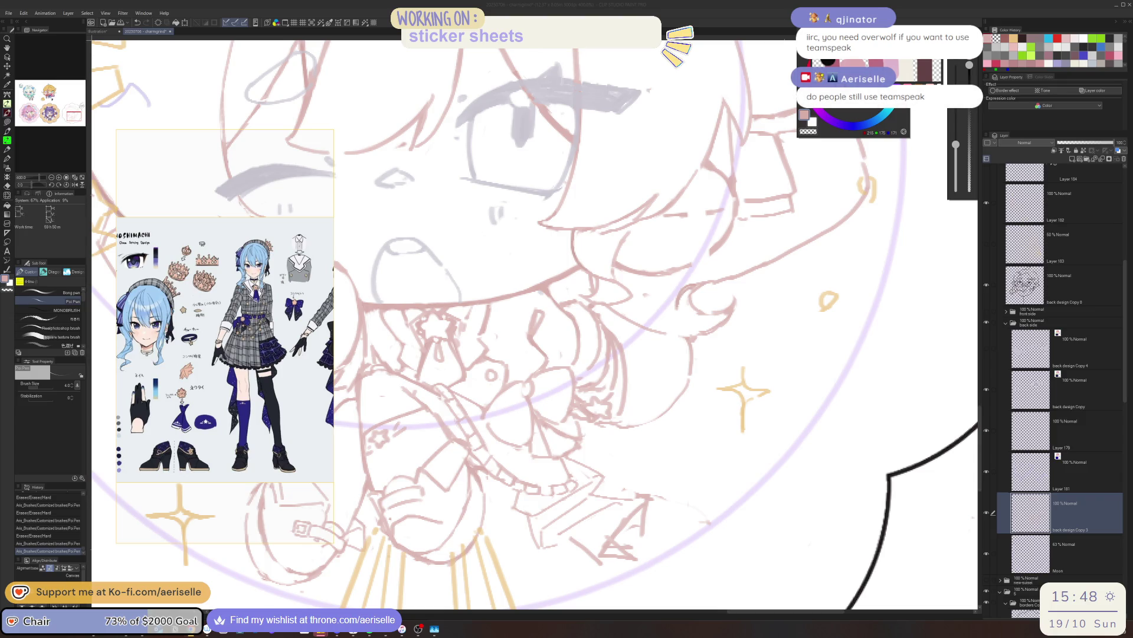
- Erase stray sketch lines near the hand and skirt, then mirror the canvas view back to normal
{"action": "key", "text": "e"}
{"action": "left_click_drag", "start_coordinate": [638, 488], "coordinate": [611, 554]}
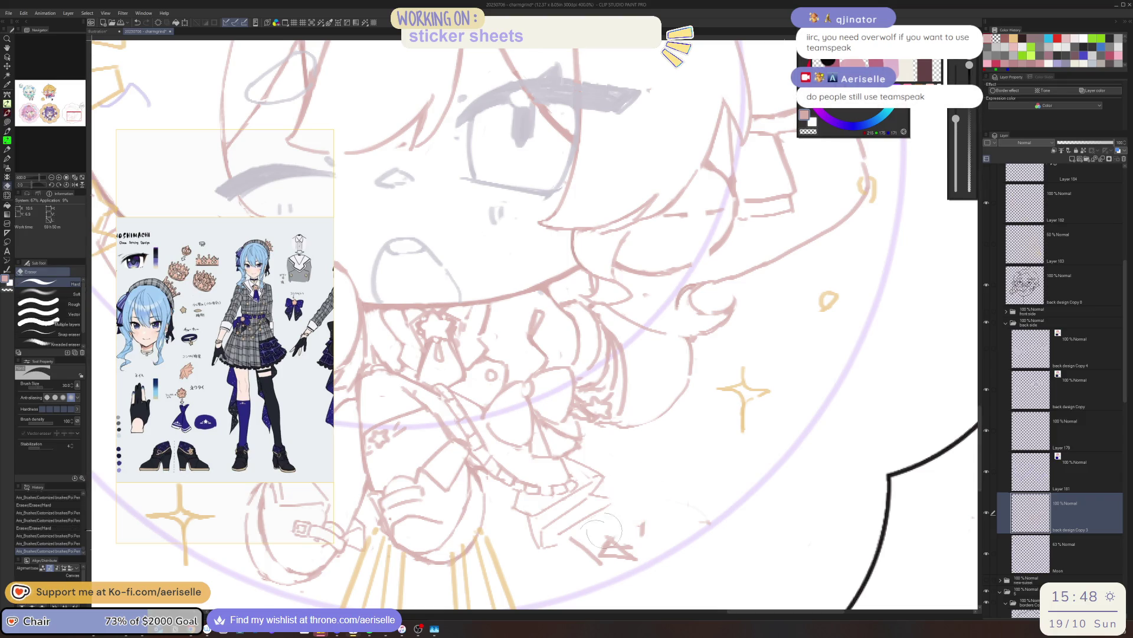
{"action": "mouse_move", "coordinate": [682, 514]}
{"action": "left_mouse_down"}
{"action": "mouse_move", "coordinate": [562, 534]}
{"action": "mouse_move", "coordinate": [620, 496]}
{"action": "left_mouse_up"}
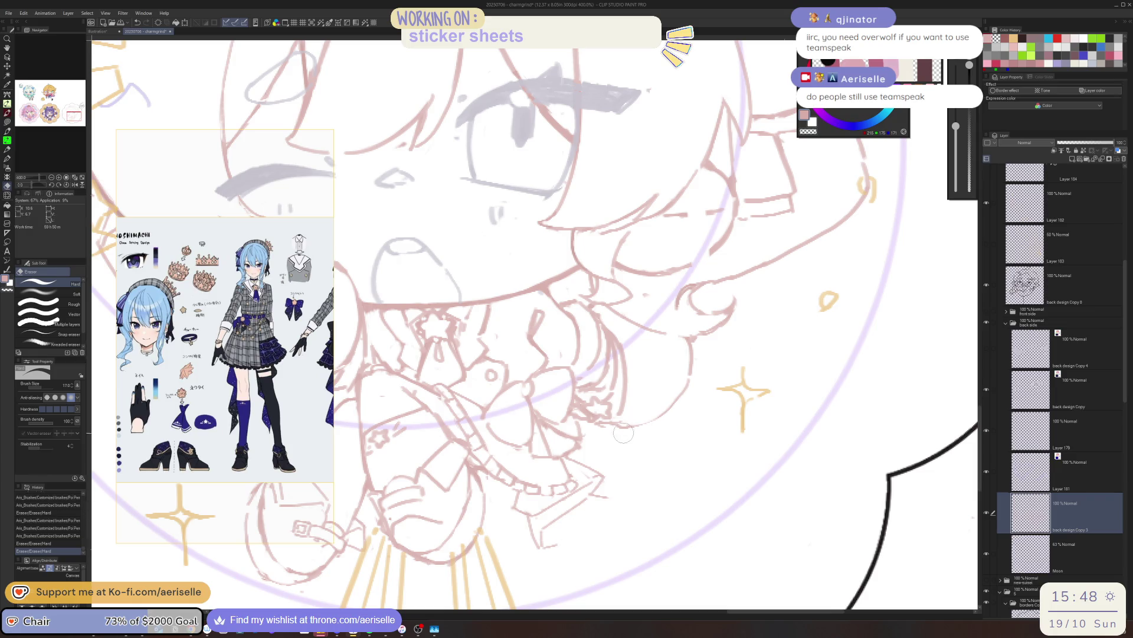
{"action": "key", "text": "p"}
{"action": "key", "text": "h"}
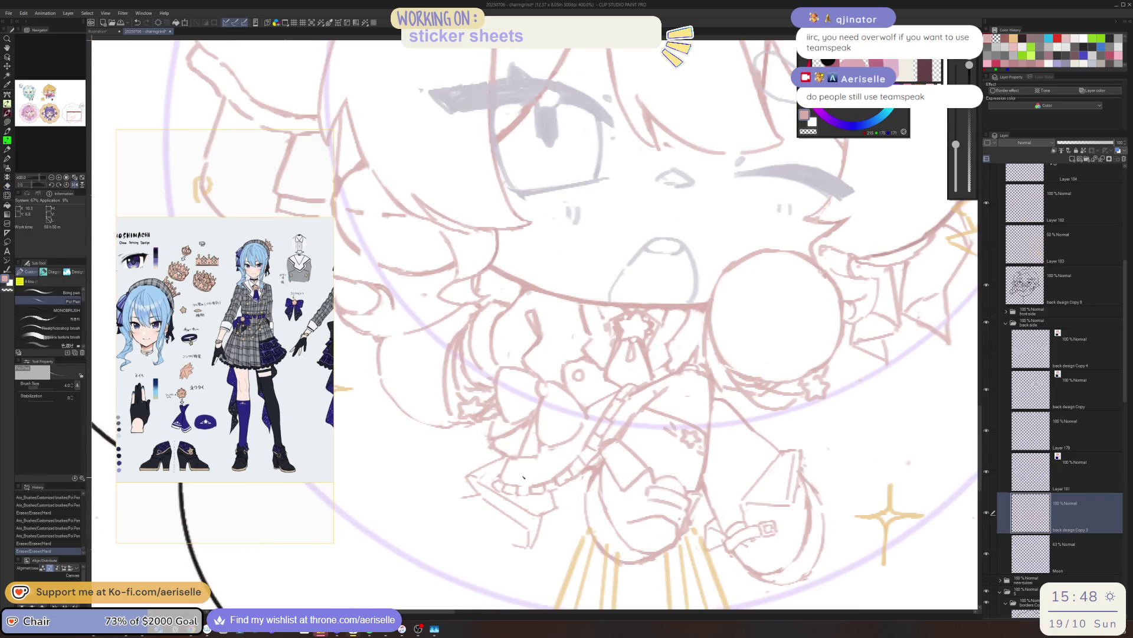
- Erase rough lines near the hand with the Hard Eraser, toggling between eraser and pen between passes
{"action": "key", "text": "e"}
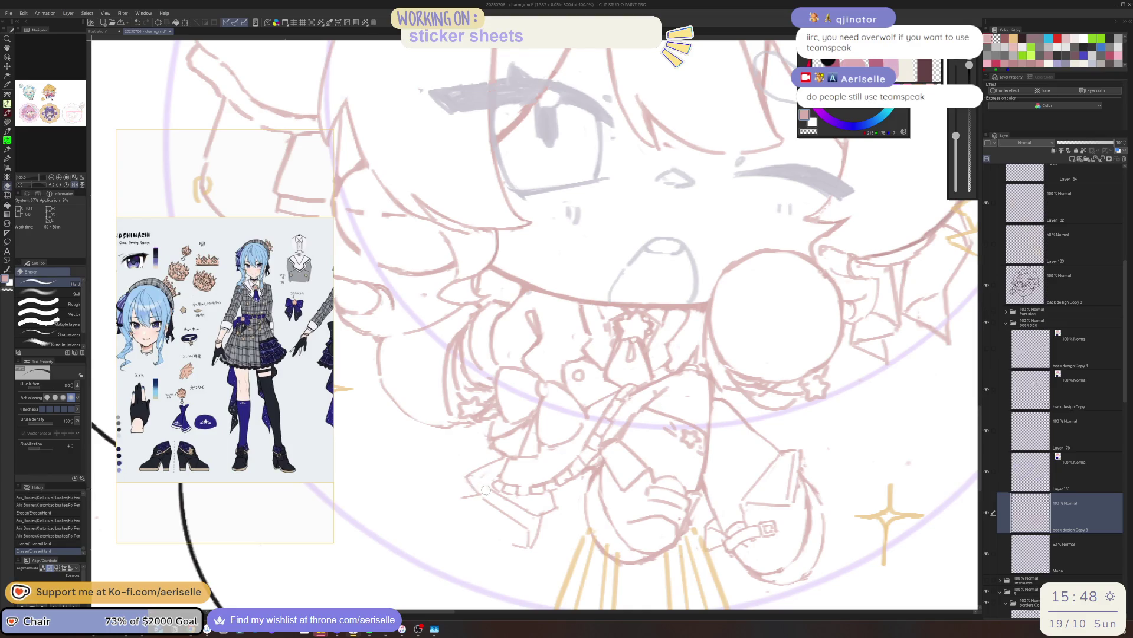
{"action": "mouse_move", "coordinate": [486, 489]}
{"action": "left_mouse_down"}
{"action": "mouse_move", "coordinate": [490, 509]}
{"action": "mouse_move", "coordinate": [495, 494]}
{"action": "mouse_move", "coordinate": [550, 514]}
{"action": "mouse_move", "coordinate": [547, 499]}
{"action": "mouse_move", "coordinate": [536, 540]}
{"action": "mouse_move", "coordinate": [497, 529]}
{"action": "mouse_move", "coordinate": [491, 564]}
{"action": "left_mouse_up"}
{"action": "key", "text": "p"}
{"action": "key", "text": "e"}
{"action": "key", "text": "p"}
{"action": "key", "text": "e"}
{"action": "key", "text": "p"}
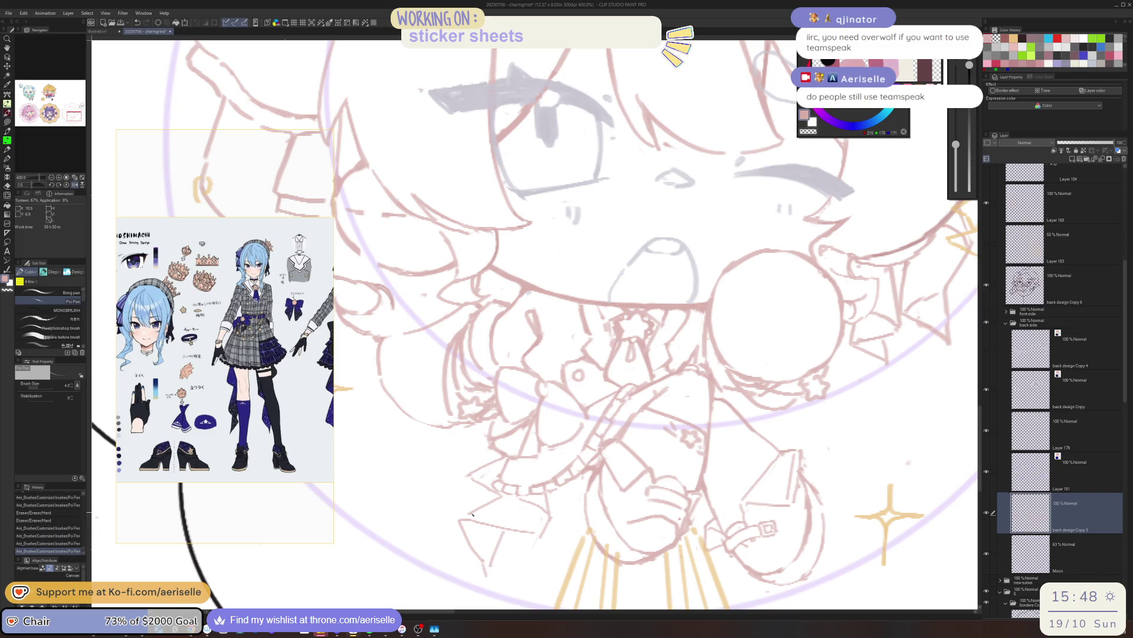
{"action": "scroll", "coordinate": [752, 533], "scroll_direction": "down", "scroll_amount": 5}
{"action": "scroll", "coordinate": [729, 333], "scroll_direction": "up", "scroll_amount": 1}
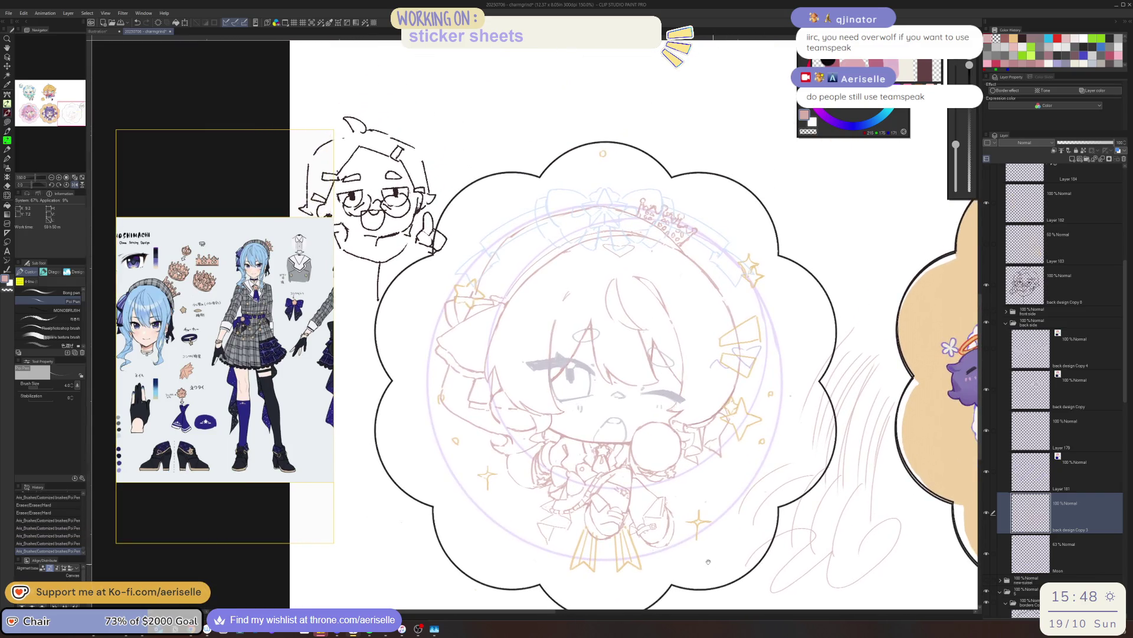
{"action": "scroll", "coordinate": [729, 333], "scroll_direction": "up", "scroll_amount": 1}
- Redraw the chibi's chest bow lines, clean them with the Eraser and fit the whole sticker in view
{"action": "key", "text": "e"}
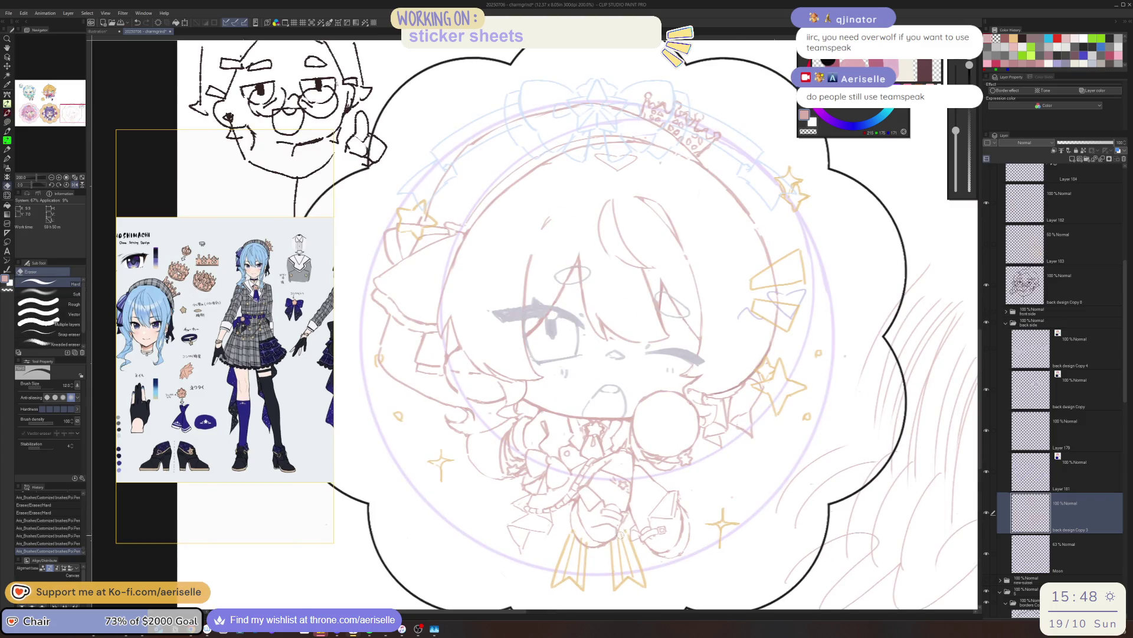
{"action": "scroll", "coordinate": [624, 529], "scroll_direction": "up", "scroll_amount": 3}
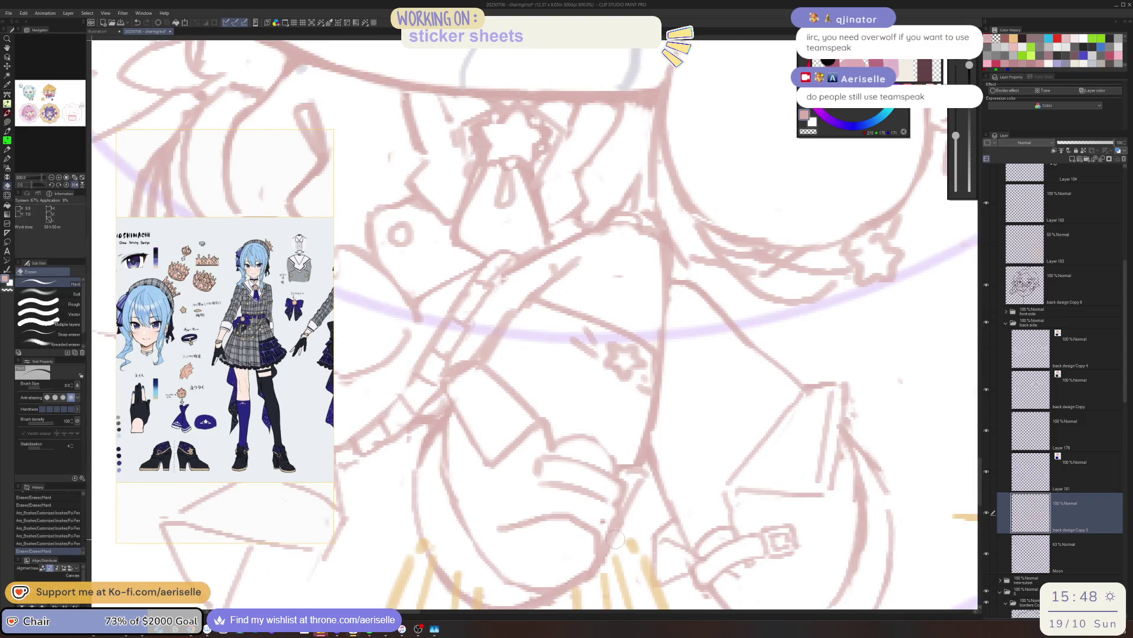
{"action": "scroll", "coordinate": [626, 533], "scroll_direction": "down", "scroll_amount": 2}
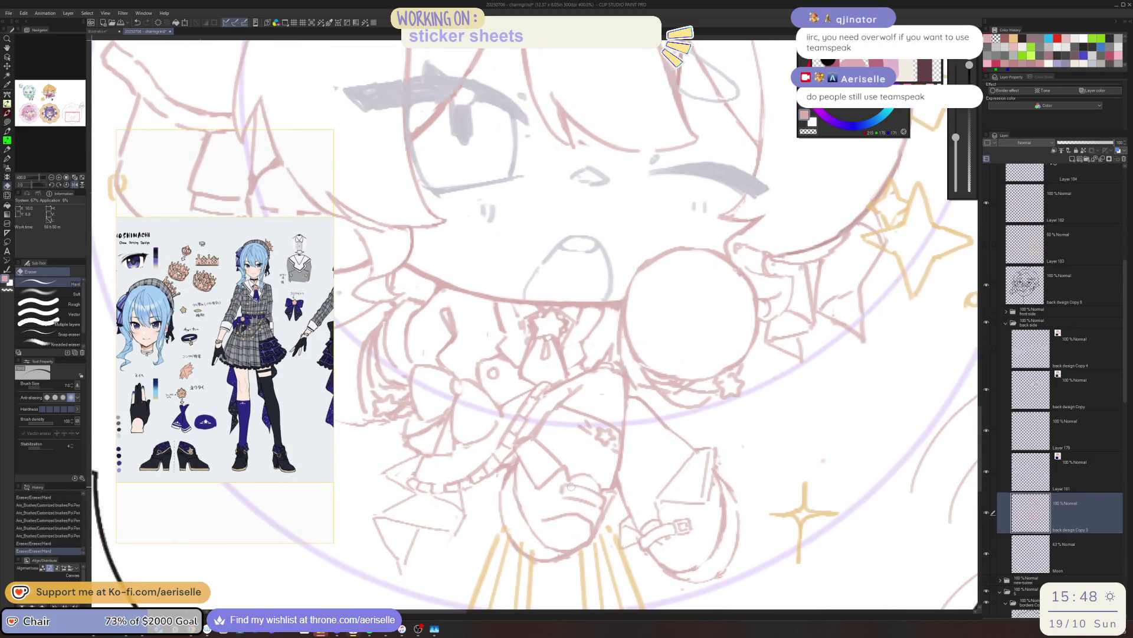
{"action": "key", "text": "p"}
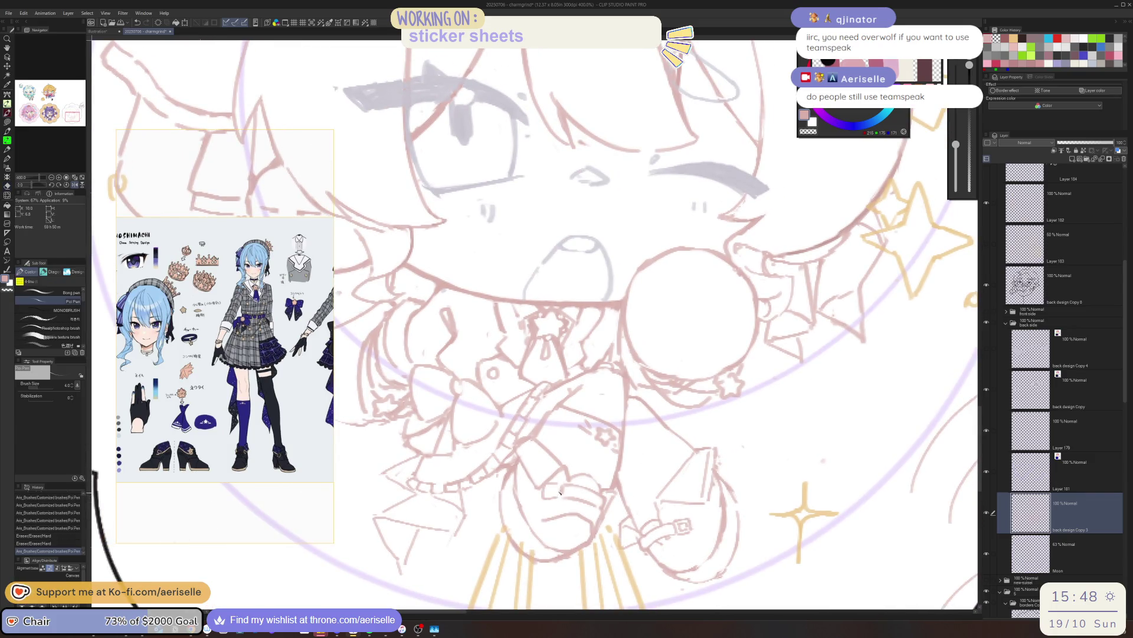
{"action": "scroll", "coordinate": [701, 485], "scroll_direction": "down", "scroll_amount": 2}
{"action": "scroll", "coordinate": [702, 484], "scroll_direction": "down", "scroll_amount": 2}
{"action": "left_click_drag", "start_coordinate": [702, 485], "coordinate": [680, 526]}
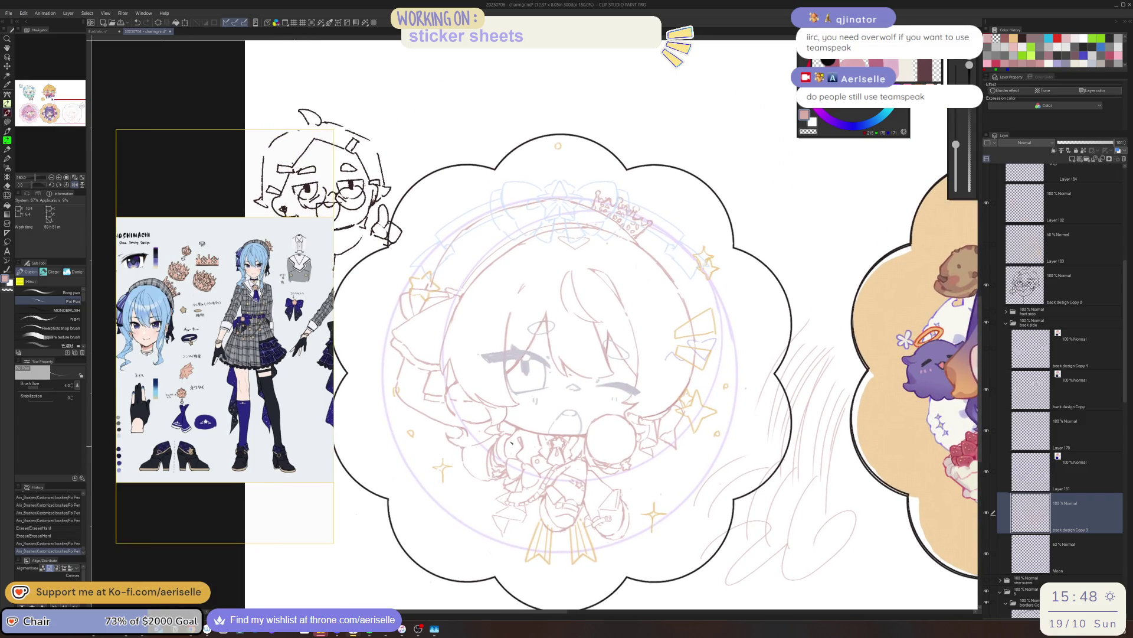
{"action": "scroll", "coordinate": [534, 438], "scroll_direction": "up", "scroll_amount": 2}
{"action": "scroll", "coordinate": [520, 471], "scroll_direction": "up", "scroll_amount": 2}
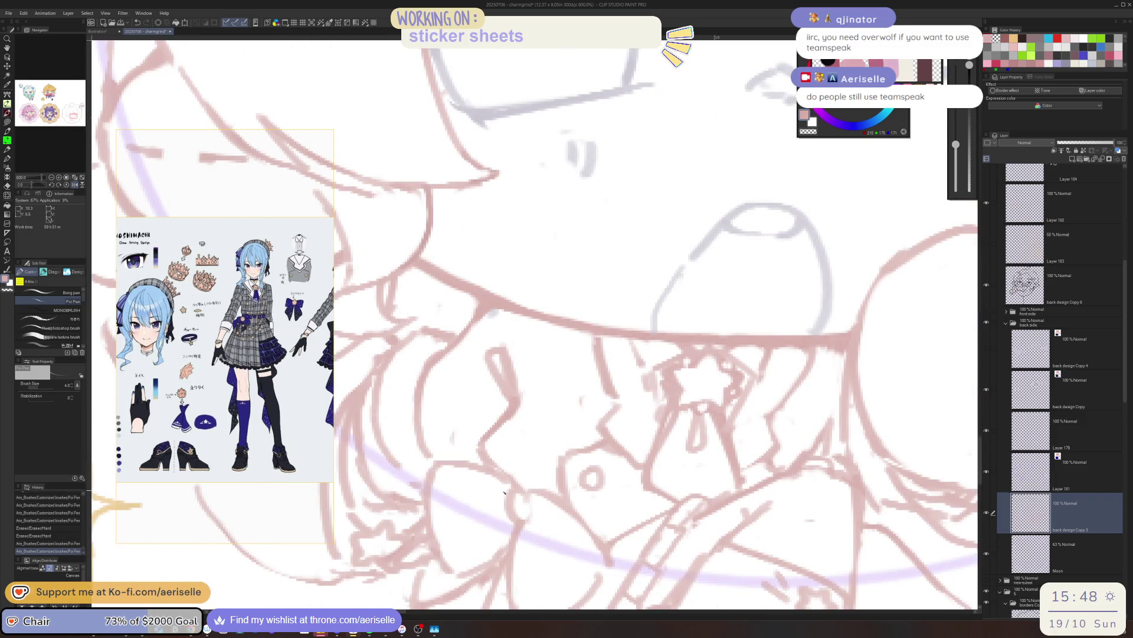
{"action": "mouse_move", "coordinate": [503, 493]}
{"action": "left_mouse_down"}
{"action": "mouse_move", "coordinate": [524, 477]}
{"action": "mouse_move", "coordinate": [506, 529]}
{"action": "mouse_move", "coordinate": [528, 529]}
{"action": "mouse_move", "coordinate": [541, 502]}
{"action": "mouse_move", "coordinate": [514, 487]}
{"action": "mouse_move", "coordinate": [510, 528]}
{"action": "mouse_move", "coordinate": [523, 536]}
{"action": "mouse_move", "coordinate": [530, 514]}
{"action": "left_mouse_up"}
{"action": "key", "text": "e"}
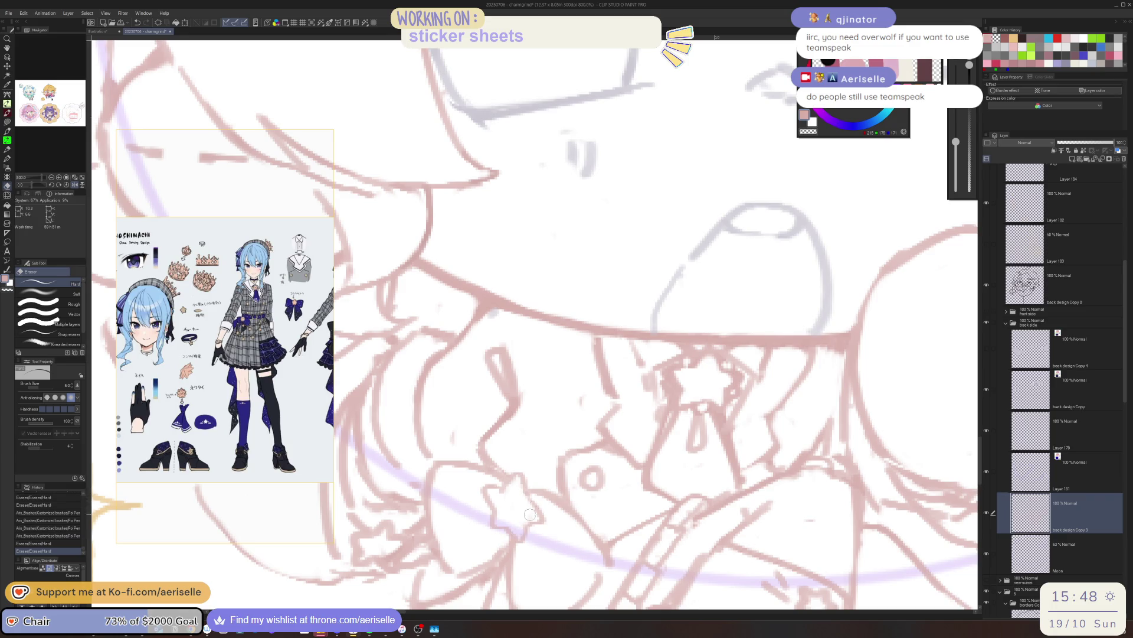
{"action": "key", "text": "ctrl+0"}
{"action": "scroll", "coordinate": [541, 513], "scroll_direction": "up", "scroll_amount": 5}
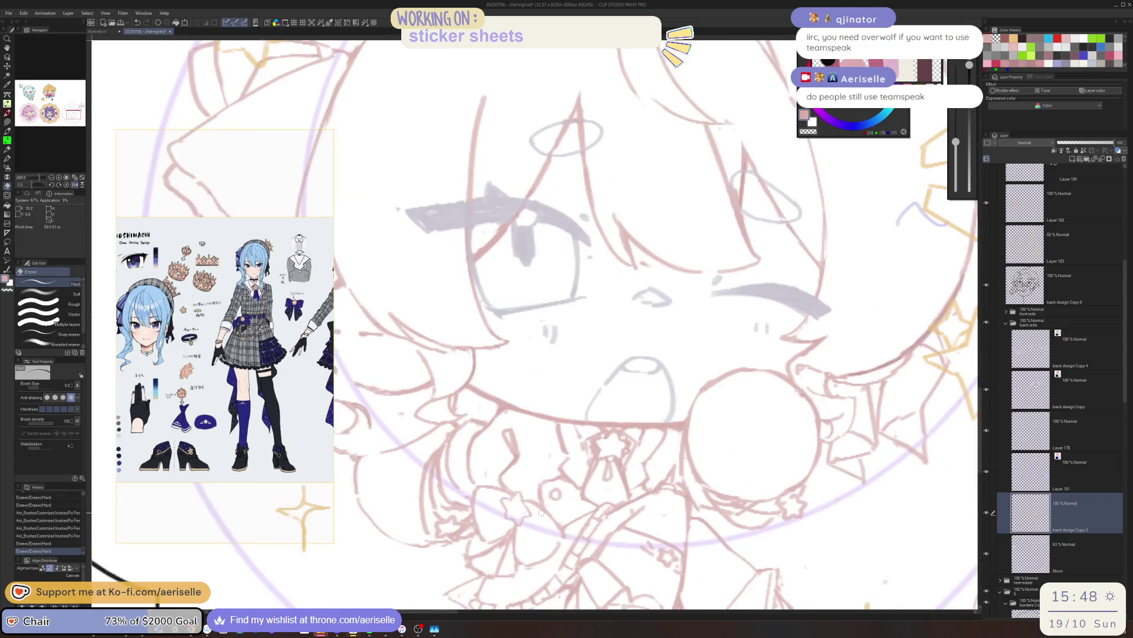
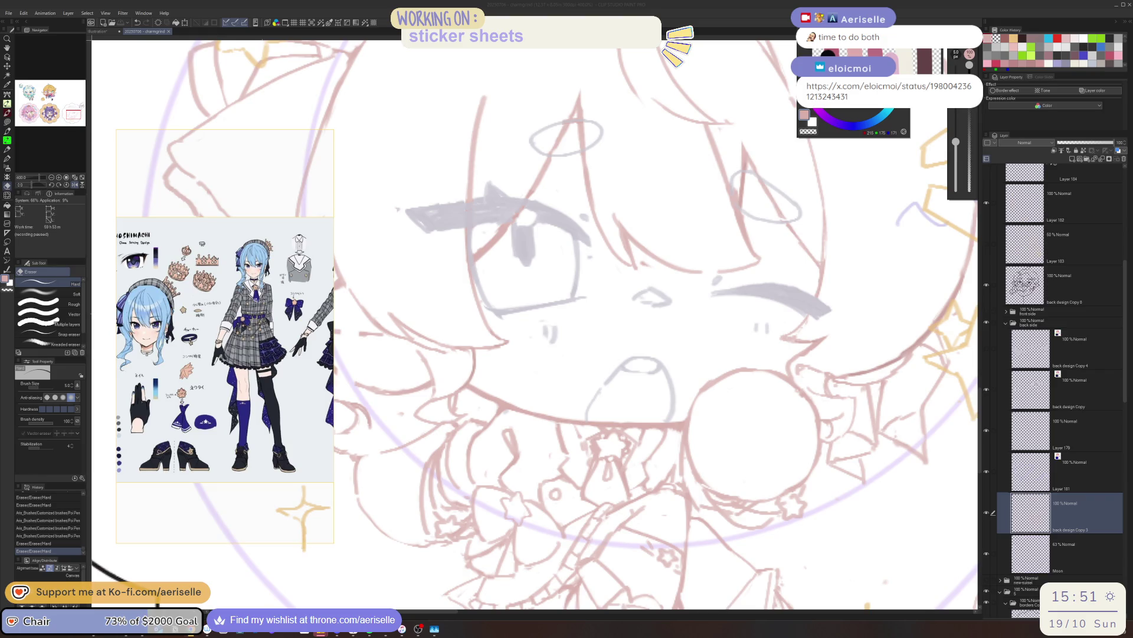
- Bring the browser with the linked tweet over the canvas and resize it taller and narrower
{"action": "key", "text": "alt+Tab"}
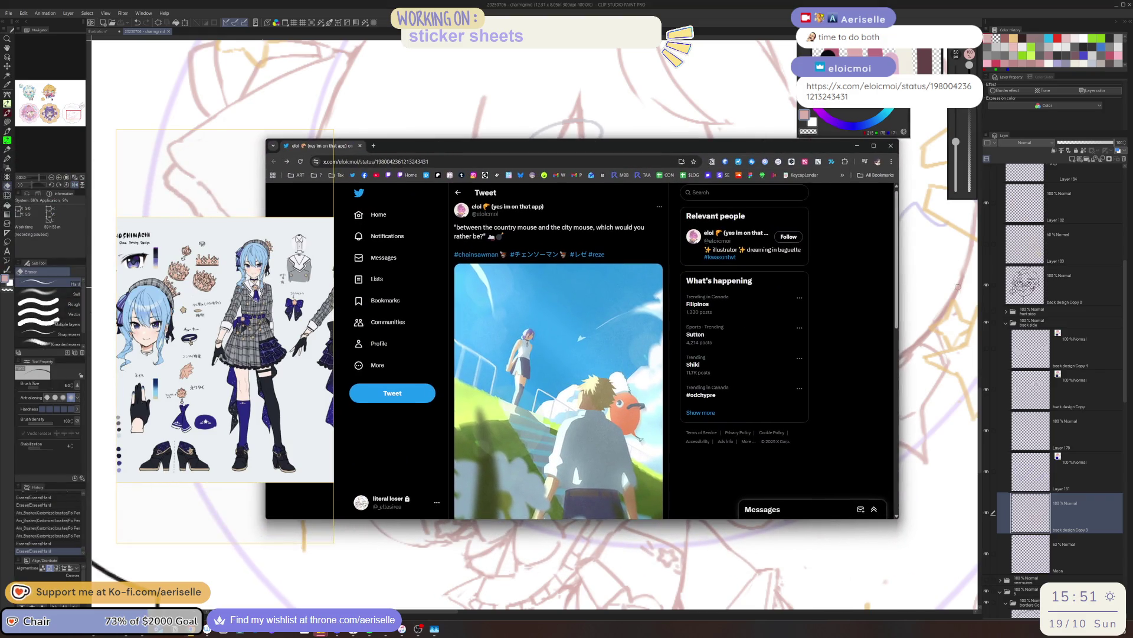
{"action": "scroll", "coordinate": [565, 475], "scroll_direction": "down", "scroll_amount": 1}
{"action": "scroll", "coordinate": [566, 474], "scroll_direction": "up", "scroll_amount": 1}
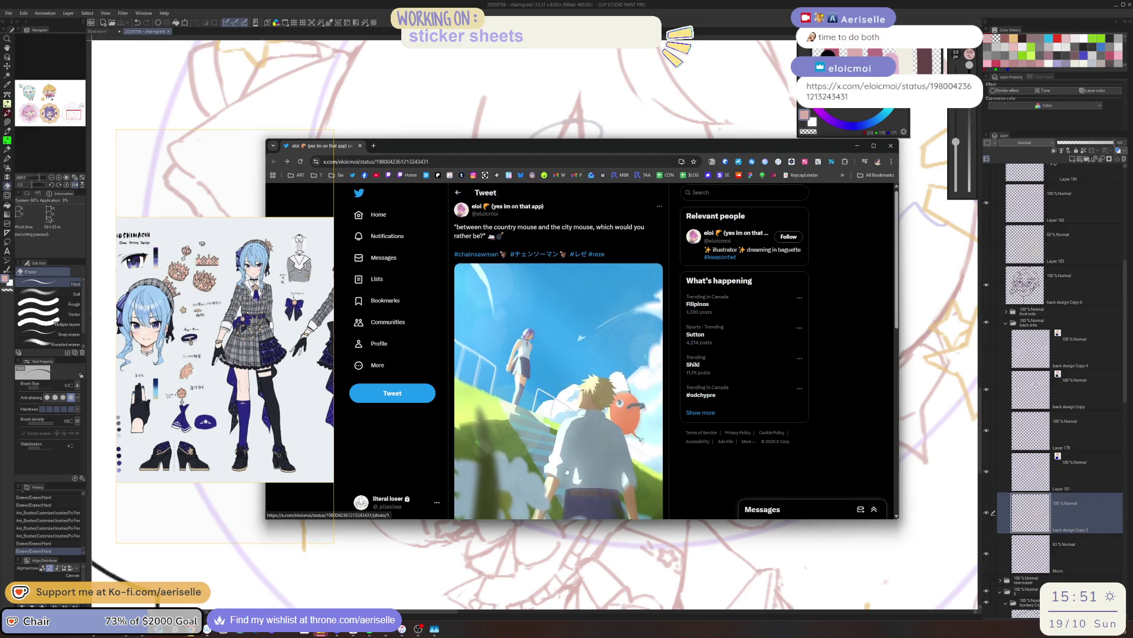
{"action": "scroll", "coordinate": [565, 476], "scroll_direction": "down", "scroll_amount": 1}
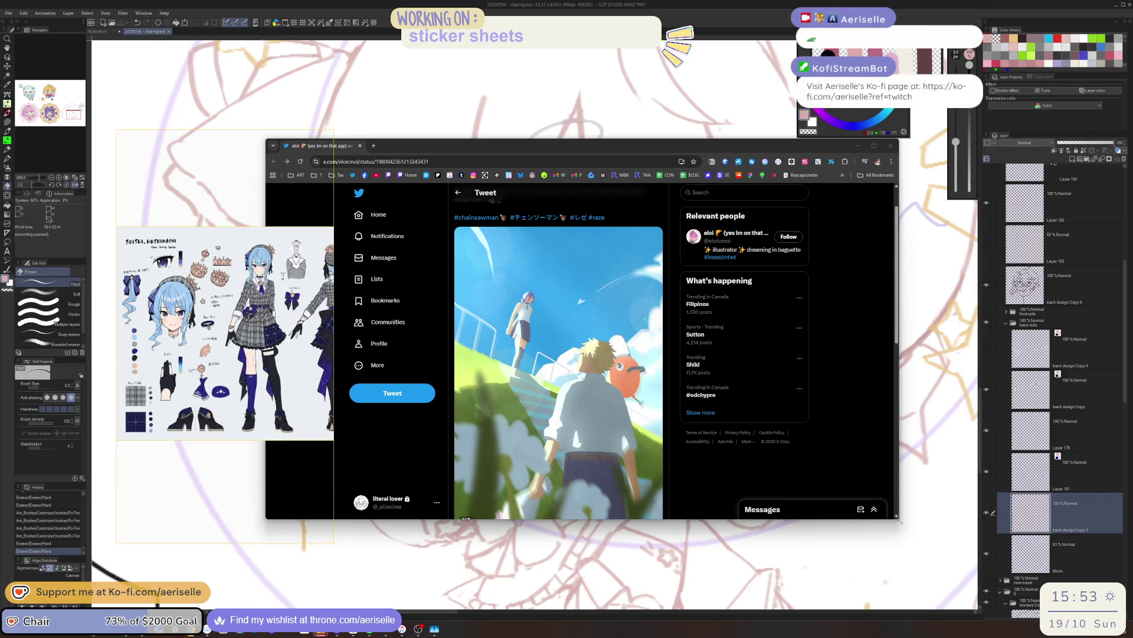
{"action": "left_click_drag", "start_coordinate": [898, 519], "coordinate": [760, 606]}
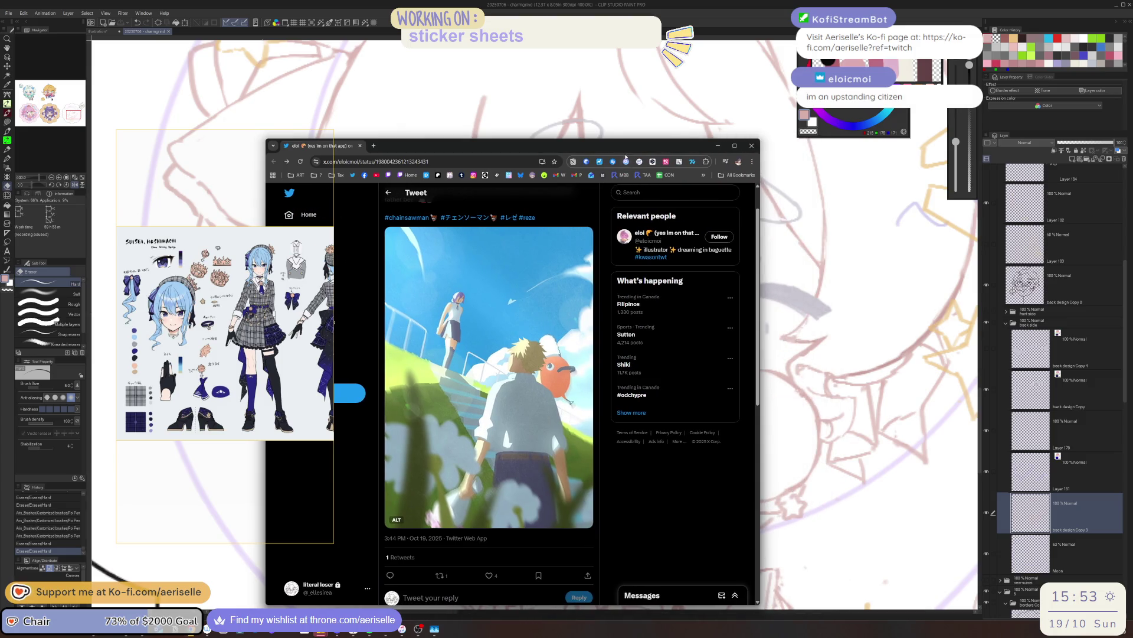
- Move the browser window up and right, then hide it to return to the sketch
{"action": "left_click_drag", "start_coordinate": [620, 145], "coordinate": [743, 76]}
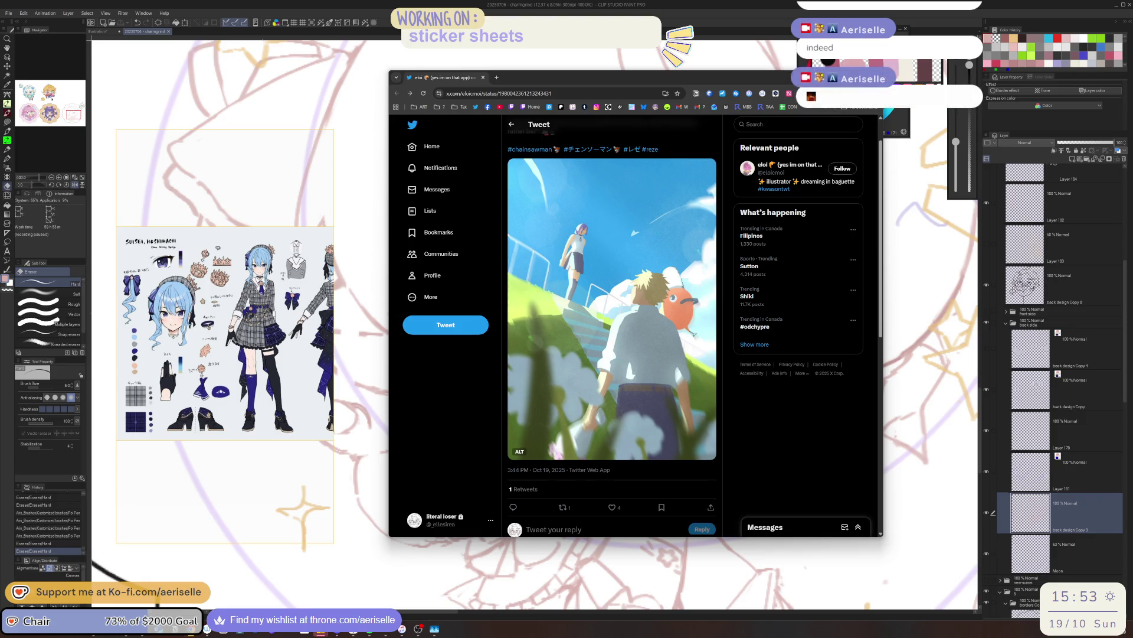
{"action": "key", "text": "alt+Tab"}
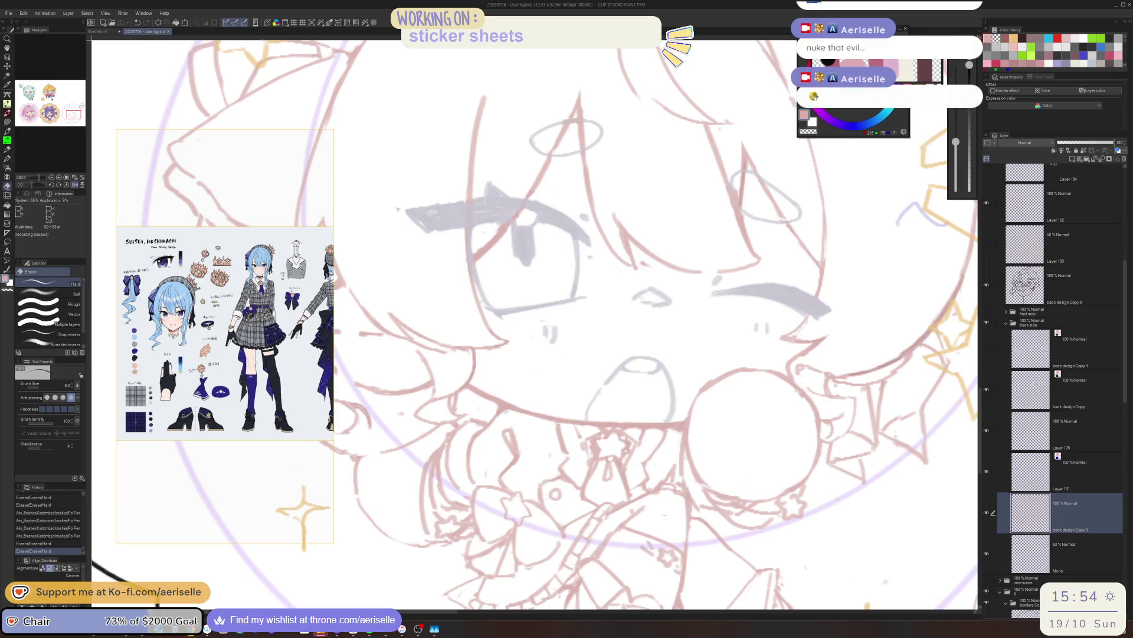
{"action": "scroll", "coordinate": [605, 449], "scroll_direction": "down", "scroll_amount": 2}
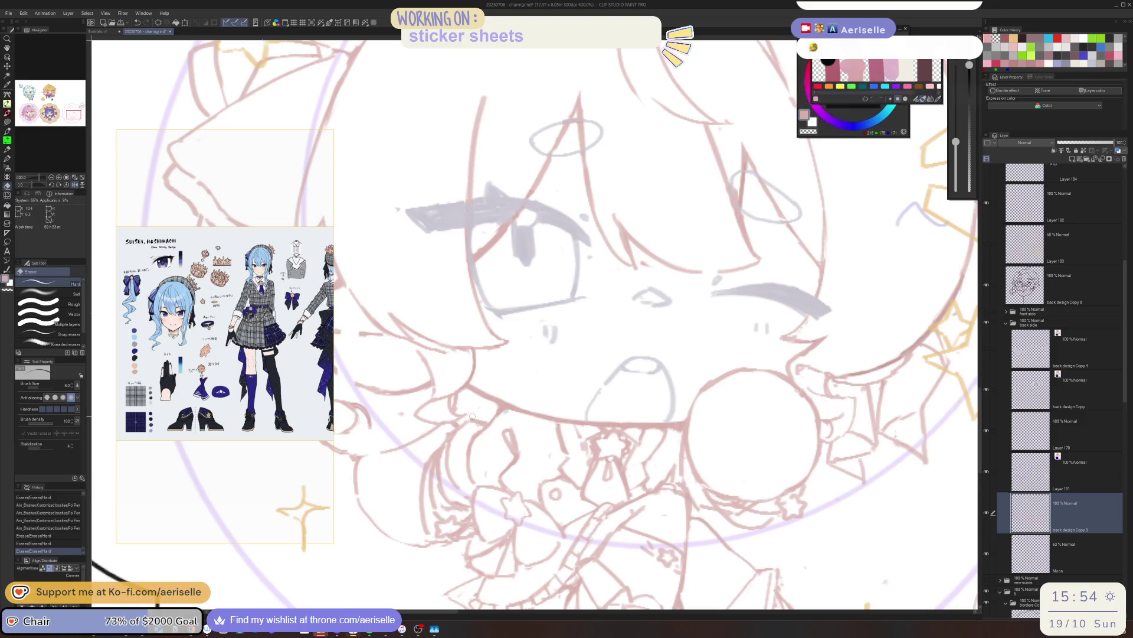
{"action": "scroll", "coordinate": [607, 449], "scroll_direction": "down", "scroll_amount": 3}
{"action": "scroll", "coordinate": [606, 450], "scroll_direction": "up", "scroll_amount": 3}
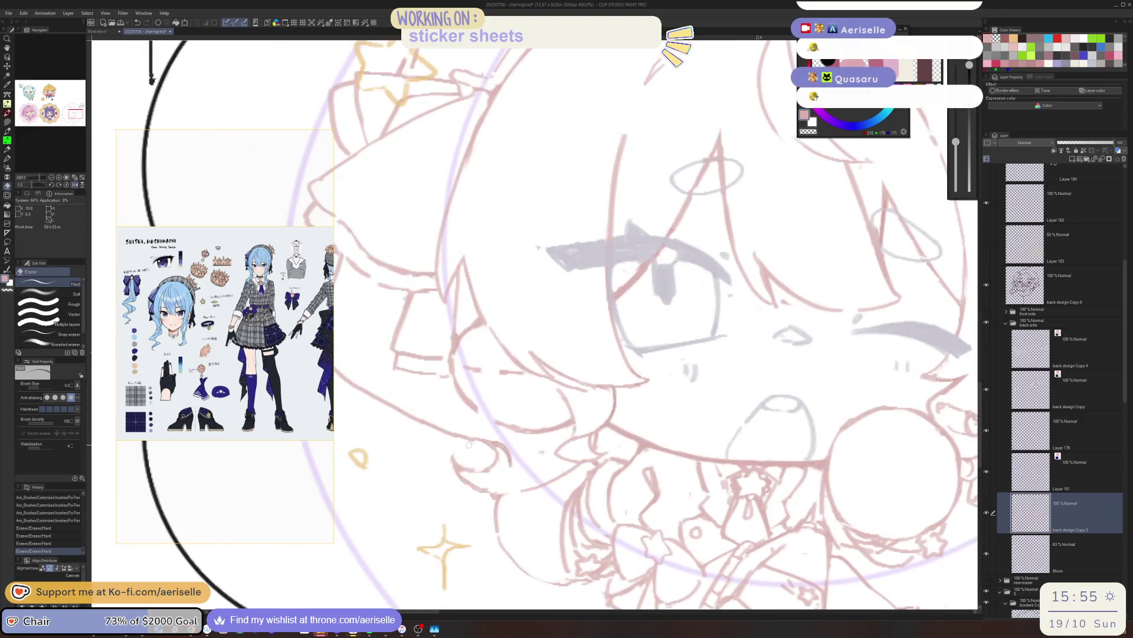
{"action": "scroll", "coordinate": [680, 388], "scroll_direction": "up", "scroll_amount": 1}
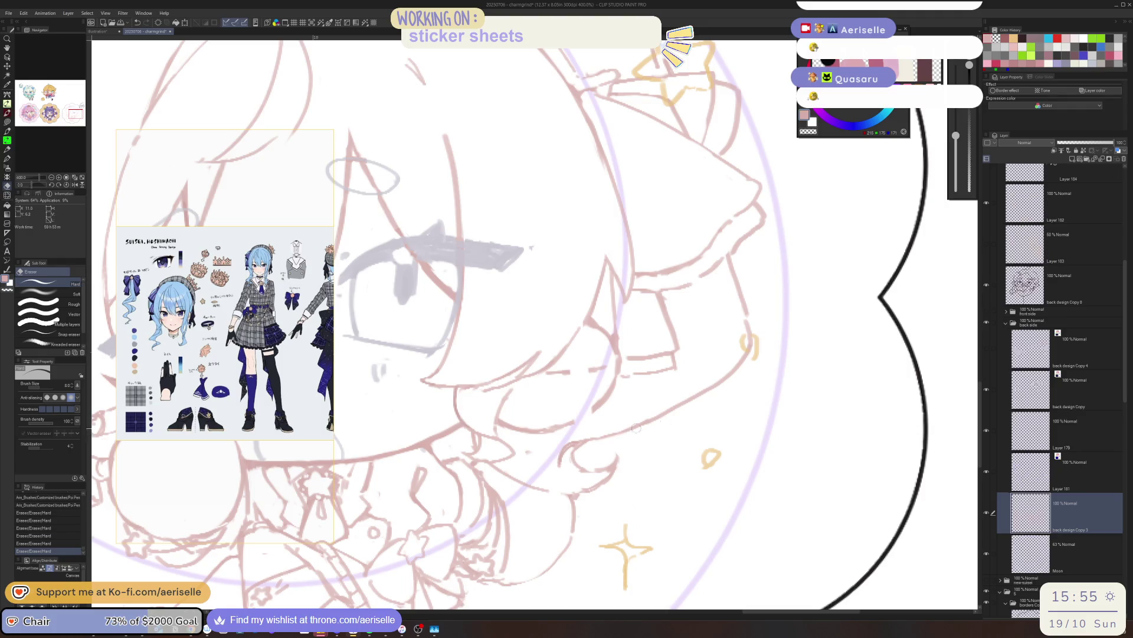
- Raise the pen size to 5, then erase stray sketch lines on the chibi's hair
{"action": "key", "text": "p"}
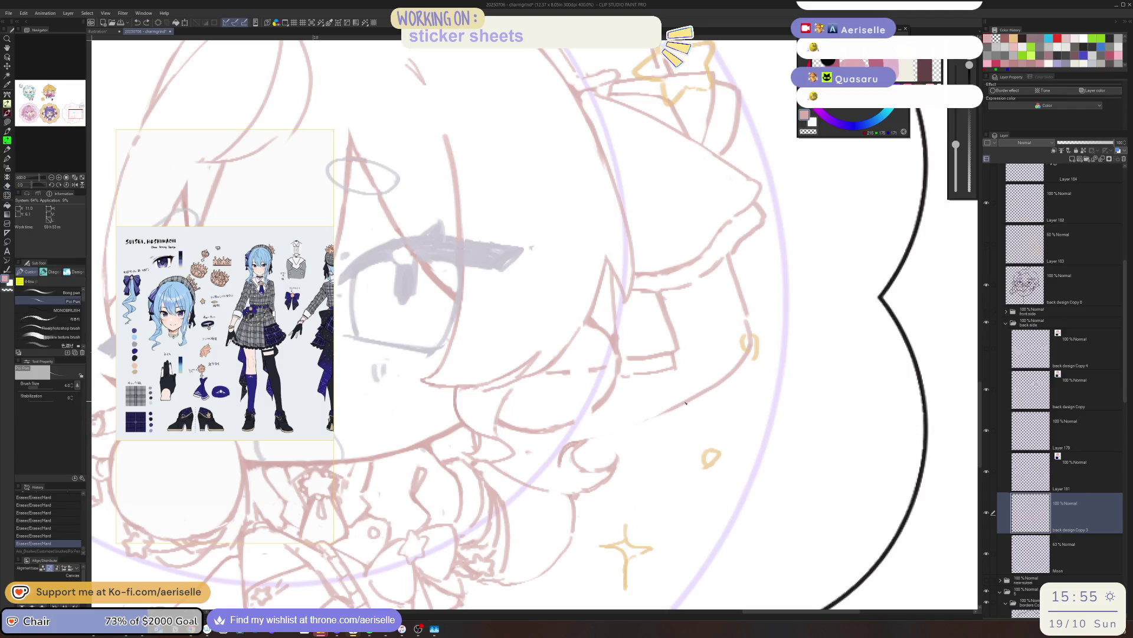
{"action": "key", "text": "bracketright"}
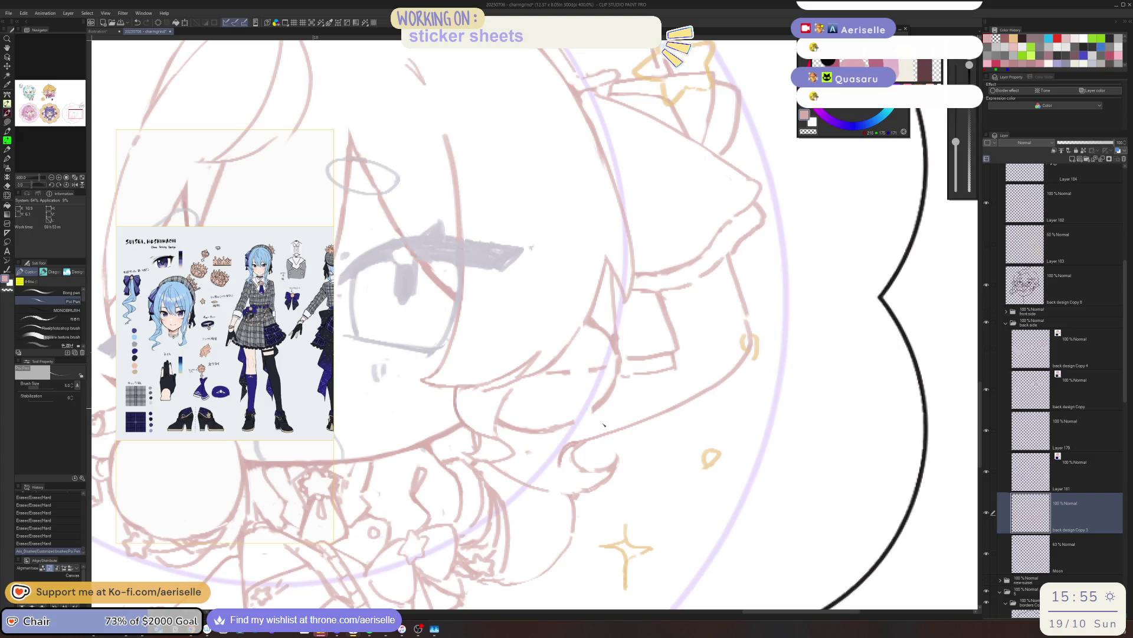
{"action": "key", "text": "e"}
{"action": "left_click_drag", "start_coordinate": [588, 463], "coordinate": [599, 449]}
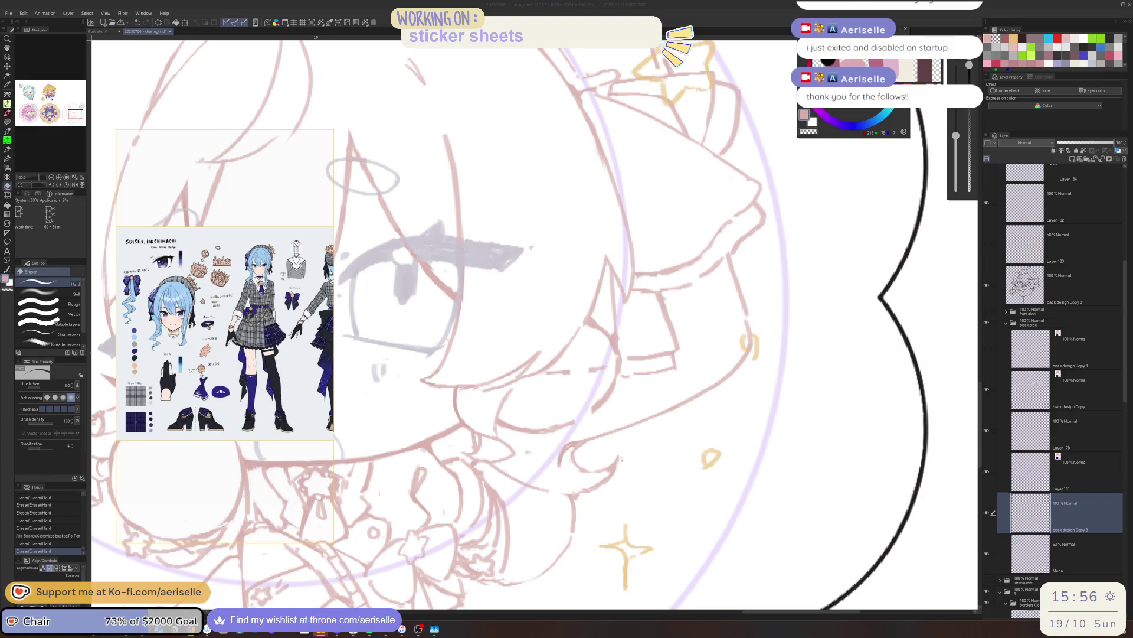
{"action": "left_click", "coordinate": [643, 464]}
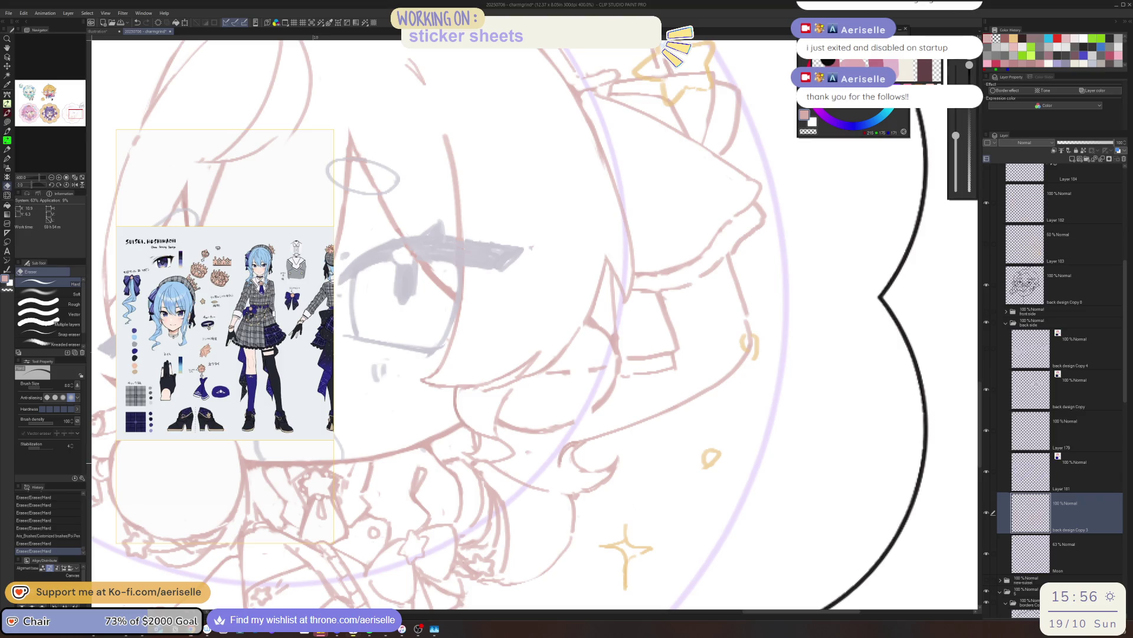
- Flip the canvas horizontally, rotate the view and erase a few sketch lines near the face
{"action": "left_click_drag", "start_coordinate": [644, 462], "coordinate": [658, 472]}
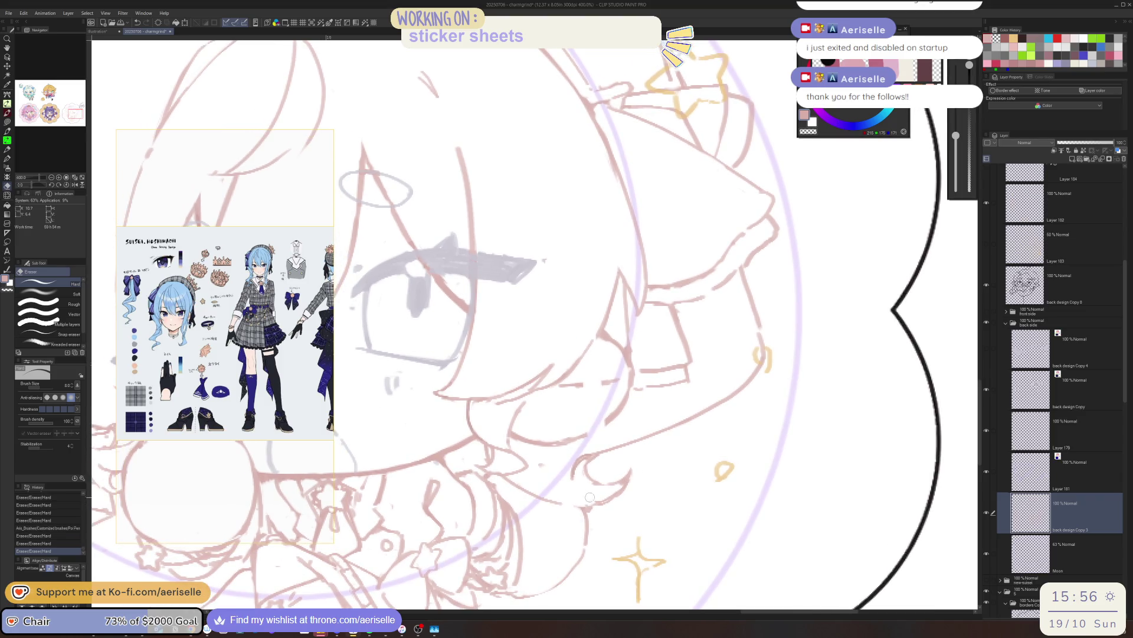
{"action": "key", "text": "p"}
{"action": "key", "text": "h"}
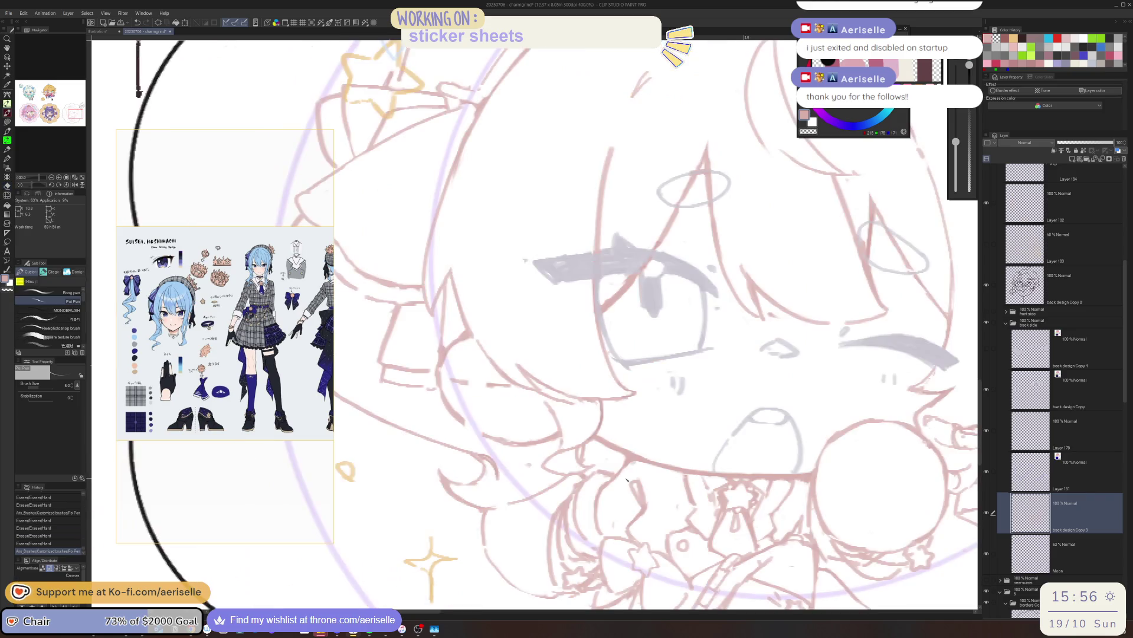
{"action": "left_click_drag", "start_coordinate": [627, 479], "coordinate": [593, 512]}
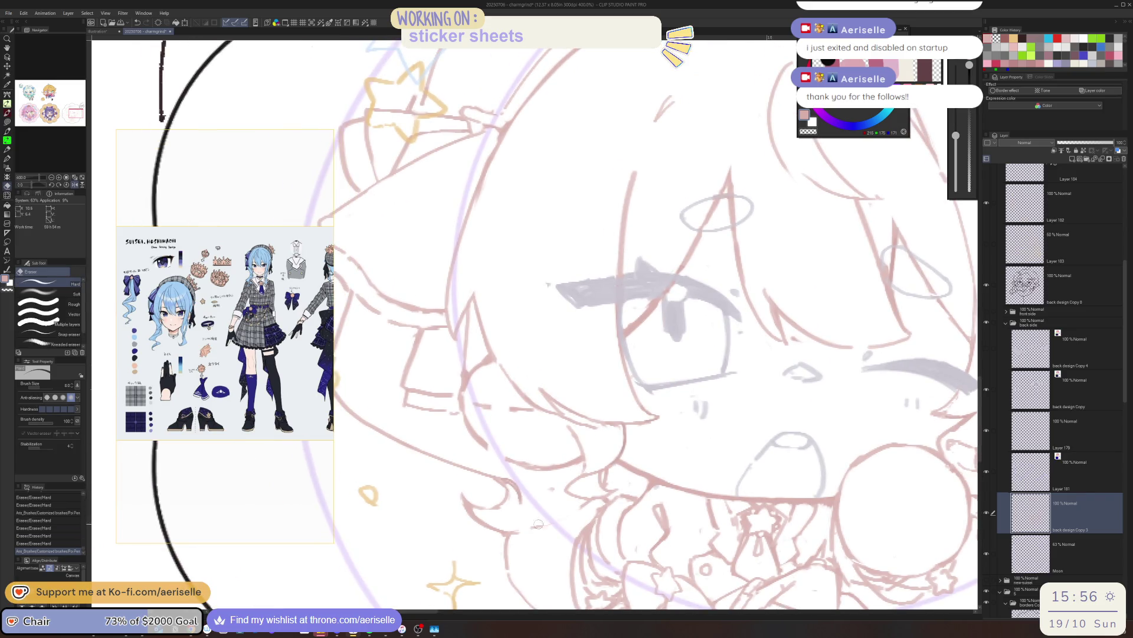
{"action": "scroll", "coordinate": [584, 509], "scroll_direction": "down", "scroll_amount": 2}
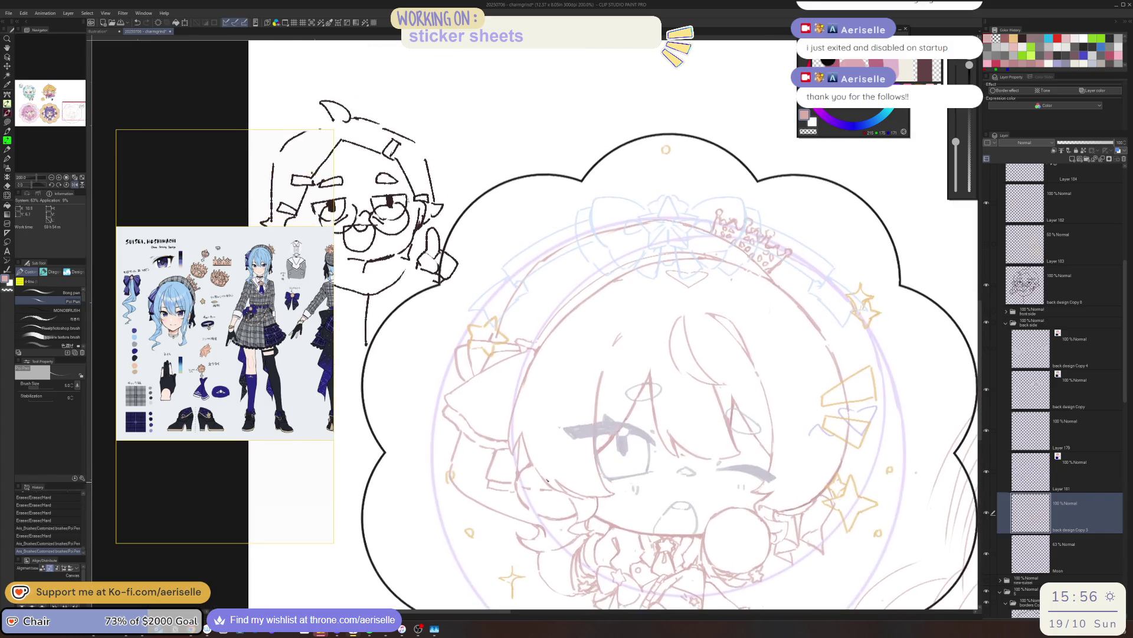
{"action": "scroll", "coordinate": [541, 416], "scroll_direction": "up", "scroll_amount": 2}
{"action": "key", "text": "e"}
{"action": "scroll", "coordinate": [496, 508], "scroll_direction": "down", "scroll_amount": 2}
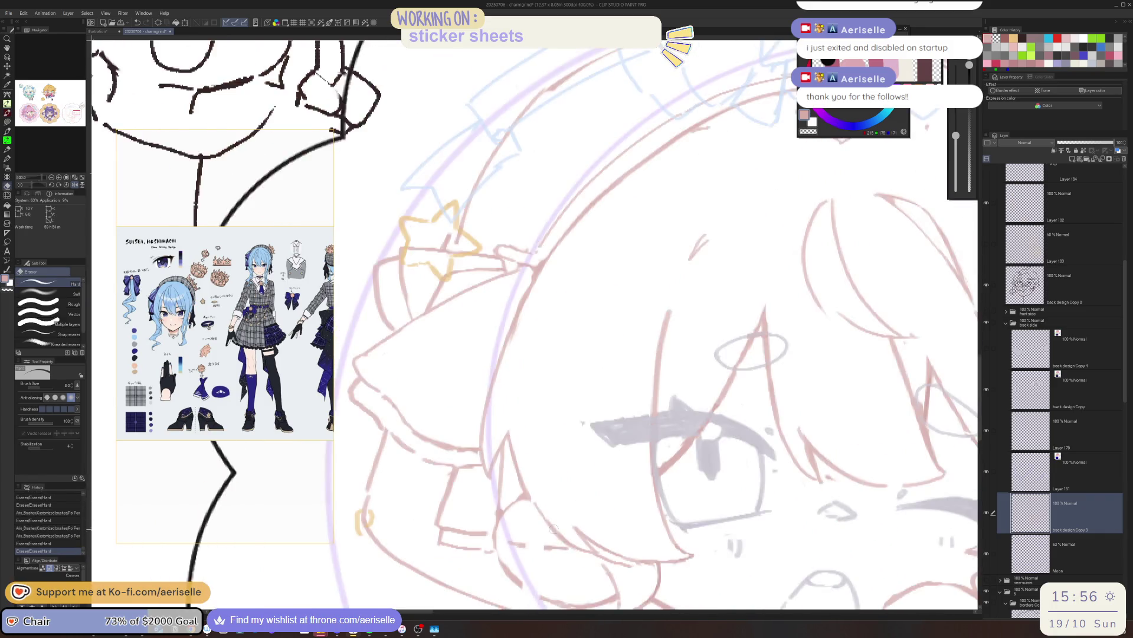
{"action": "key", "text": "p"}
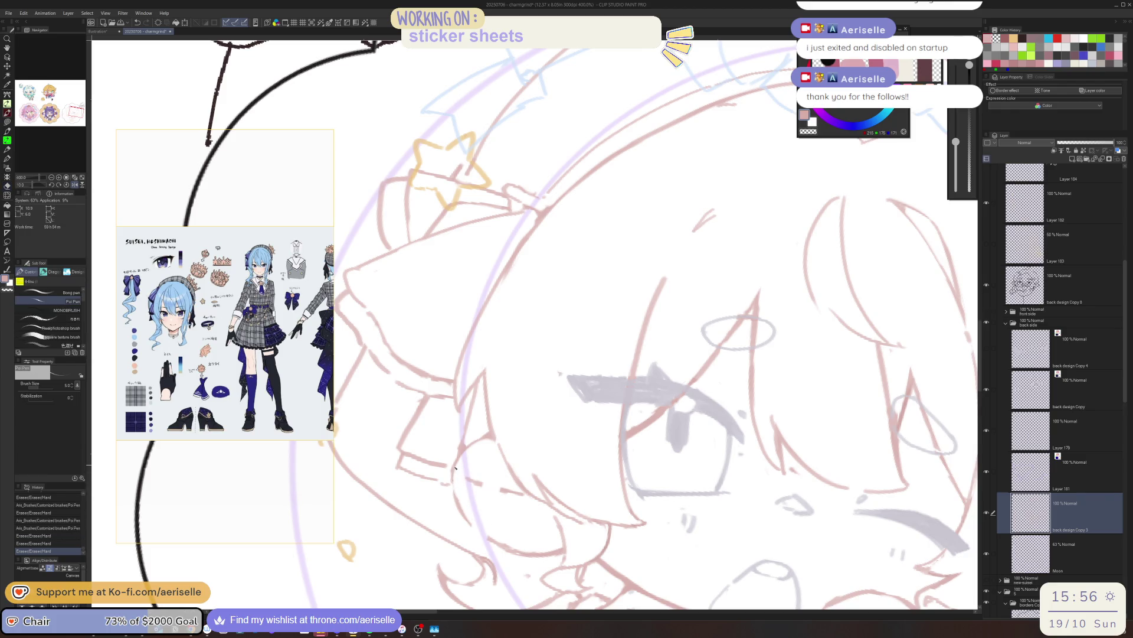
{"action": "left_click_drag", "start_coordinate": [470, 518], "coordinate": [487, 529]}
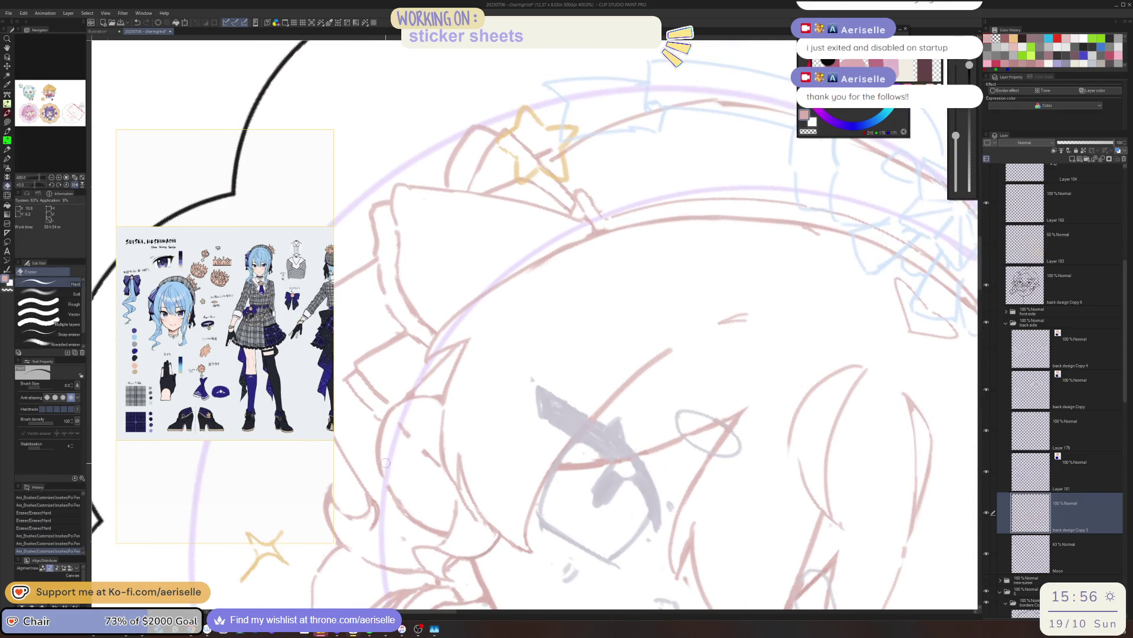
{"action": "left_click_drag", "start_coordinate": [385, 466], "coordinate": [395, 441]}
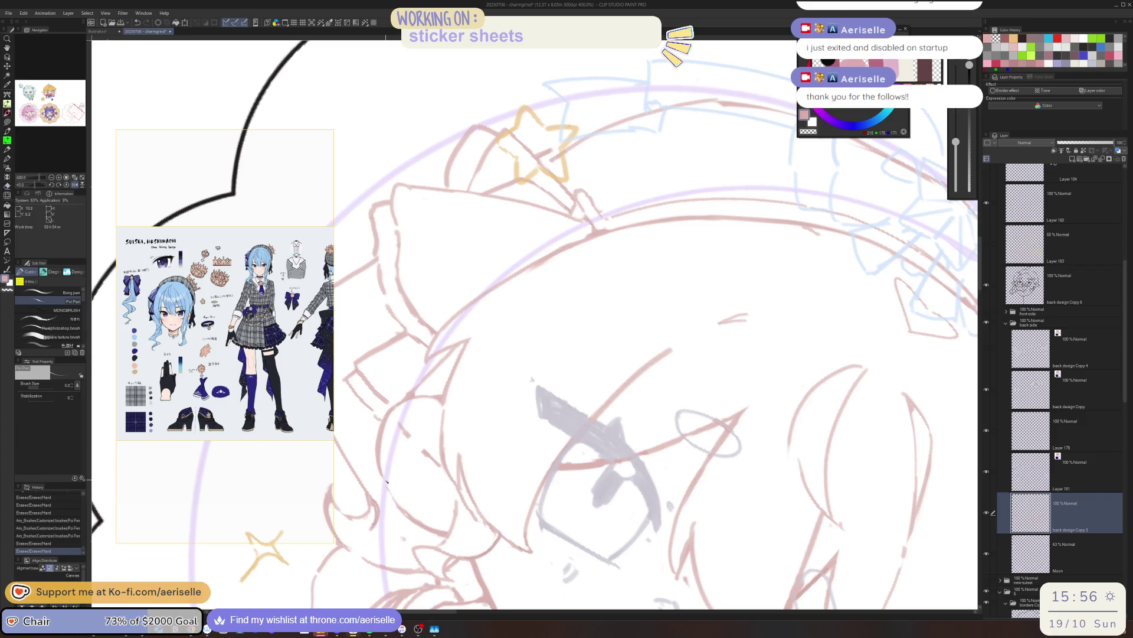
- Add a small pen mark to the hair and erase strokes in the lower part of the sketch
{"action": "mouse_move", "coordinate": [390, 487]}
{"action": "left_mouse_down"}
{"action": "mouse_move", "coordinate": [574, 523]}
{"action": "mouse_move", "coordinate": [588, 506]}
{"action": "left_mouse_up"}
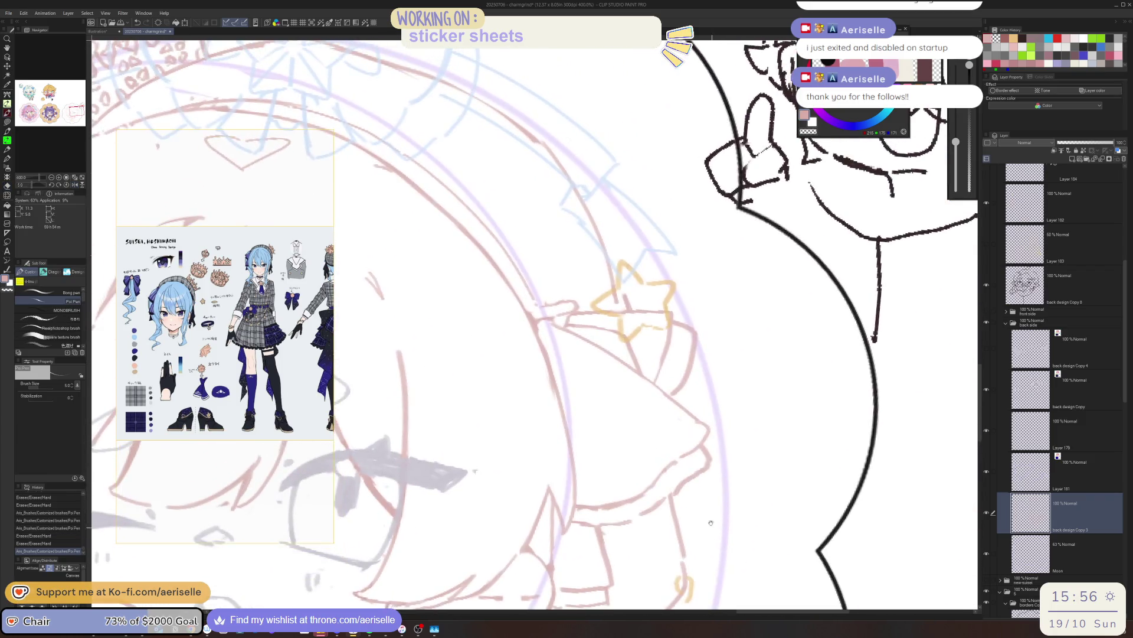
{"action": "key", "text": "e"}
{"action": "key", "text": "p"}
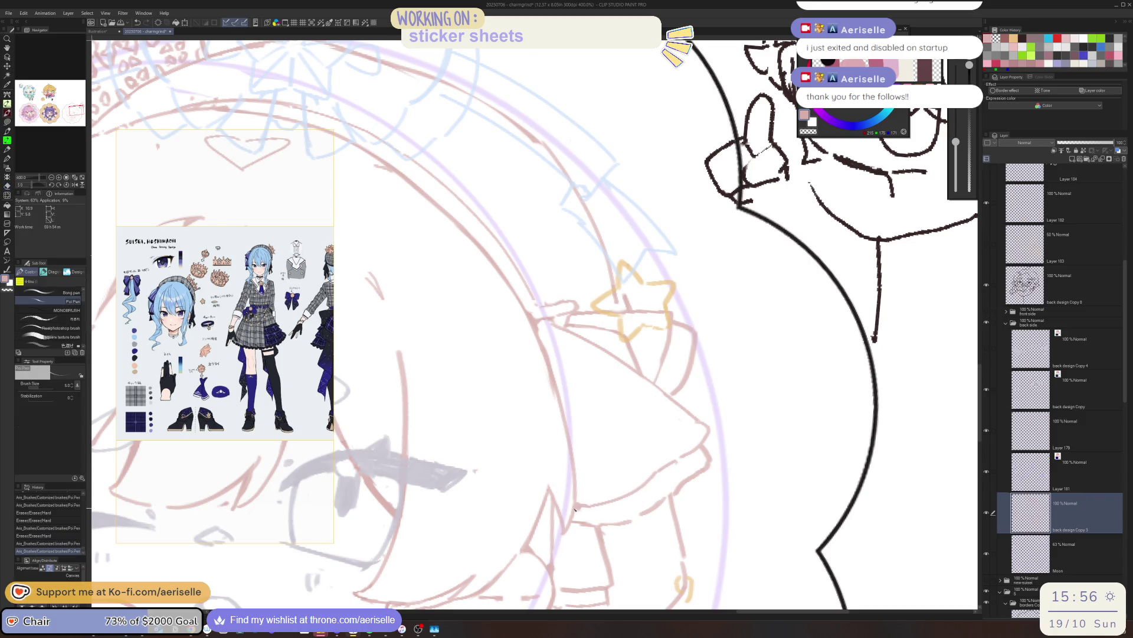
{"action": "left_click", "coordinate": [700, 463]}
{"action": "key", "text": "e"}
{"action": "left_click_drag", "start_coordinate": [577, 528], "coordinate": [665, 496]}
{"action": "key", "text": "p"}
{"action": "scroll", "coordinate": [590, 528], "scroll_direction": "down", "scroll_amount": 5}
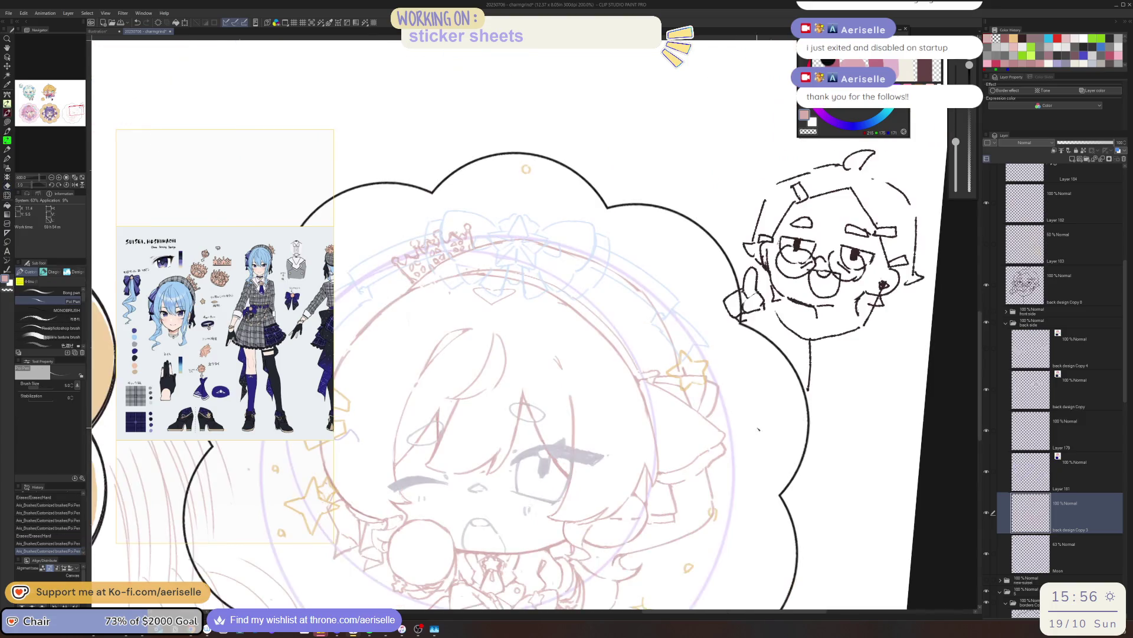
{"action": "scroll", "coordinate": [846, 444], "scroll_direction": "up", "scroll_amount": 2}
{"action": "scroll", "coordinate": [845, 443], "scroll_direction": "down", "scroll_amount": 2}
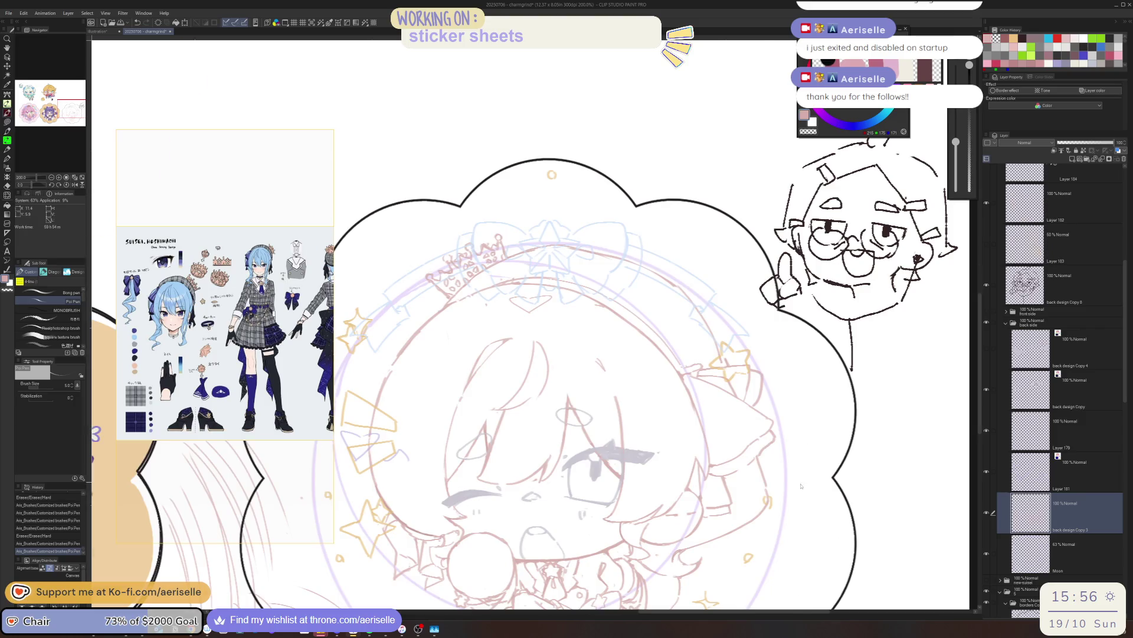
{"action": "scroll", "coordinate": [824, 496], "scroll_direction": "down", "scroll_amount": 3}
{"action": "left_click_drag", "start_coordinate": [817, 517], "coordinate": [814, 541]}
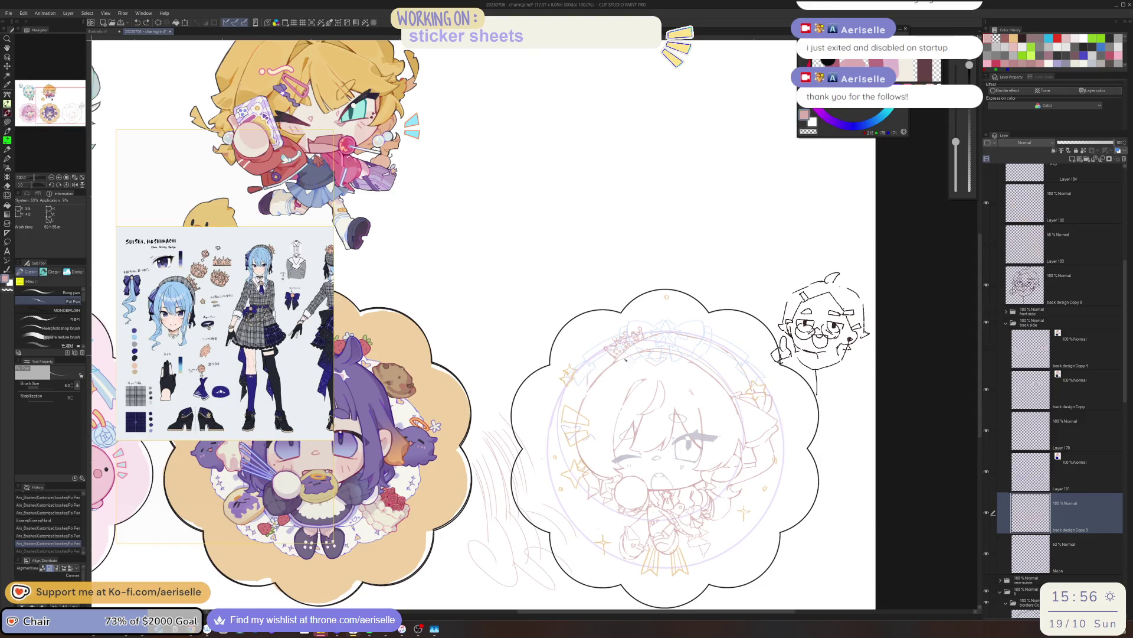
{"action": "scroll", "coordinate": [610, 388], "scroll_direction": "up", "scroll_amount": 3}
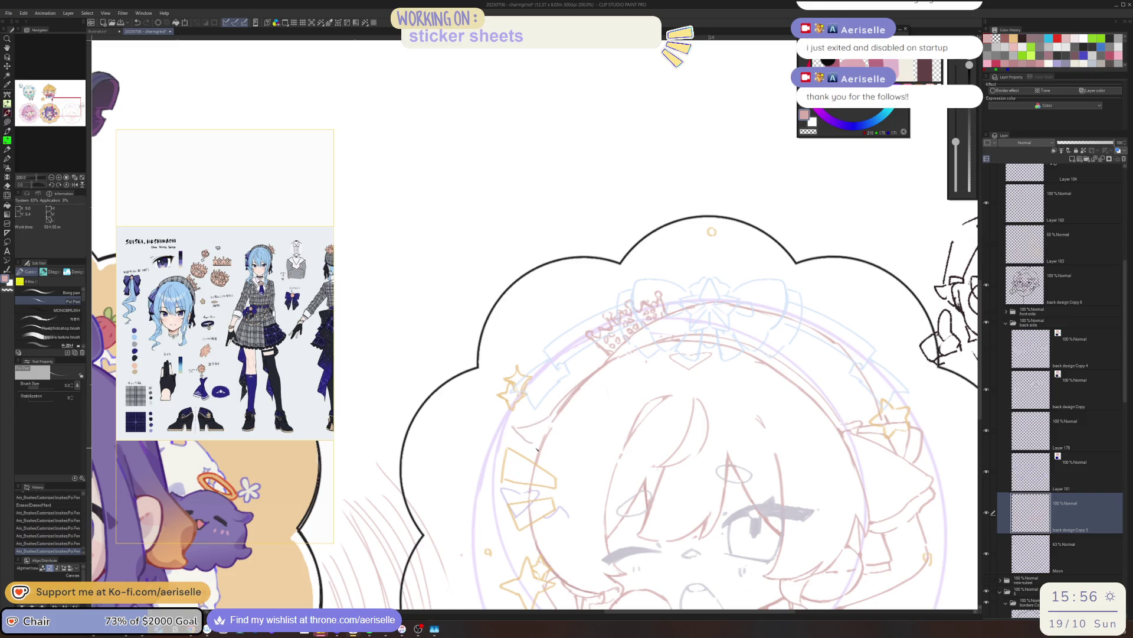
- Erase a stray line on the sketch, then unflip the canvas to show the whole illustration
{"action": "key", "text": "e"}
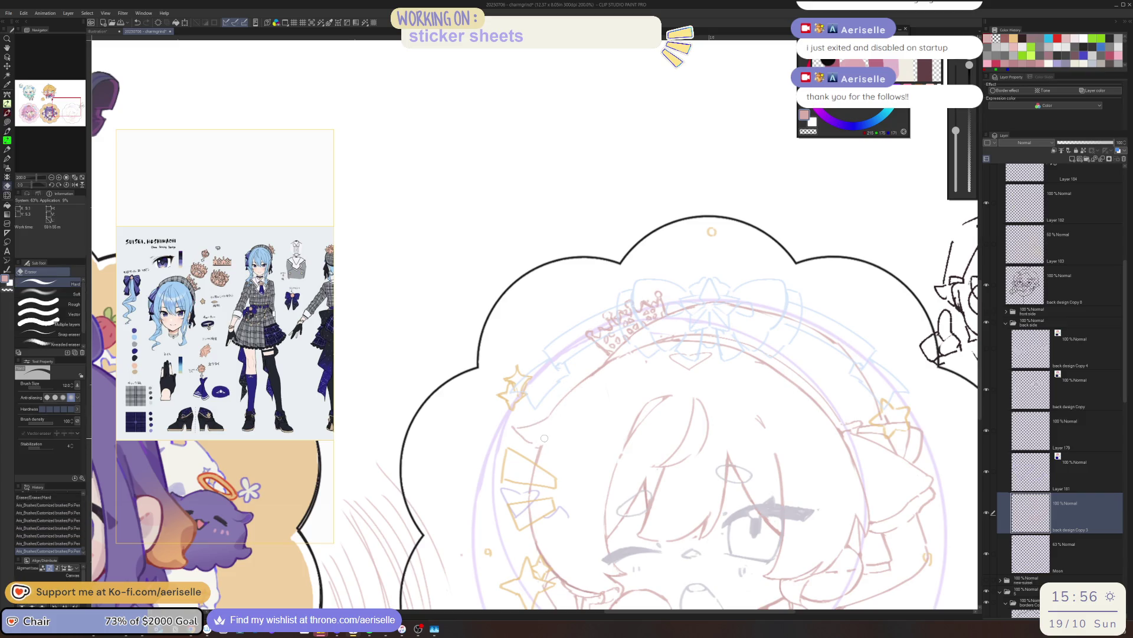
{"action": "key", "text": "p"}
{"action": "left_click_drag", "start_coordinate": [543, 437], "coordinate": [532, 452]}
{"action": "key", "text": "h"}
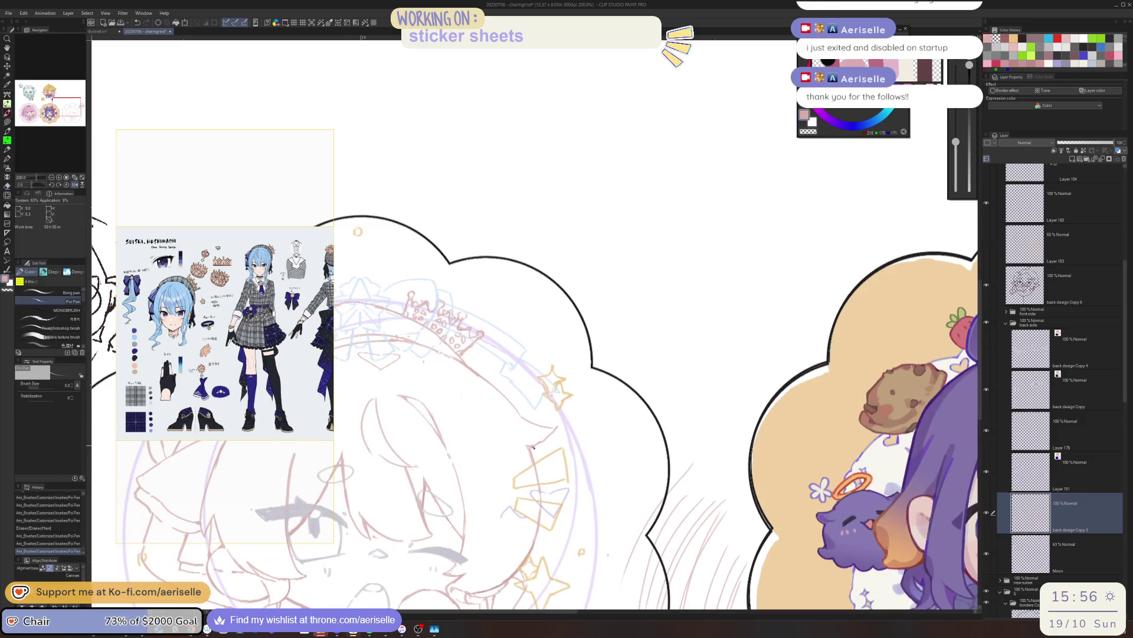
{"action": "key", "text": "e"}
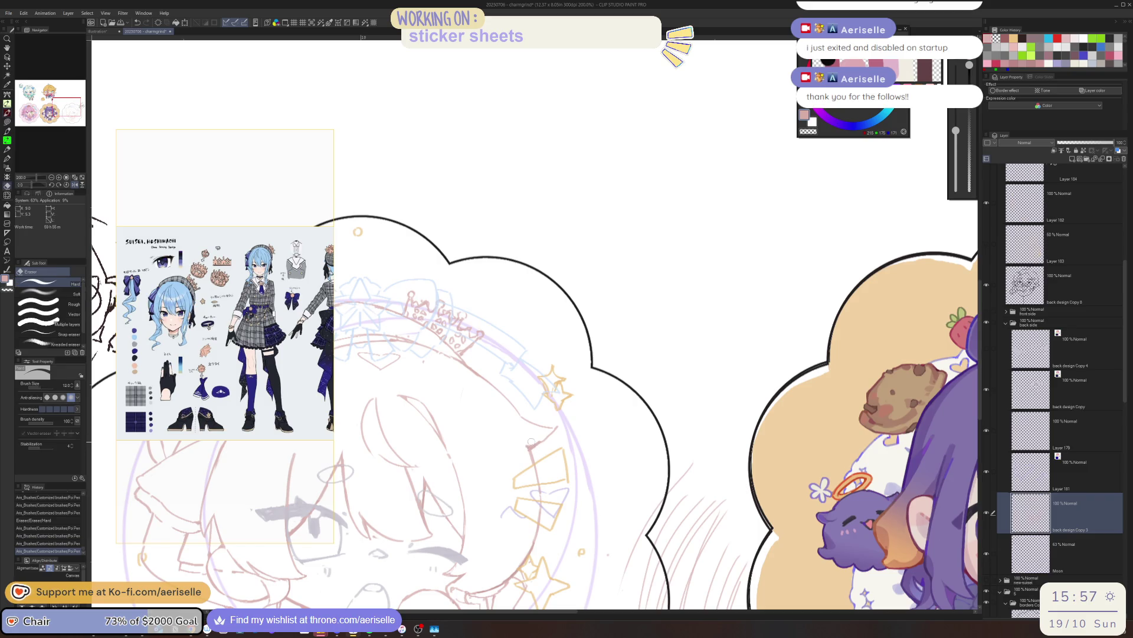
{"action": "key", "text": "h"}
{"action": "scroll", "coordinate": [567, 372], "scroll_direction": "down", "scroll_amount": 2}
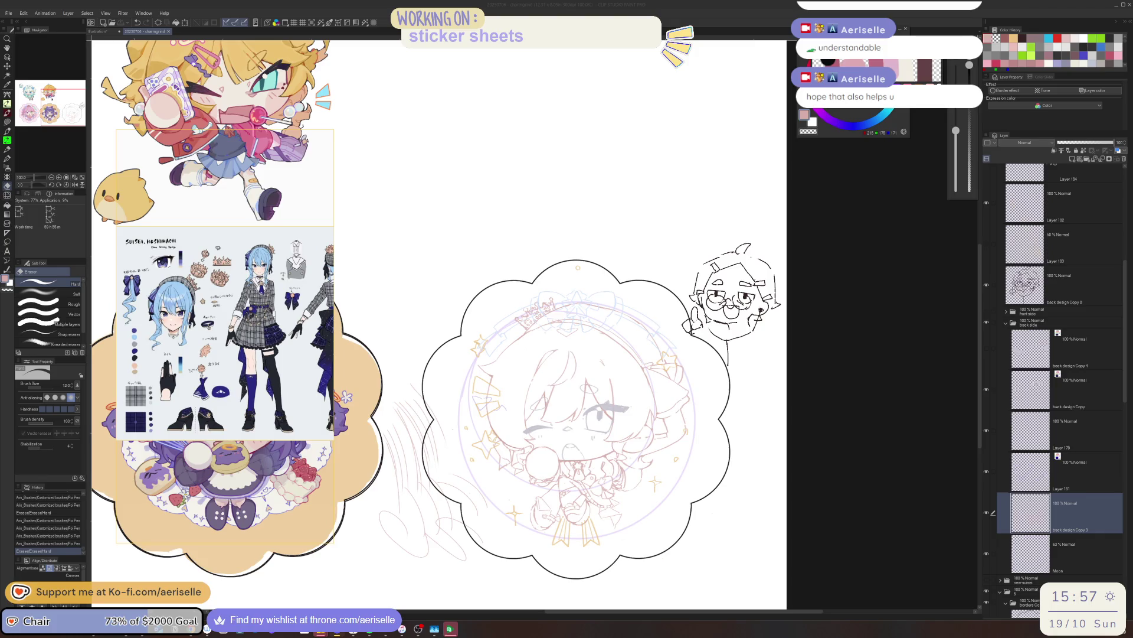
{"action": "mouse_move", "coordinate": [451, 628]}
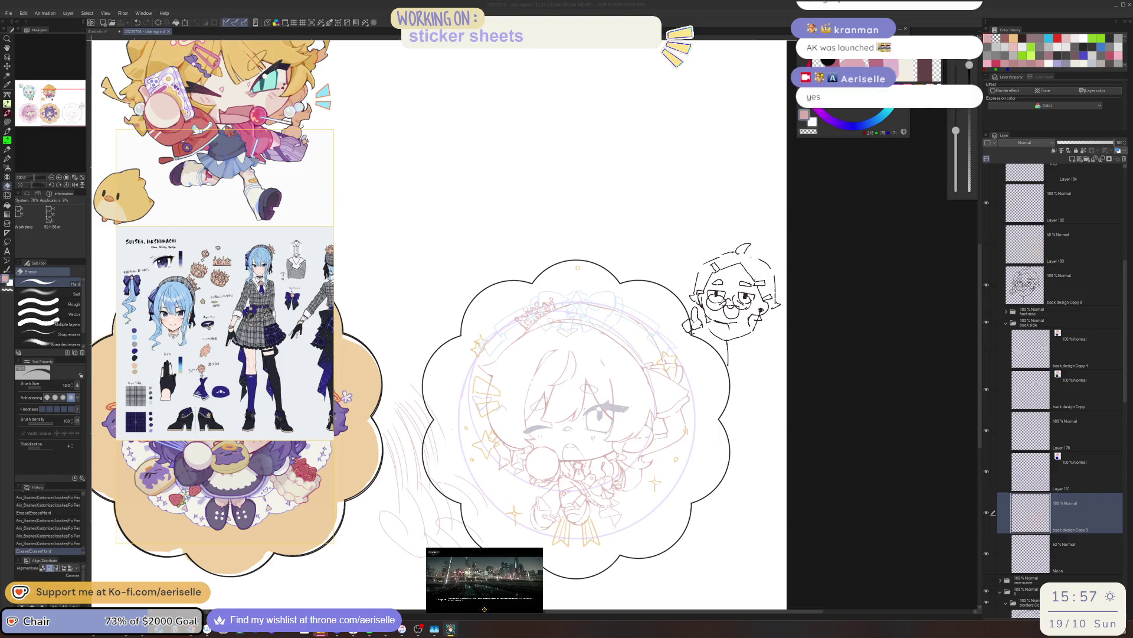
{"action": "left_click", "coordinate": [485, 609]}
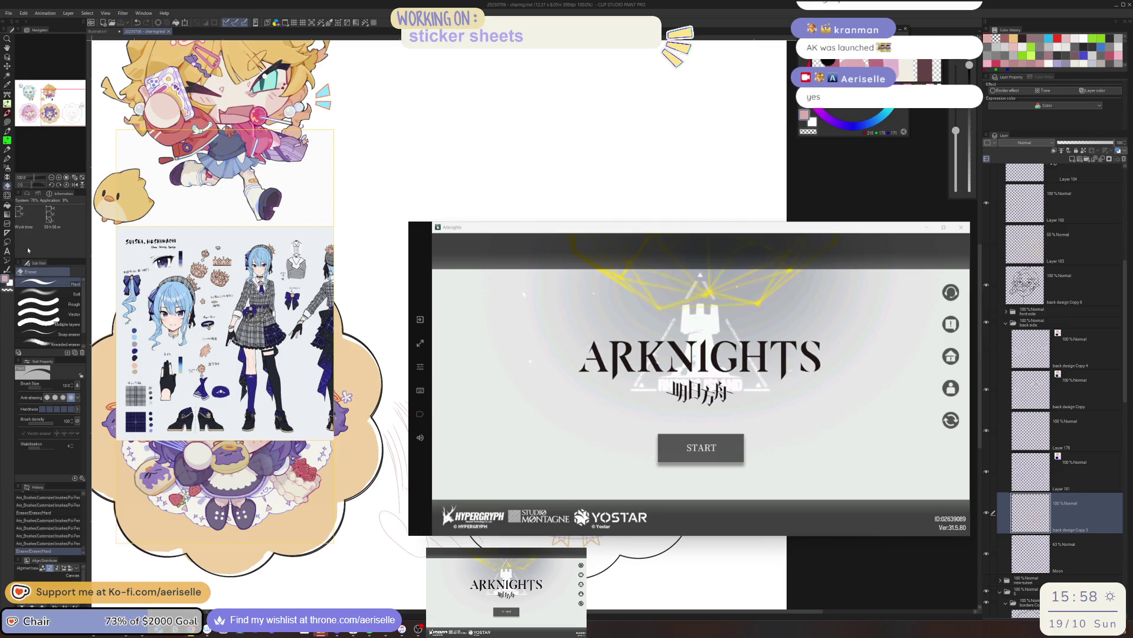
- Start Arknights from the title screen
{"action": "left_click", "coordinate": [706, 453]}
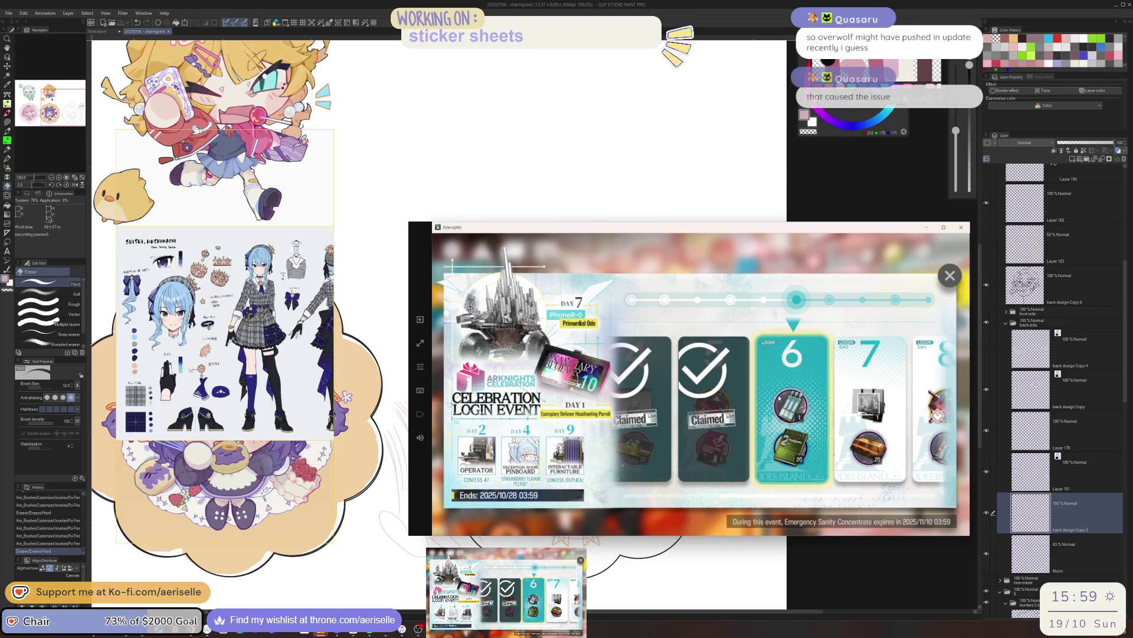
- Claim the day 6 check-in reward and pick two wishing tickets on the wish board
{"action": "left_click", "coordinate": [795, 364]}
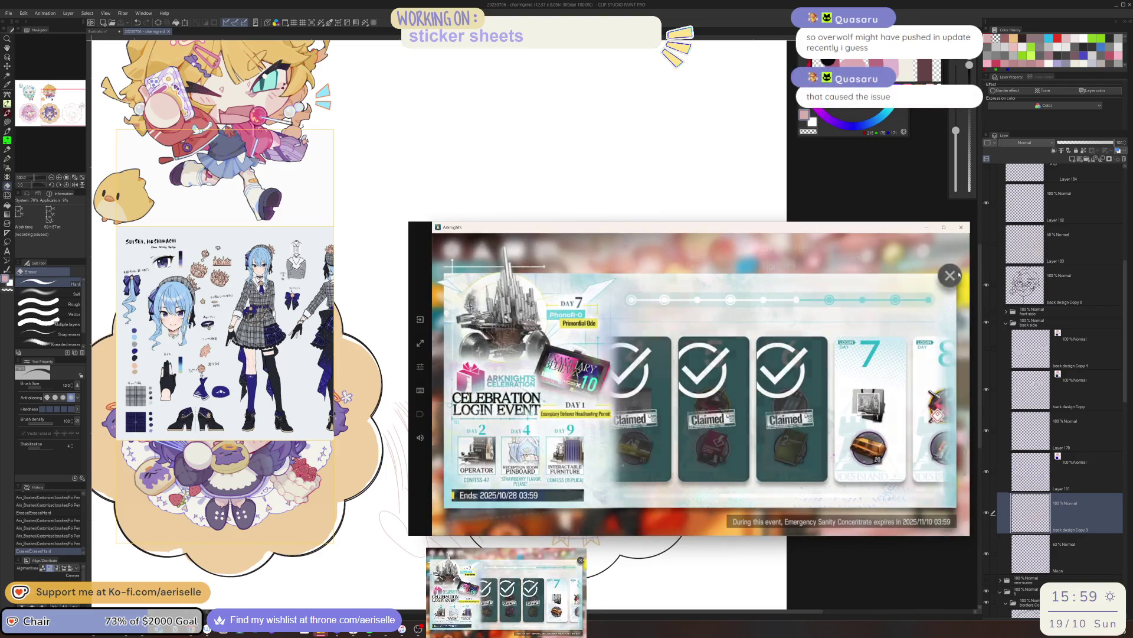
{"action": "left_click", "coordinate": [929, 452]}
{"action": "left_click", "coordinate": [952, 266]}
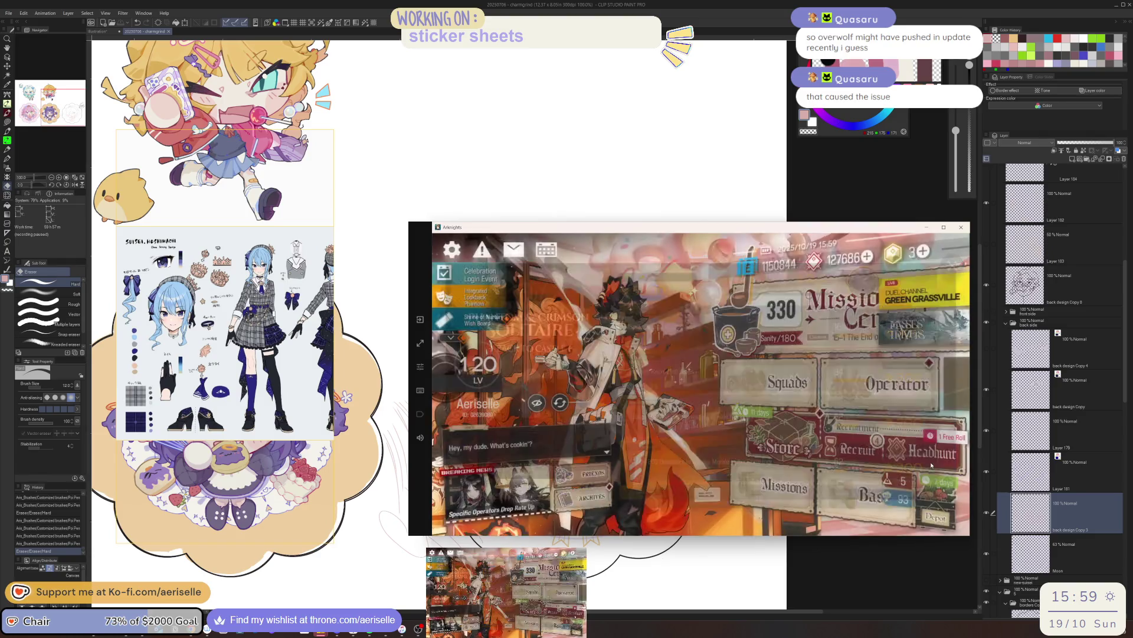
{"action": "left_click", "coordinate": [855, 347]}
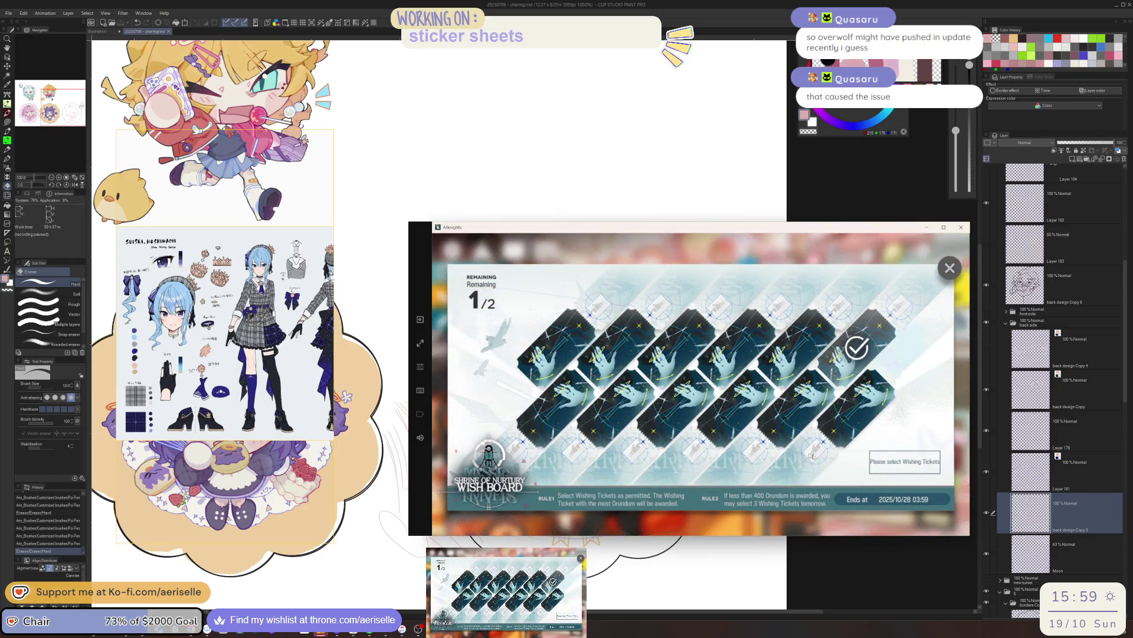
{"action": "left_click", "coordinate": [667, 403]}
{"action": "left_click", "coordinate": [903, 461]}
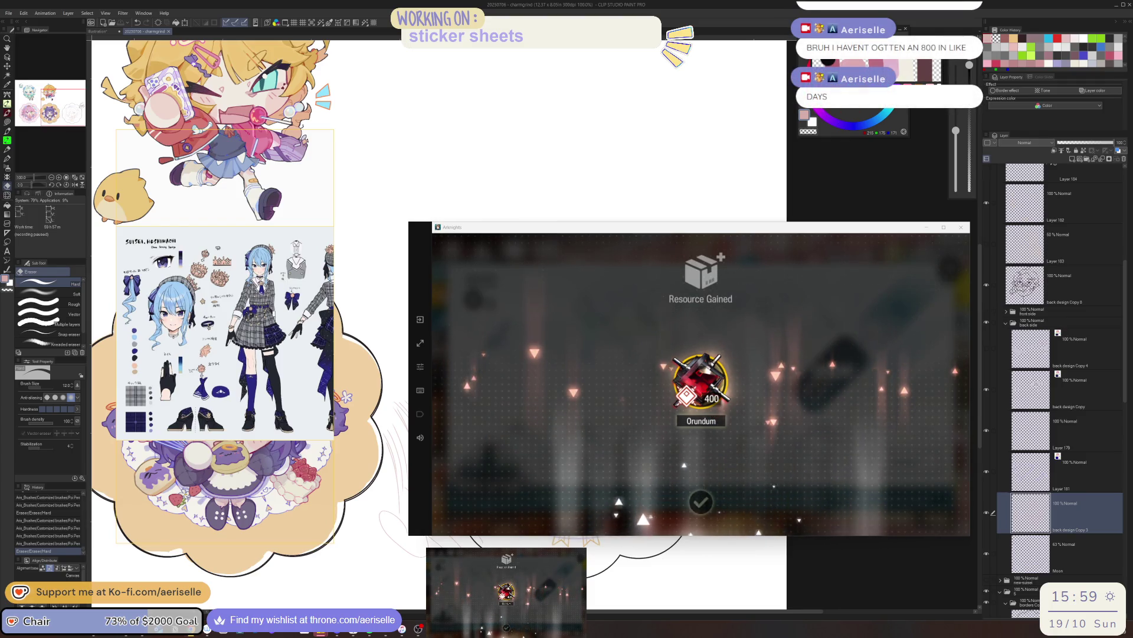
- Dismiss the Orundum reward, claim the Special Access reward, close announcements and enter the base
{"action": "left_click", "coordinate": [670, 385]}
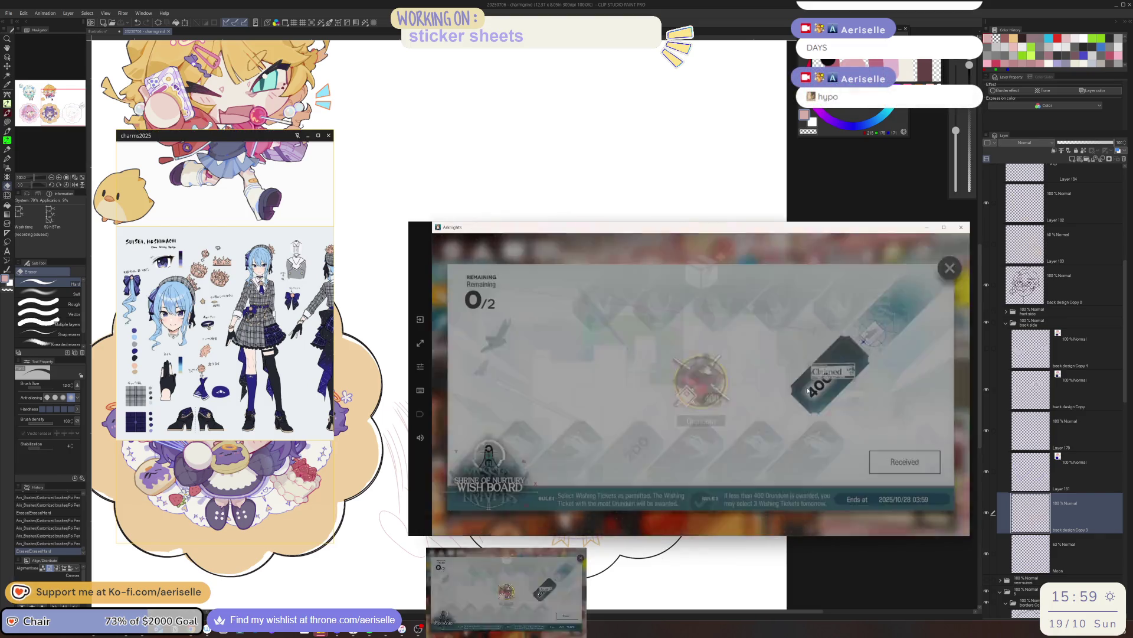
{"action": "left_click", "coordinate": [950, 268]}
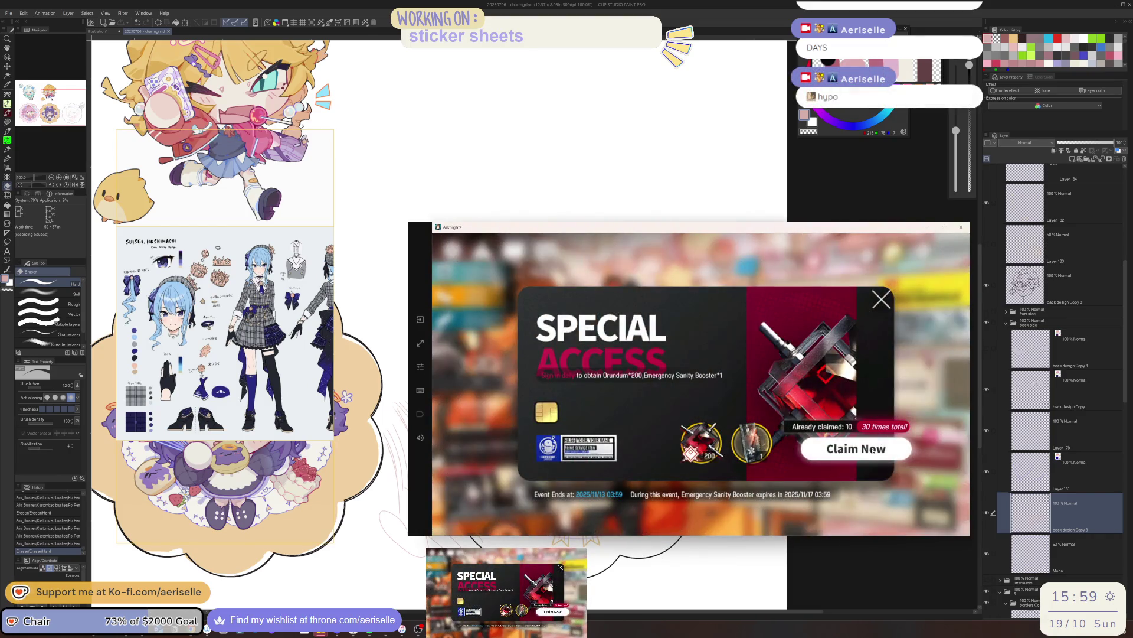
{"action": "left_click", "coordinate": [871, 460]}
{"action": "left_click", "coordinate": [881, 300]}
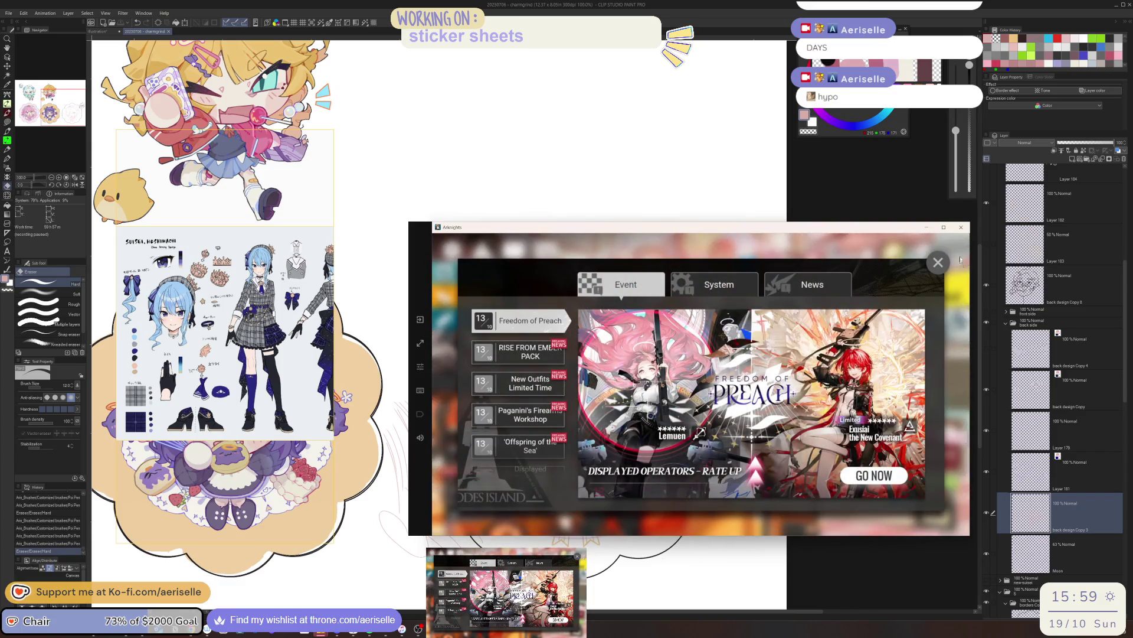
{"action": "left_click", "coordinate": [938, 263]}
{"action": "left_click", "coordinate": [895, 478]}
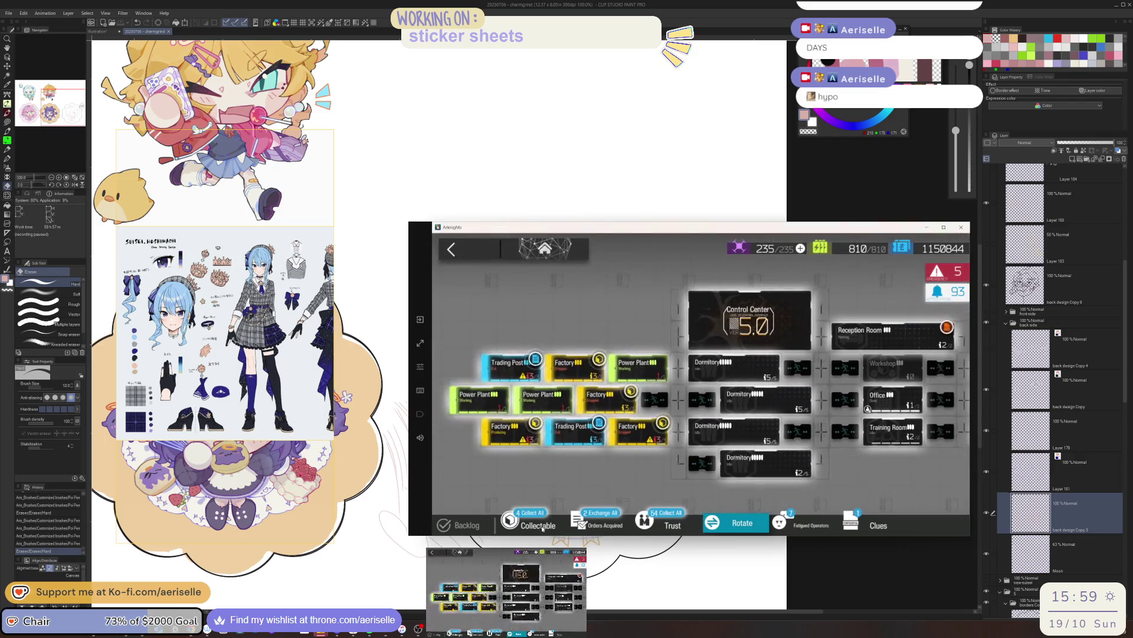
- Collect all base production and trust, rotate operator shifts and enter Reception Room 1F02
{"action": "left_click", "coordinate": [540, 524]}
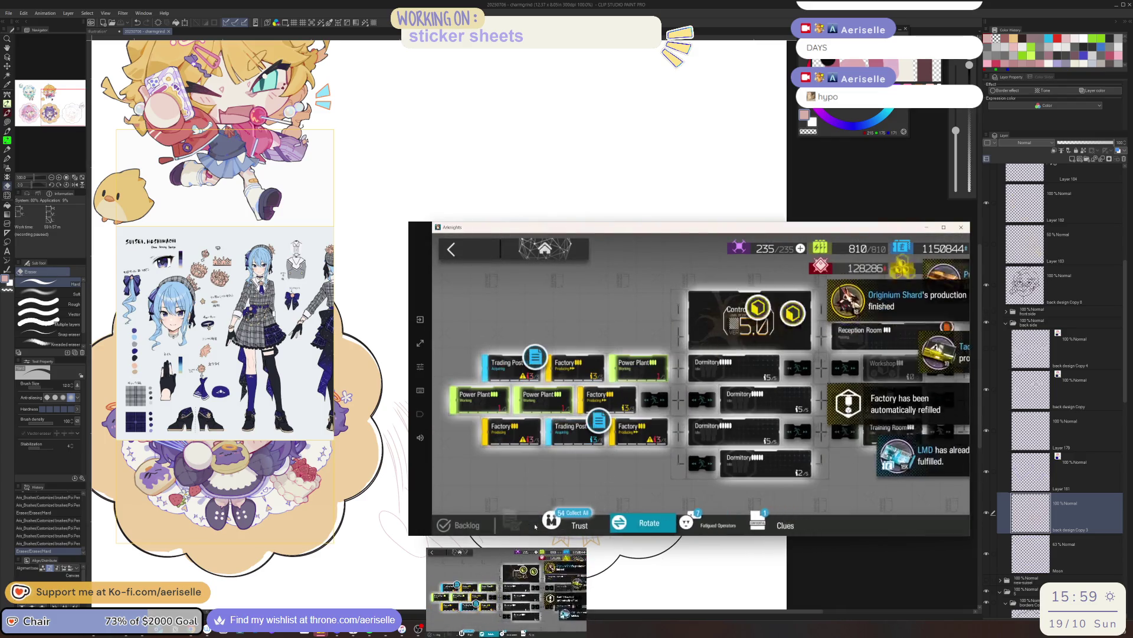
{"action": "left_click", "coordinate": [534, 526]}
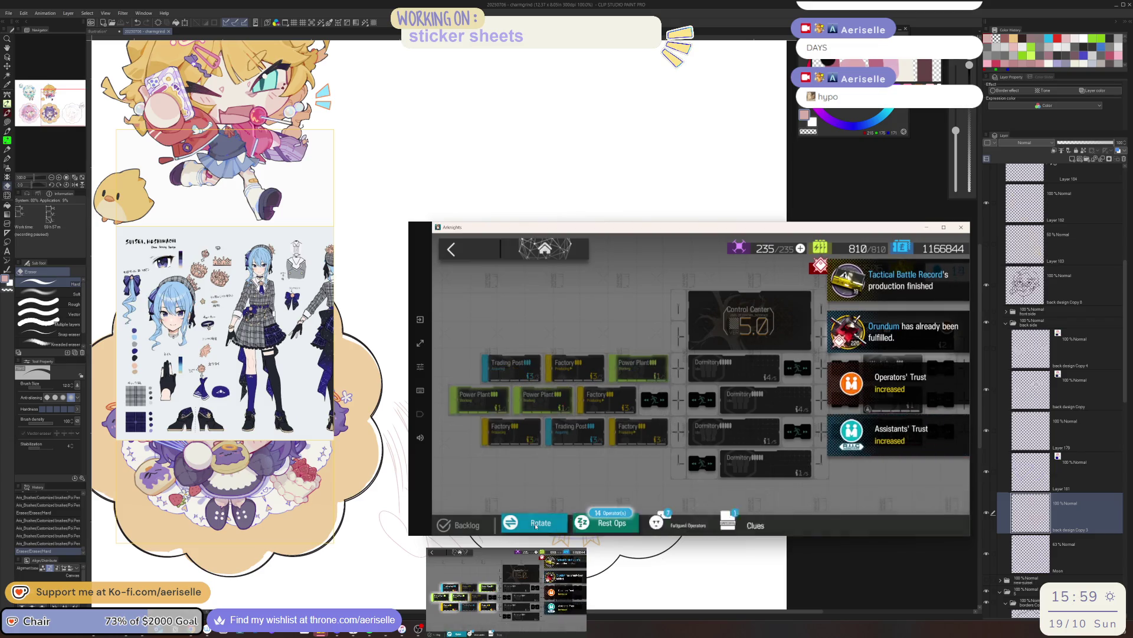
{"action": "left_click", "coordinate": [540, 524]}
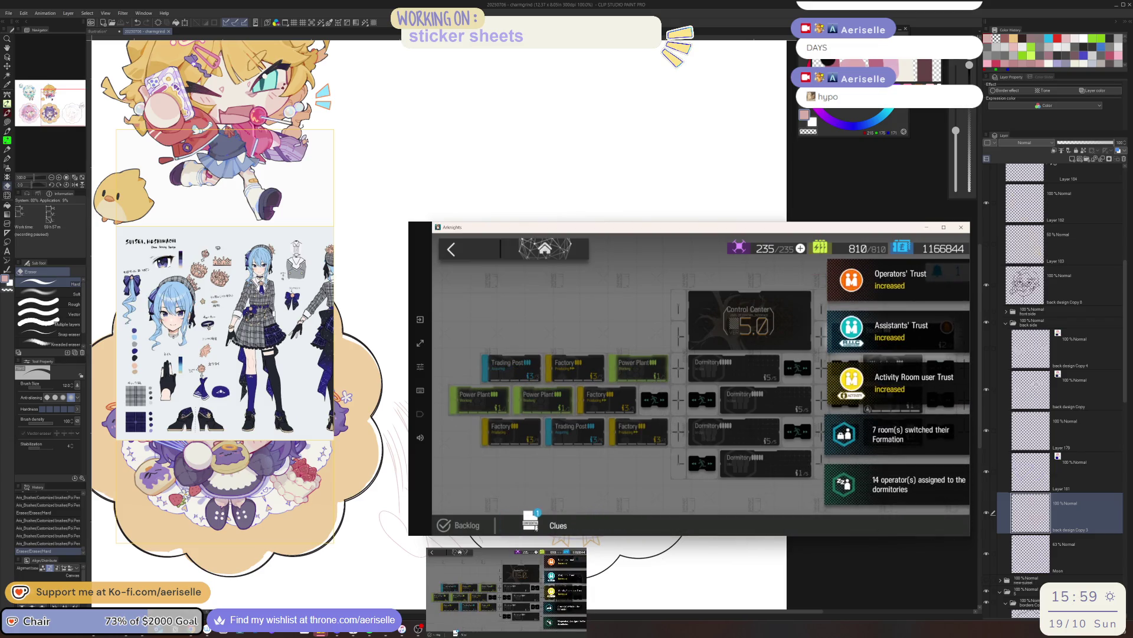
{"action": "left_click", "coordinate": [542, 524]}
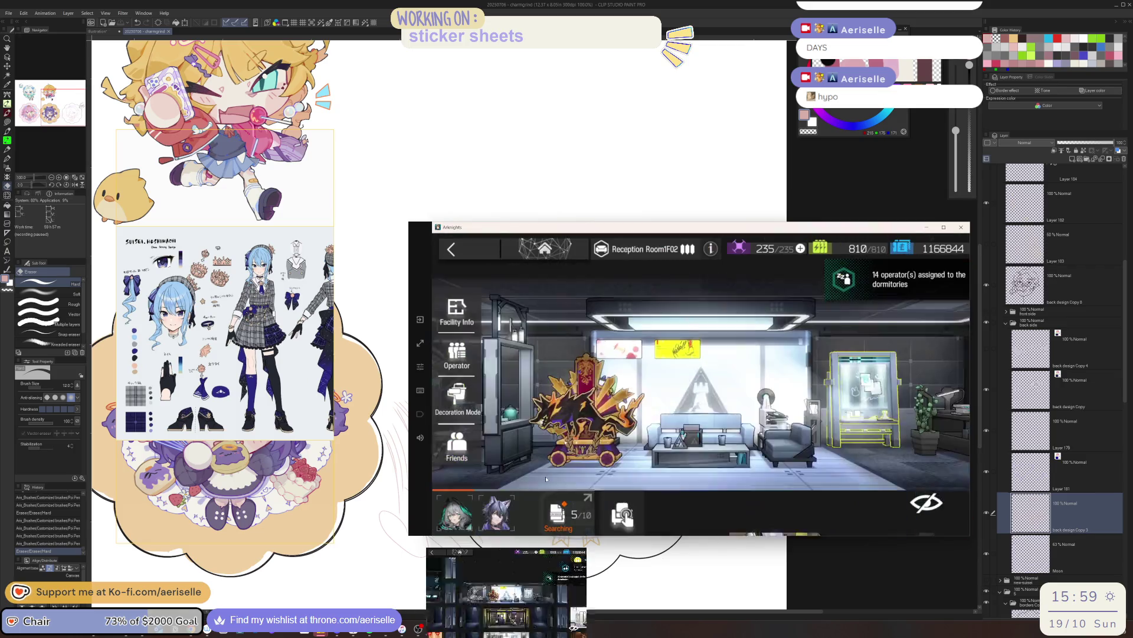
- Collect clue exchange credit and receive all incoming clues on the clue board
{"action": "left_click", "coordinate": [623, 514]}
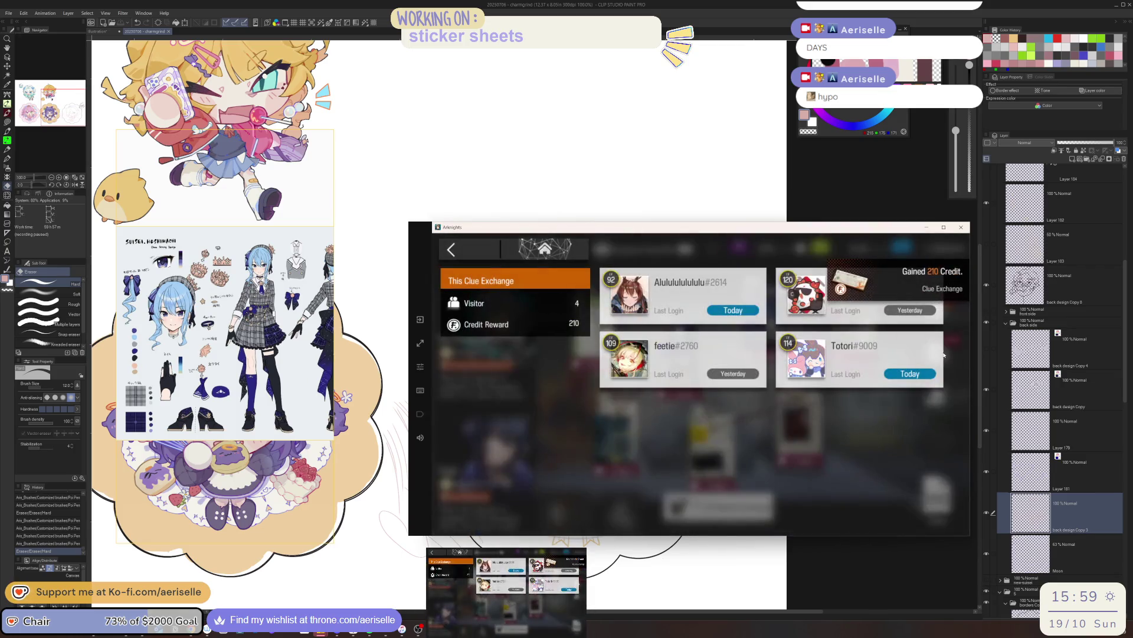
{"action": "left_click", "coordinate": [623, 293]}
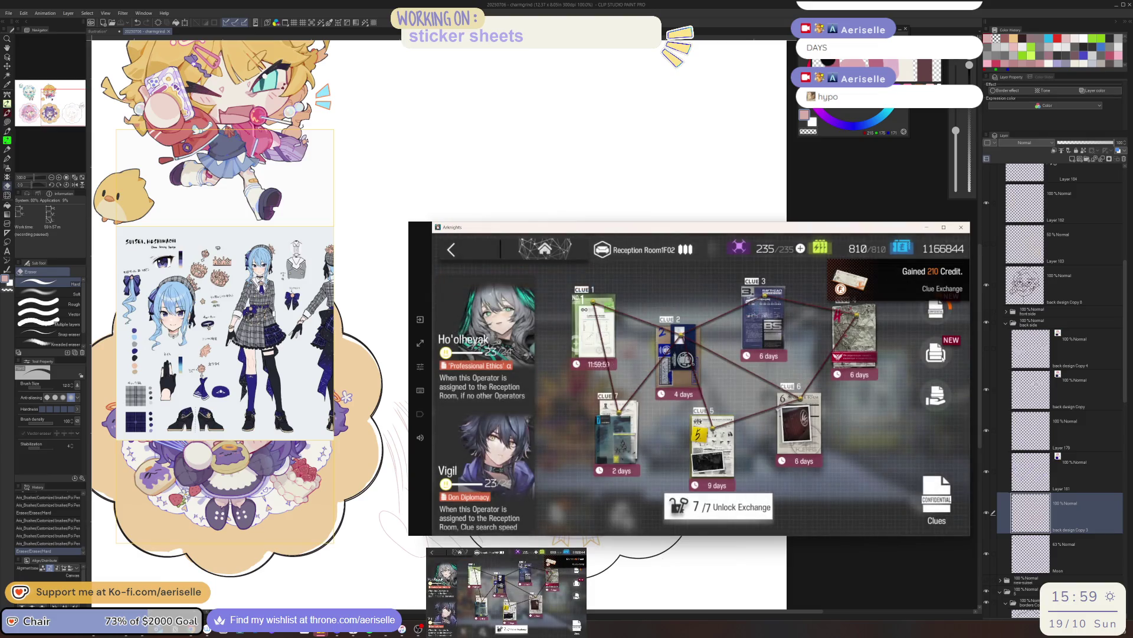
{"action": "left_click", "coordinate": [887, 521]}
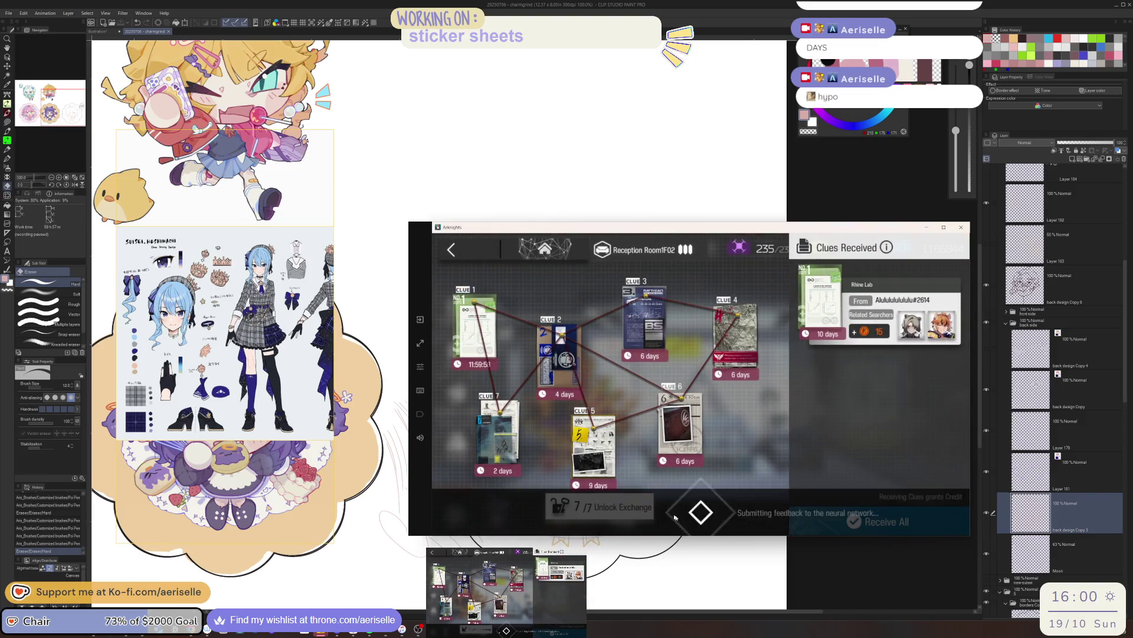
{"action": "left_click", "coordinate": [622, 514]}
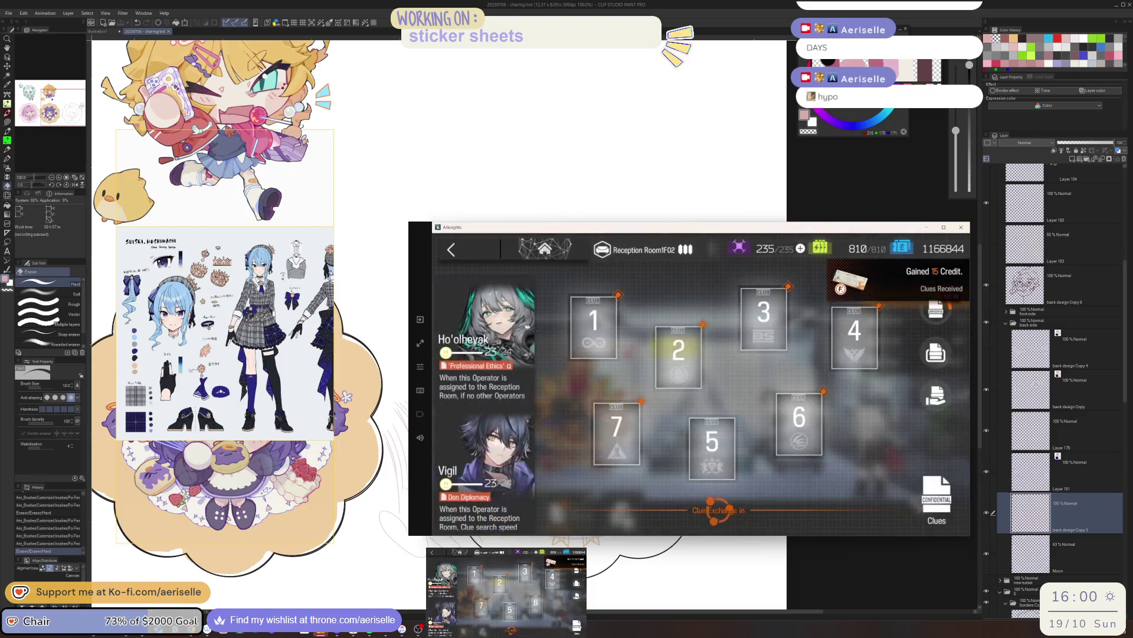
- Place received clues into board slots 1, 2, 4 and 7
{"action": "left_click", "coordinate": [475, 326]}
{"action": "scroll", "coordinate": [904, 458], "scroll_direction": "up", "scroll_amount": 2}
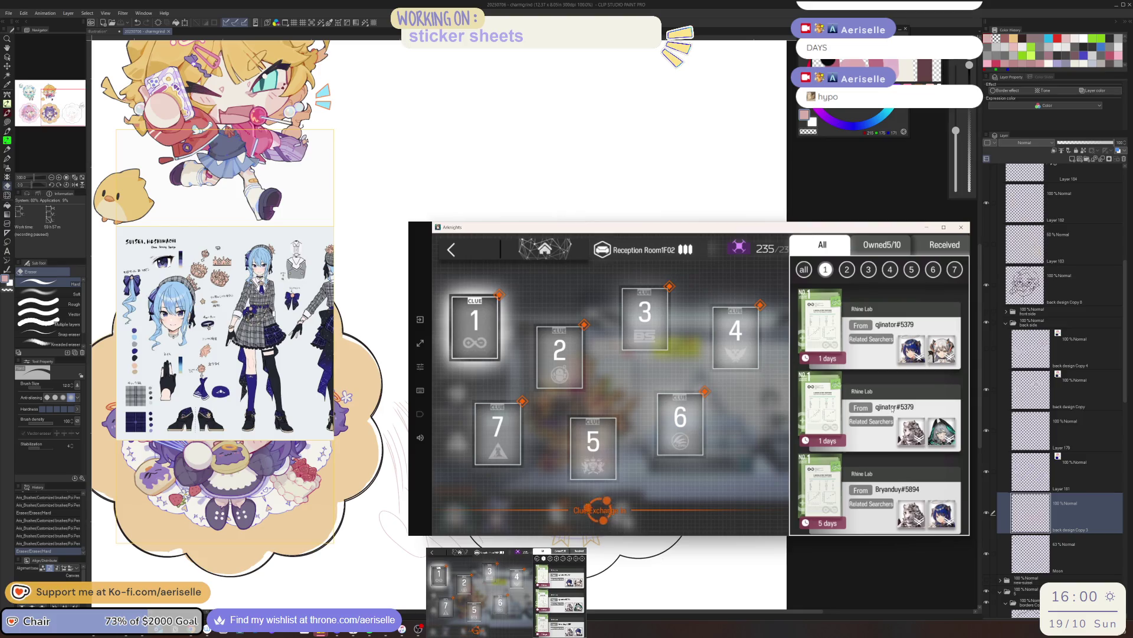
{"action": "left_click", "coordinate": [893, 352]}
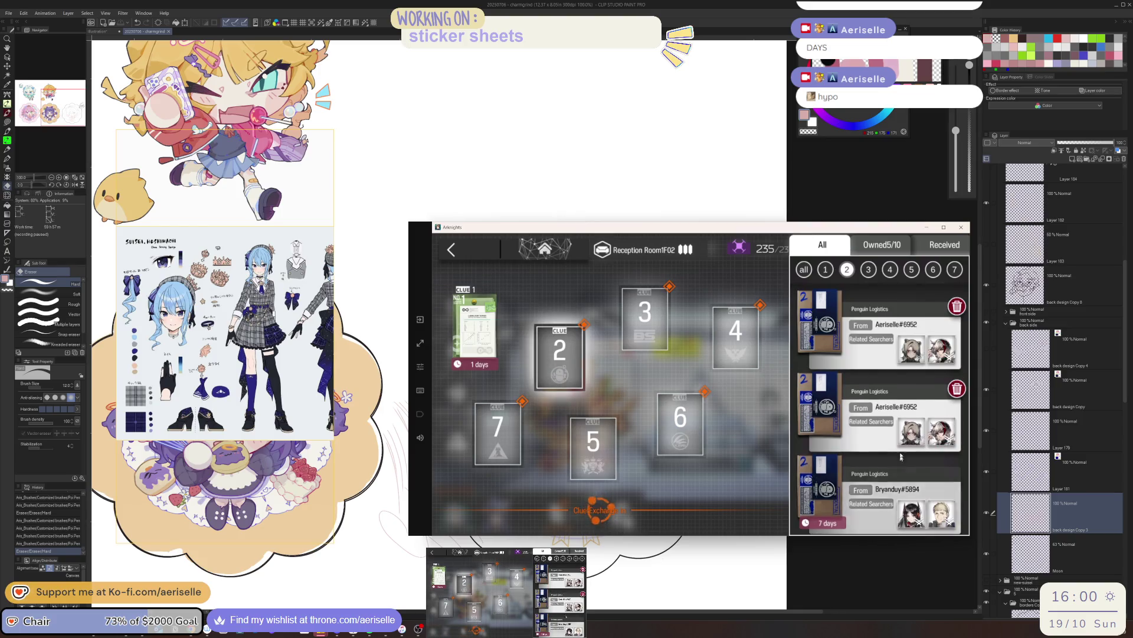
{"action": "scroll", "coordinate": [883, 468], "scroll_direction": "down", "scroll_amount": 1}
{"action": "left_click", "coordinate": [883, 469]}
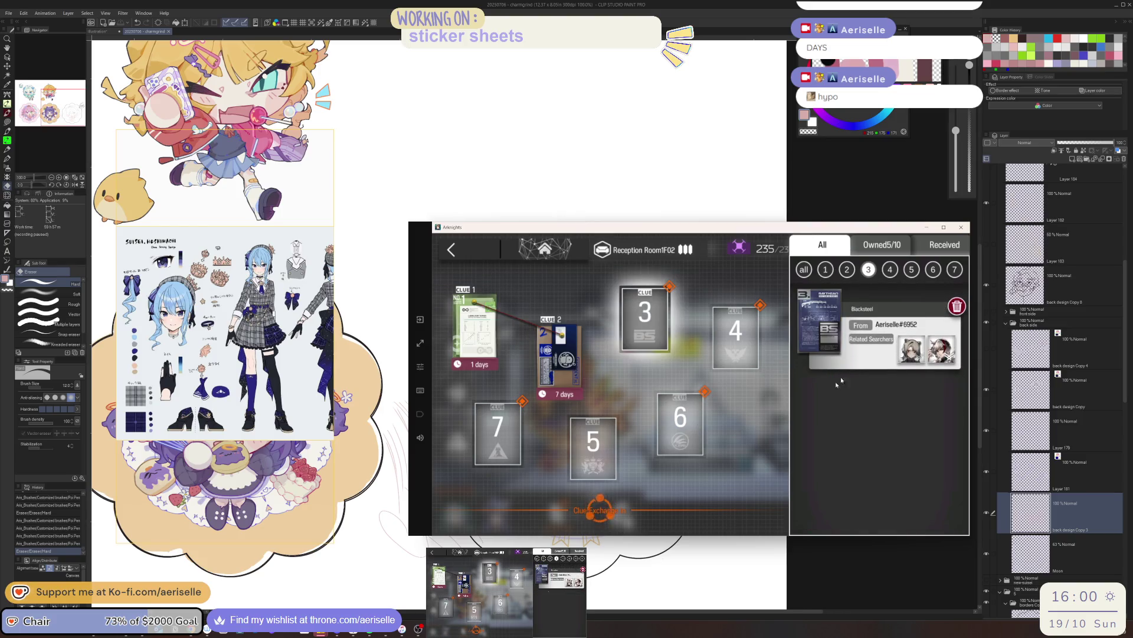
{"action": "left_click", "coordinate": [745, 342]}
{"action": "left_click", "coordinate": [888, 359]}
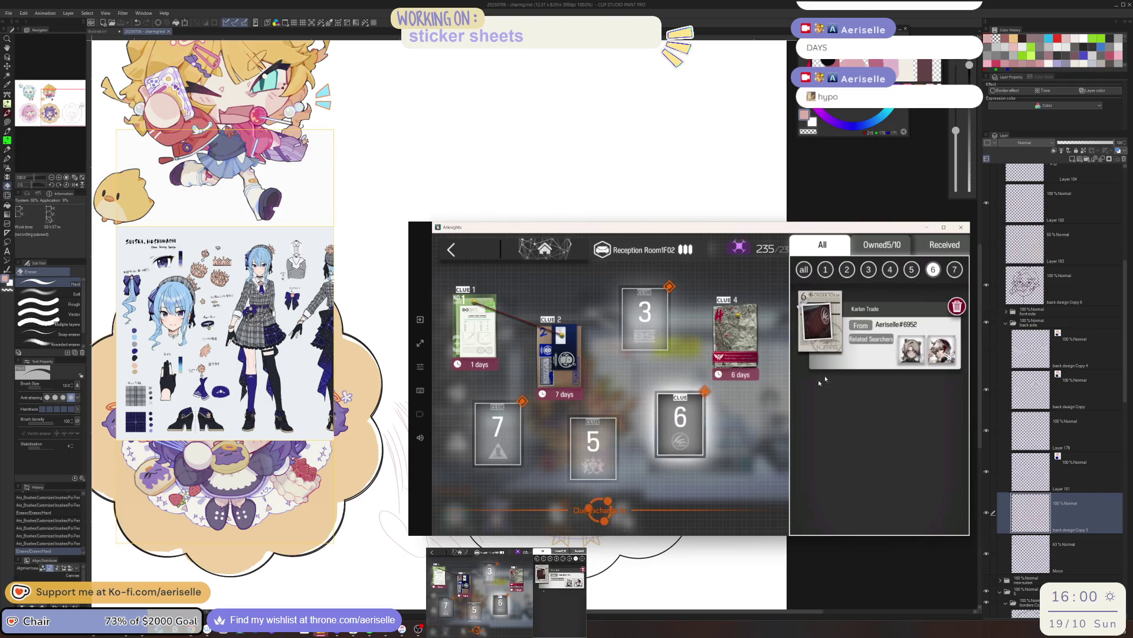
{"action": "left_click", "coordinate": [506, 442]}
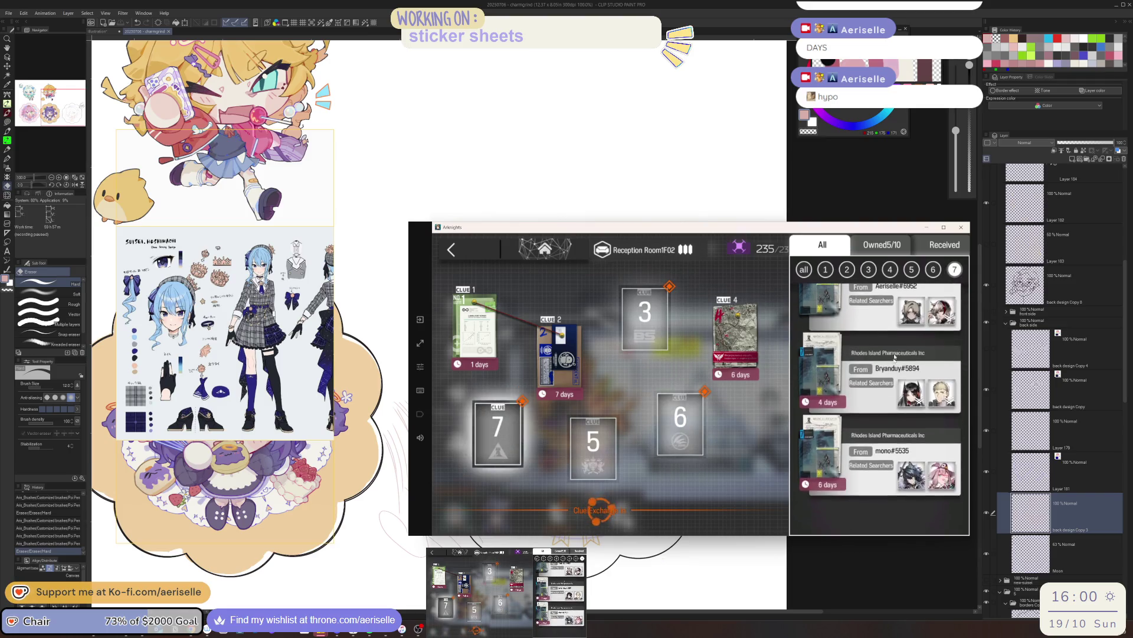
{"action": "left_click", "coordinate": [881, 412]}
- Claim the newly found clue and bring up the clue delivery list for friends
{"action": "left_click", "coordinate": [935, 312]}
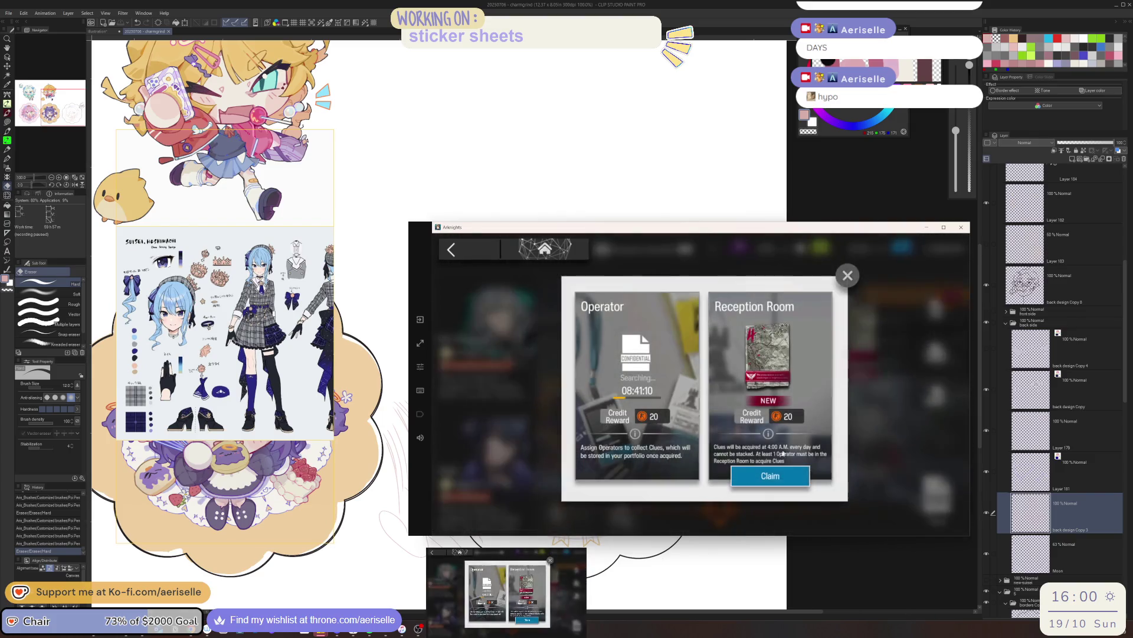
{"action": "left_click", "coordinate": [778, 480]}
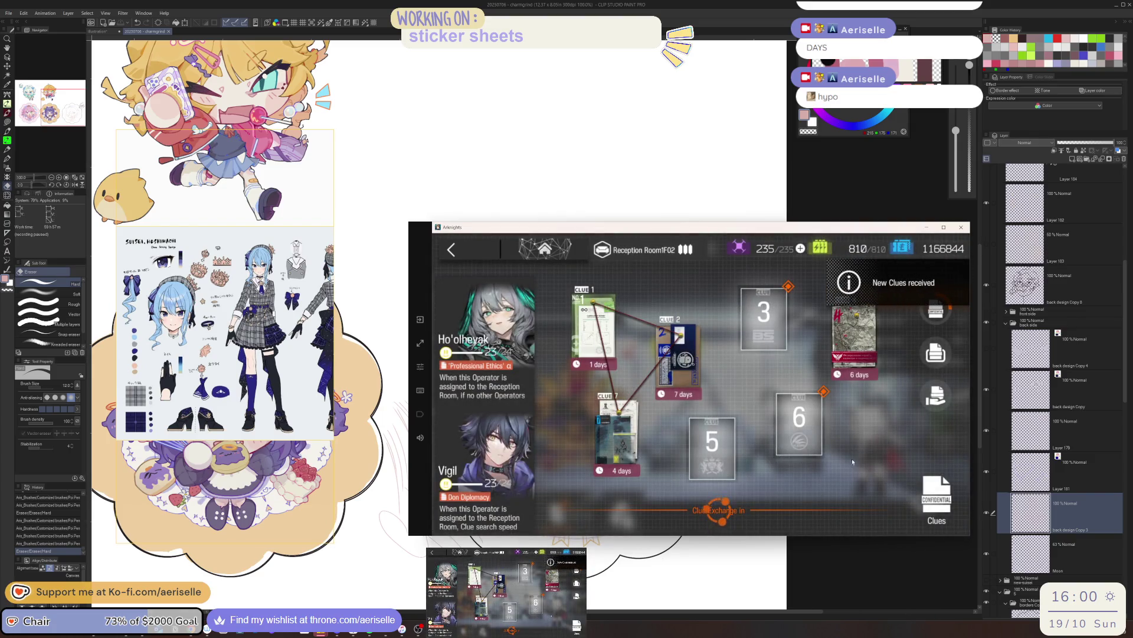
{"action": "left_click", "coordinate": [935, 394]}
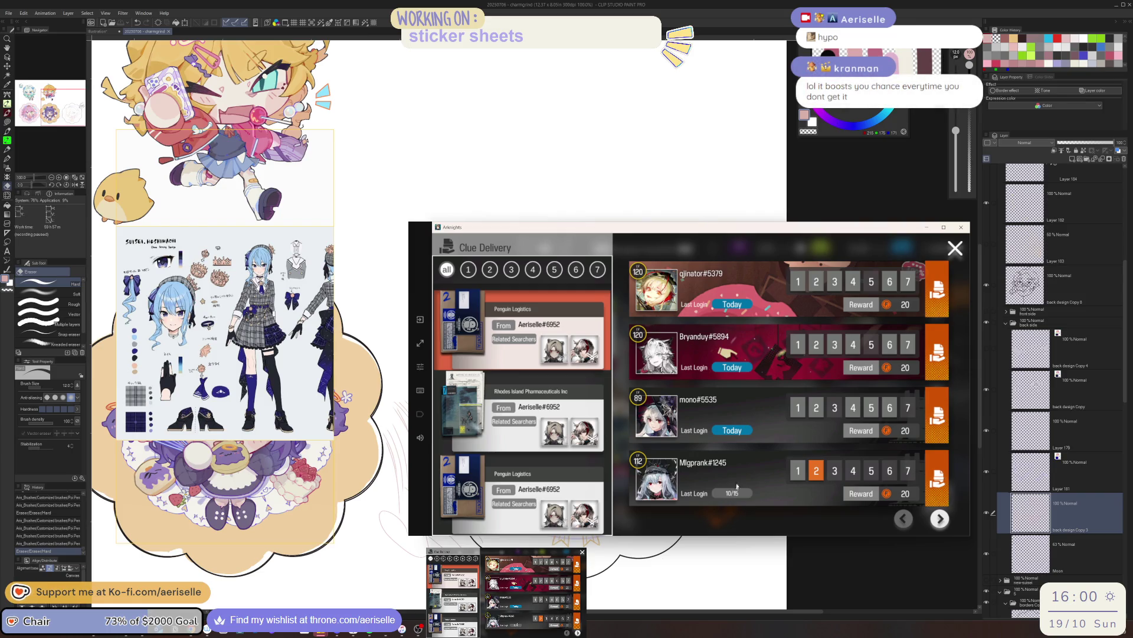
- Send the Rhodes Island, Penguin Logistics and Blacksteel clues to friends who need them
{"action": "left_click", "coordinate": [587, 396]}
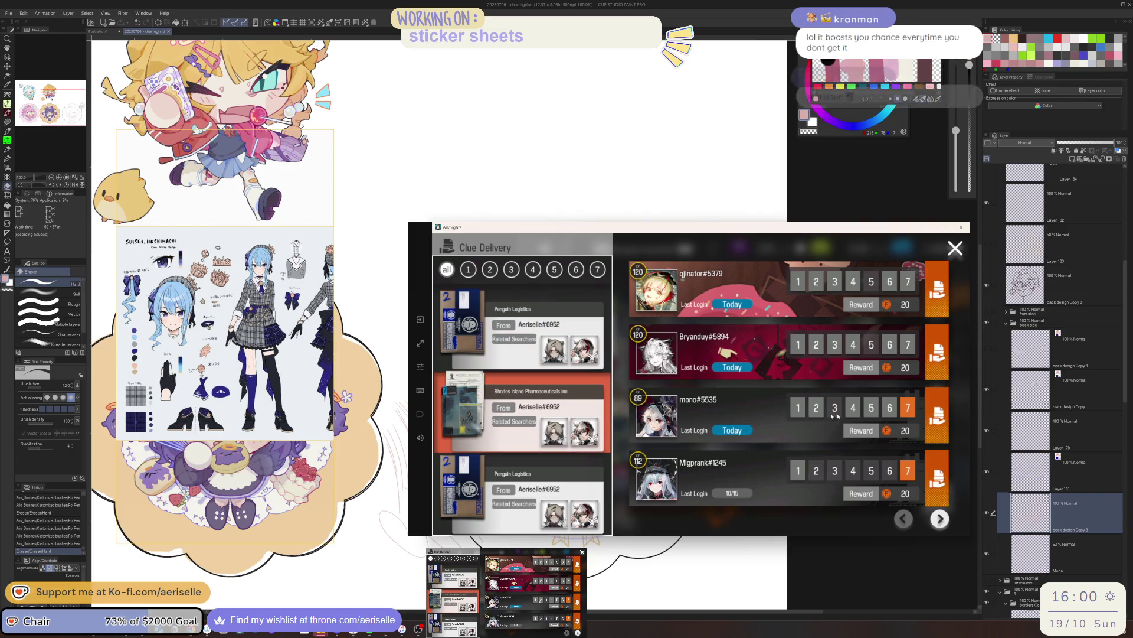
{"action": "left_click", "coordinate": [937, 414]}
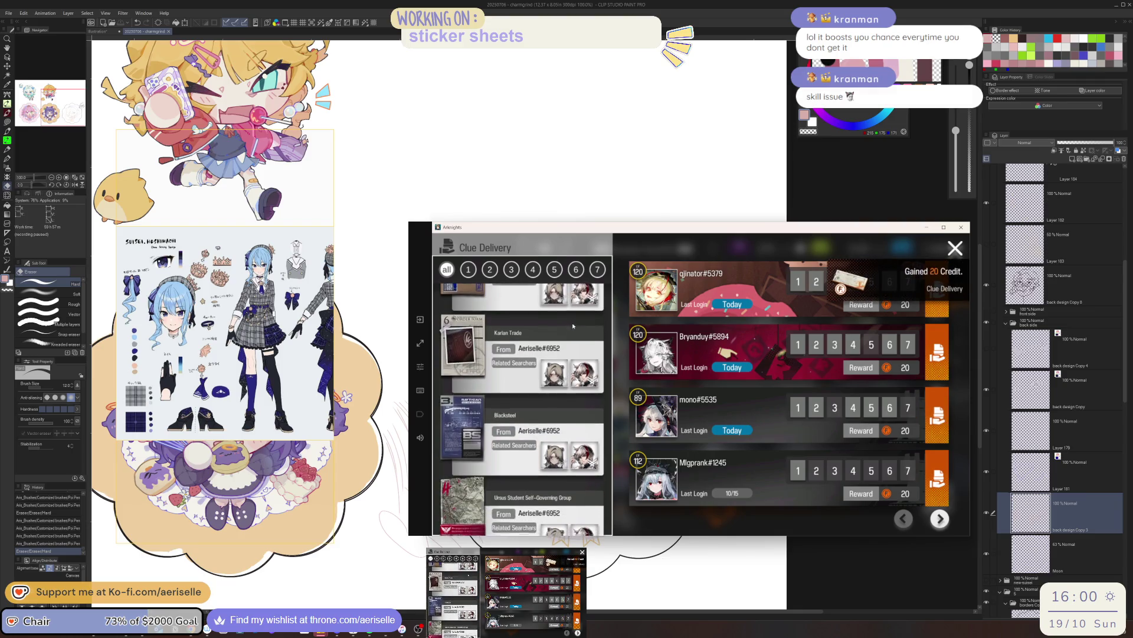
{"action": "left_click", "coordinate": [938, 522]}
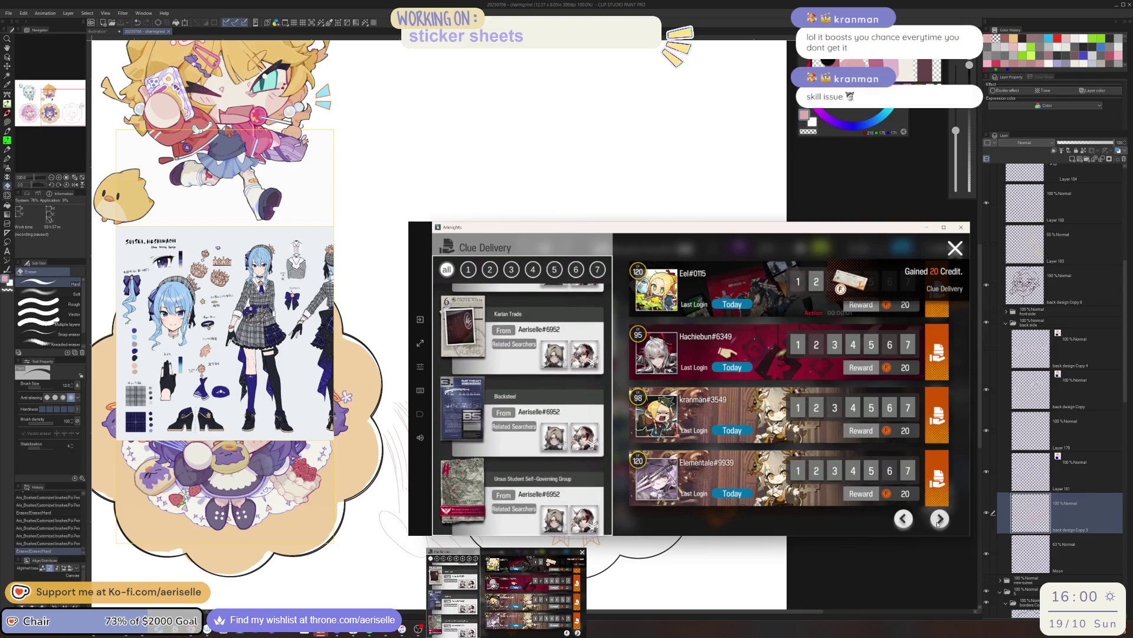
{"action": "scroll", "coordinate": [554, 398], "scroll_direction": "up", "scroll_amount": 2}
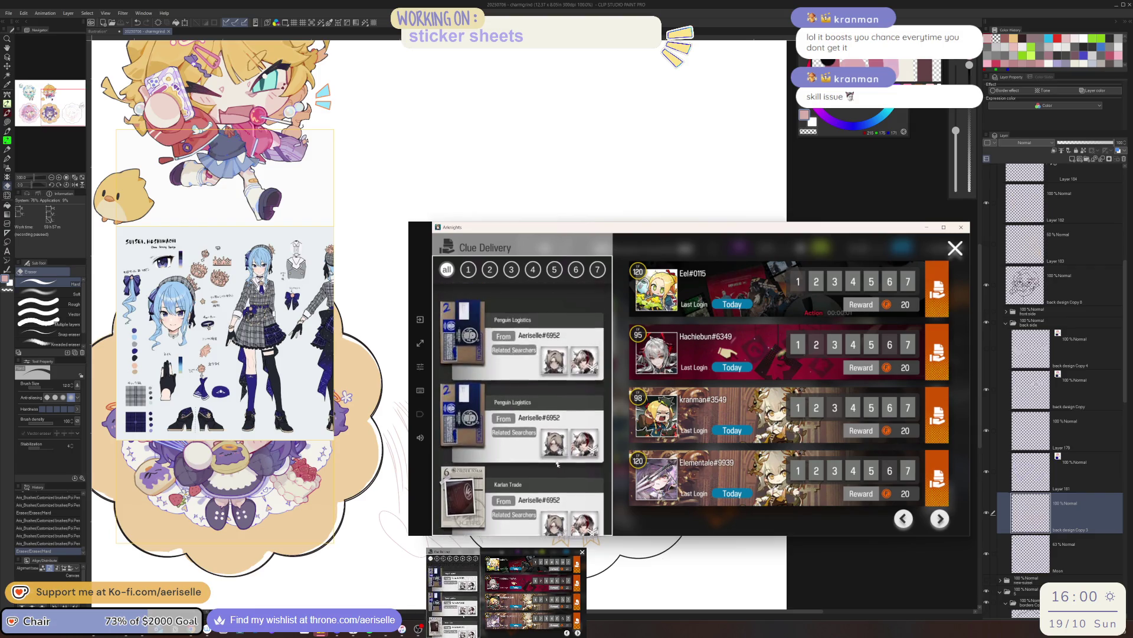
{"action": "left_click", "coordinate": [549, 355]}
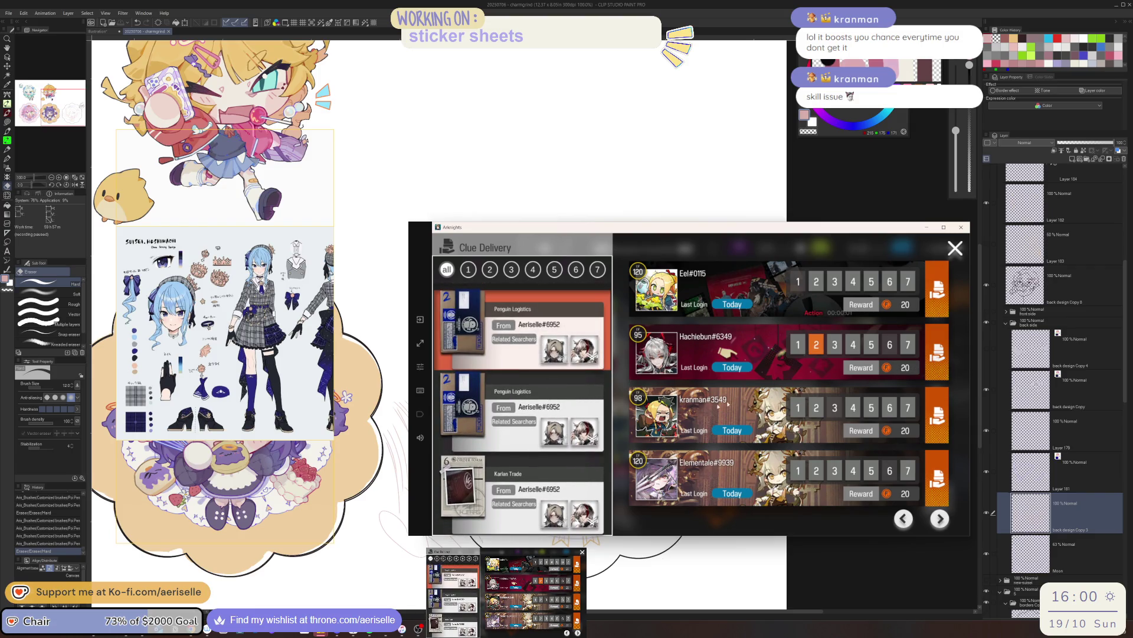
{"action": "left_click", "coordinate": [726, 353]}
{"action": "left_click", "coordinate": [552, 473]}
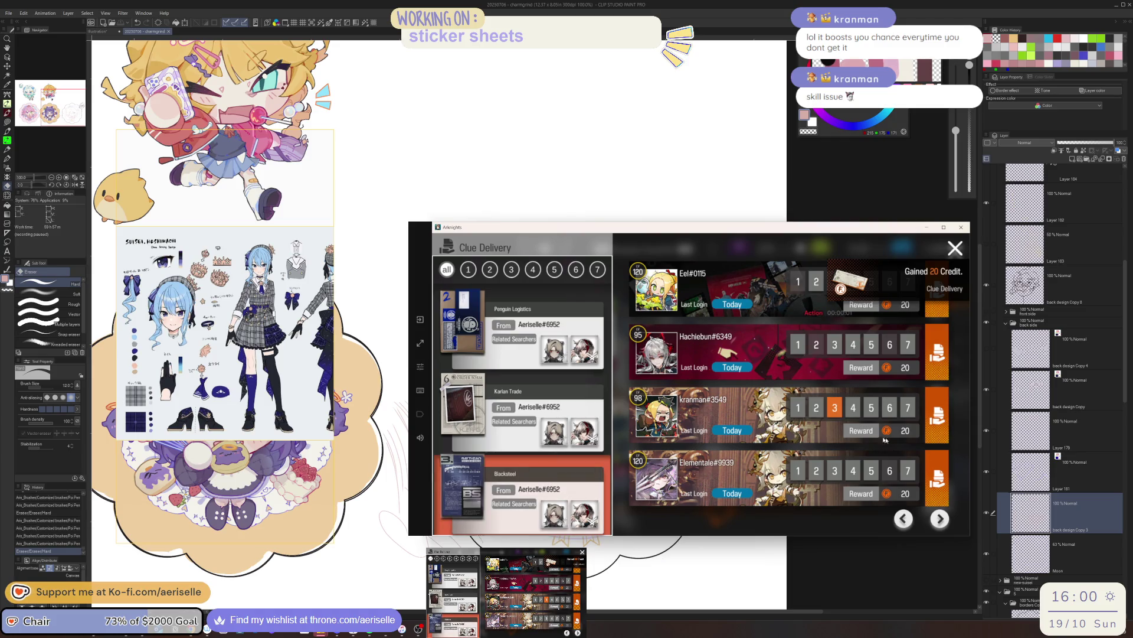
{"action": "left_click", "coordinate": [945, 429]}
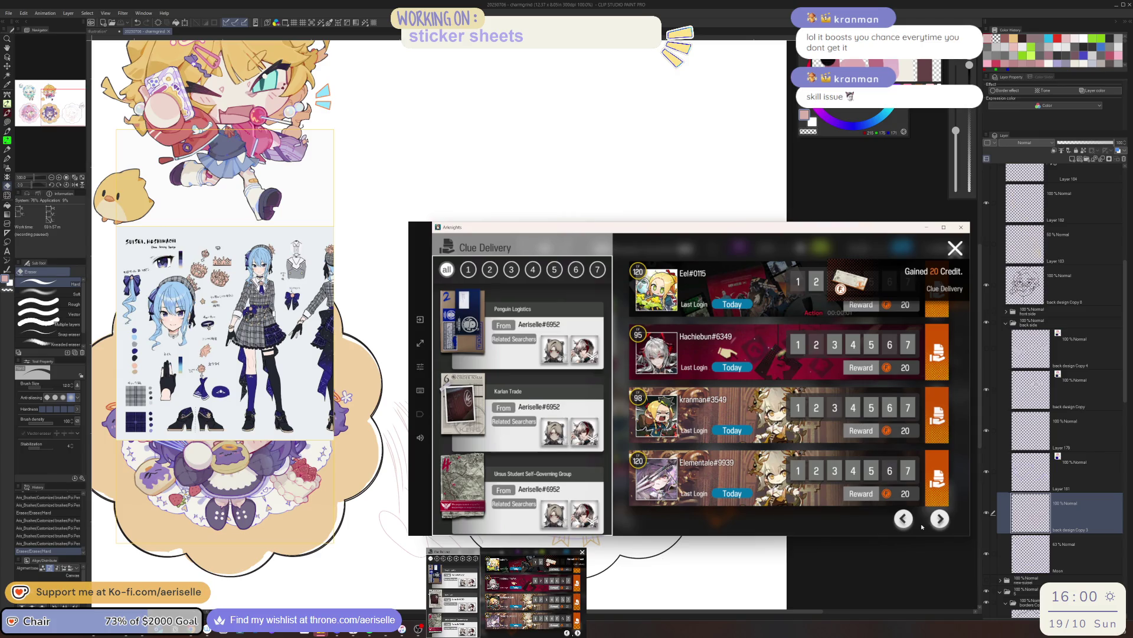
{"action": "left_click", "coordinate": [940, 518]}
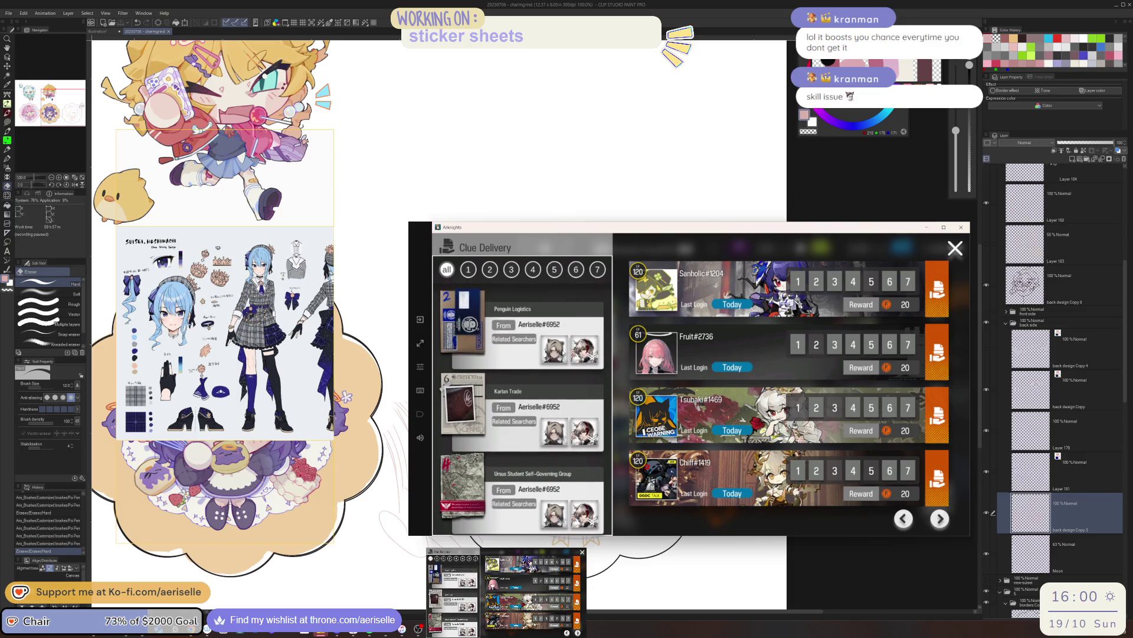
- Deliver the remaining Penguin Logistics and Karlan Trade clues, paging through friends
{"action": "left_click", "coordinate": [561, 354]}
{"action": "left_click", "coordinate": [783, 339]}
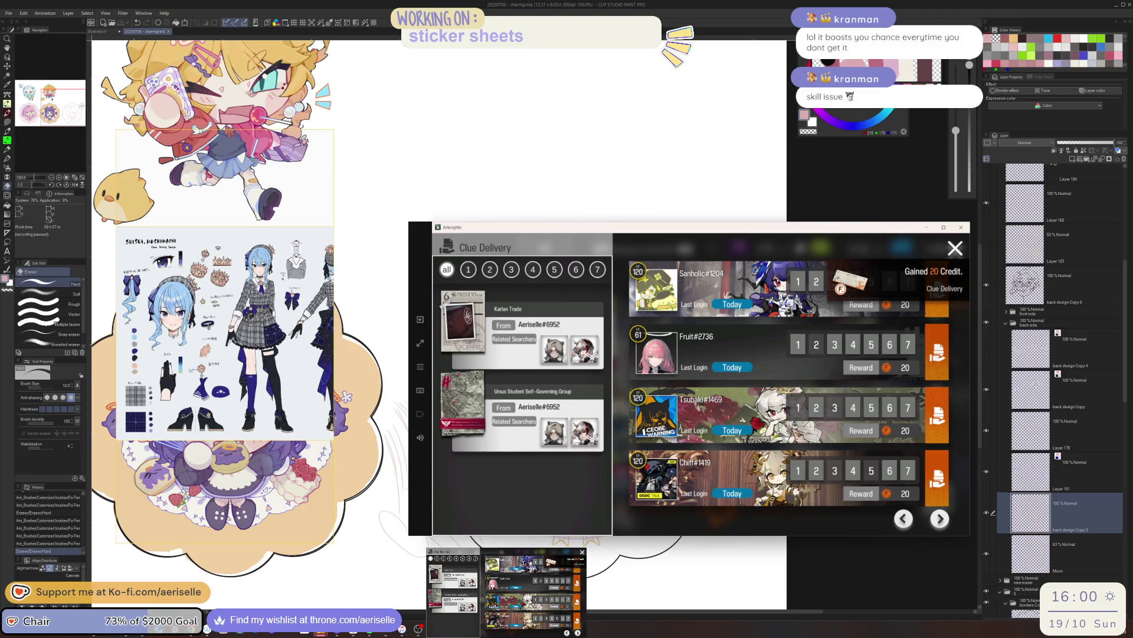
{"action": "left_click", "coordinate": [576, 350]}
{"action": "left_click", "coordinate": [940, 519]}
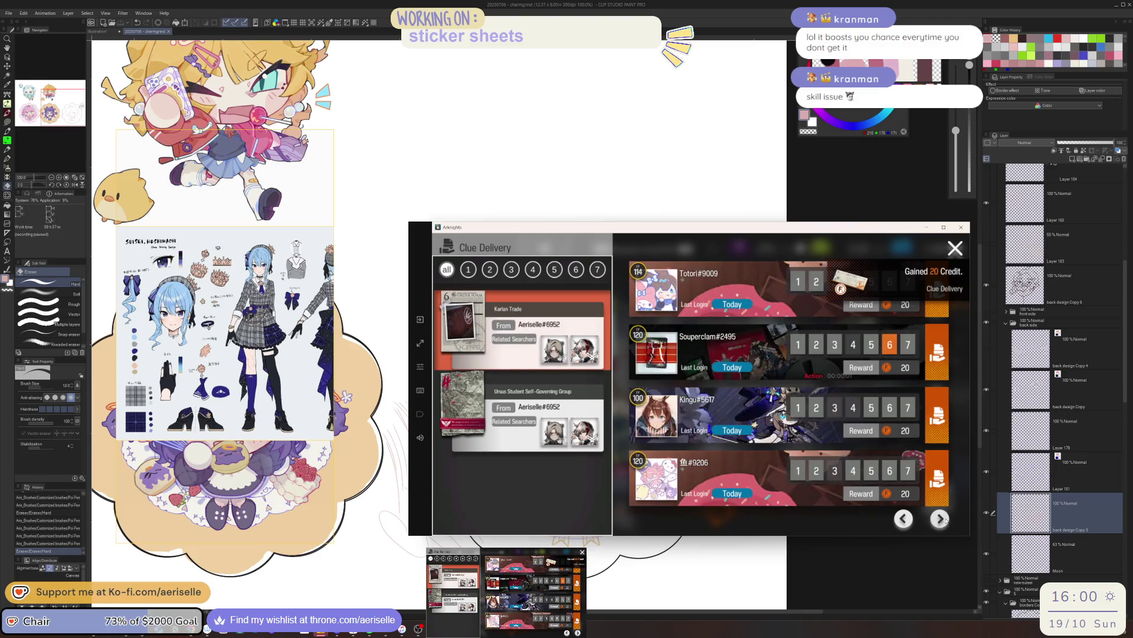
{"action": "left_click", "coordinate": [904, 519]}
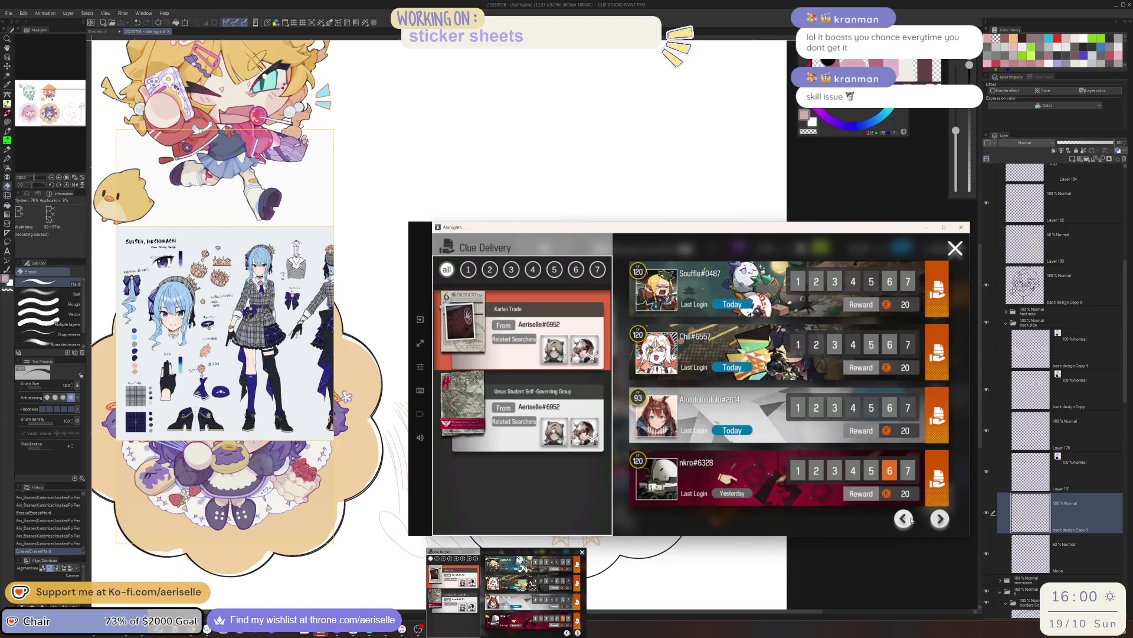
{"action": "left_click", "coordinate": [941, 520]}
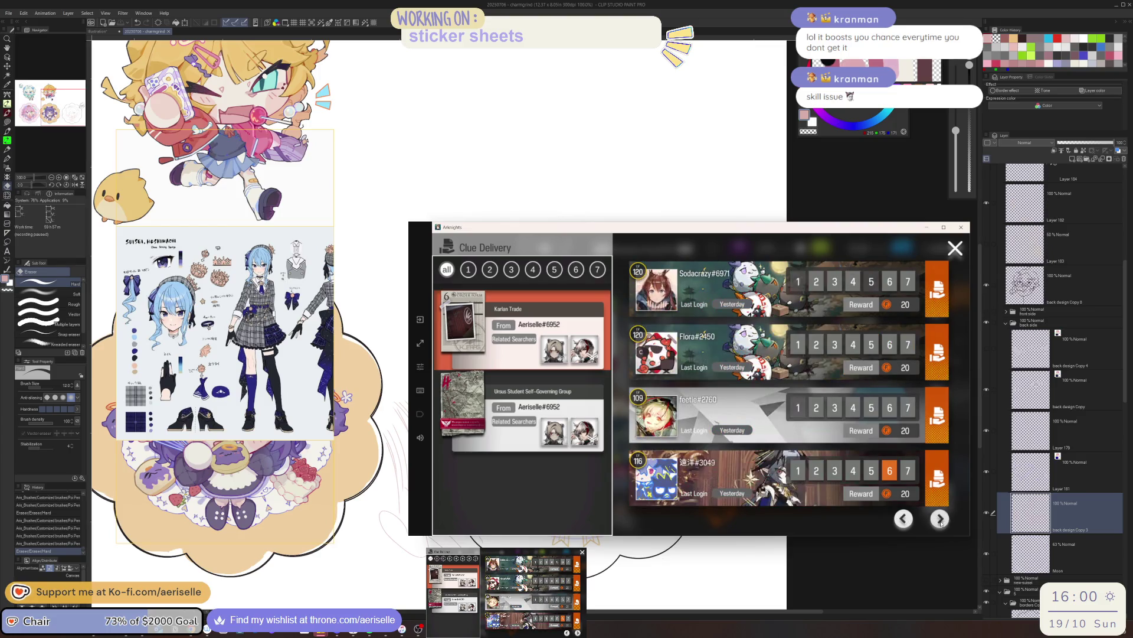
{"action": "left_click", "coordinate": [935, 492]}
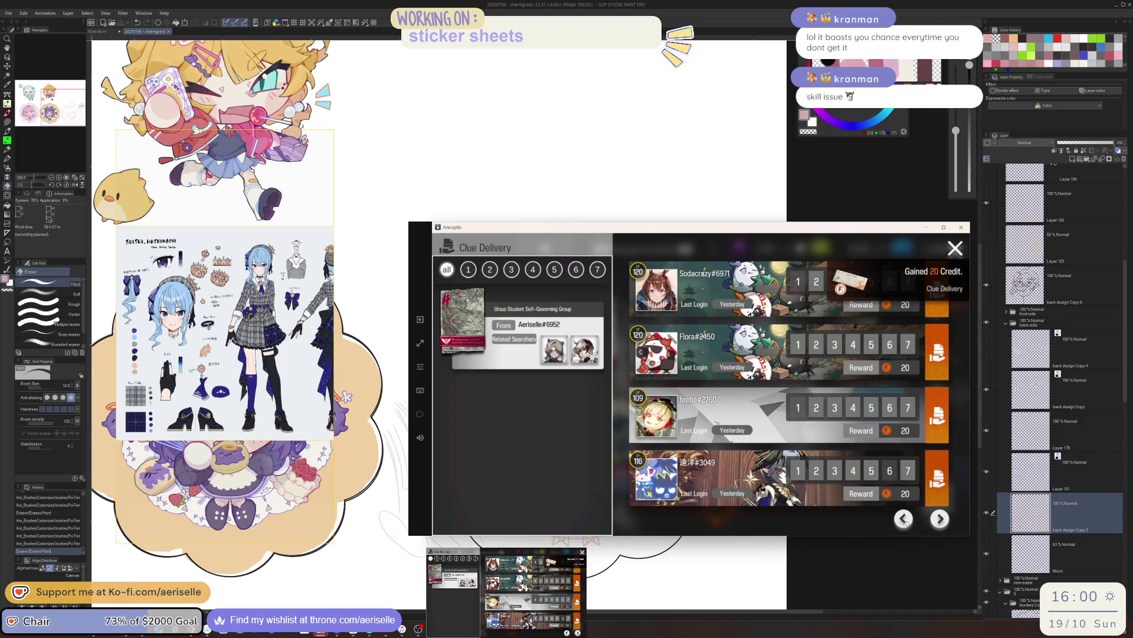
- Page to a friend for the last clue, deliver it and close clue delivery
{"action": "left_click", "coordinate": [904, 520]}
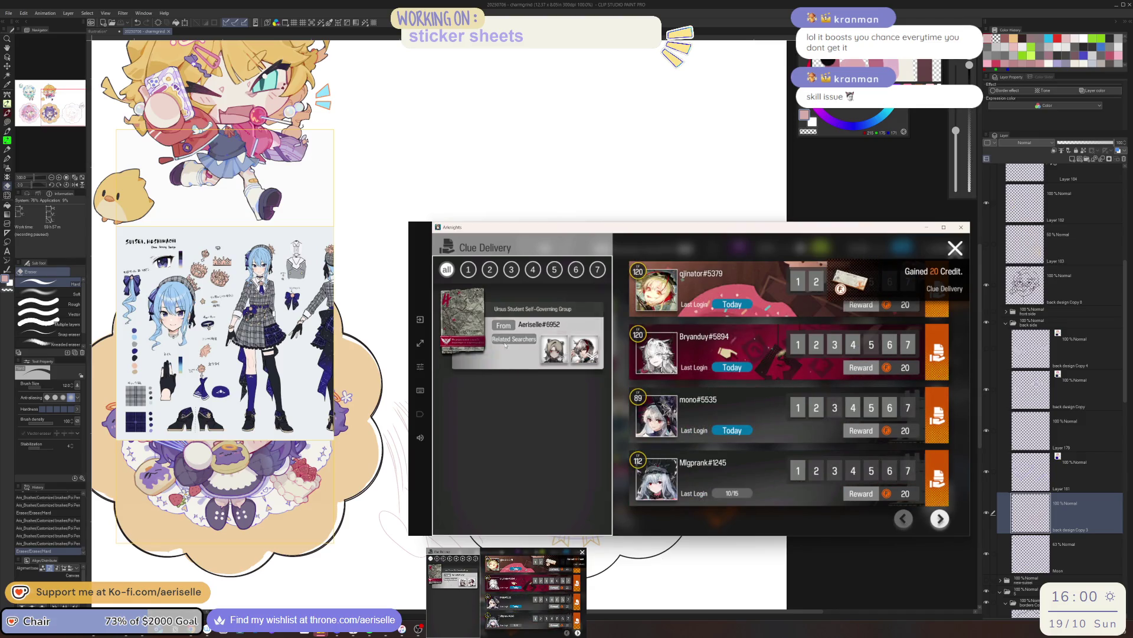
{"action": "left_click", "coordinate": [941, 520]}
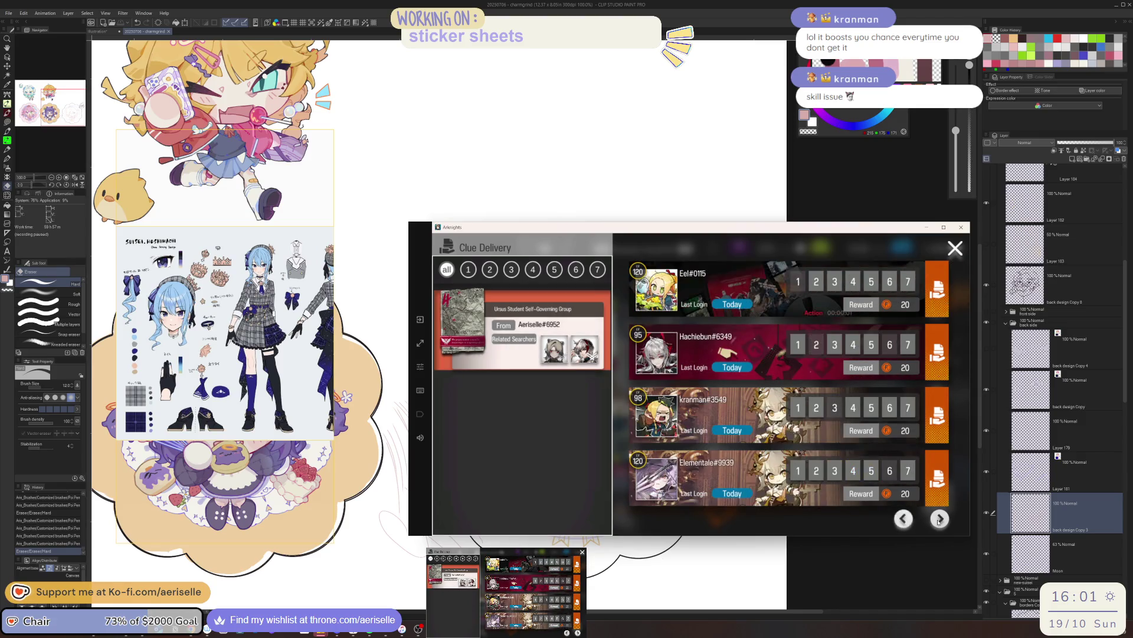
{"action": "left_click", "coordinate": [941, 520]}
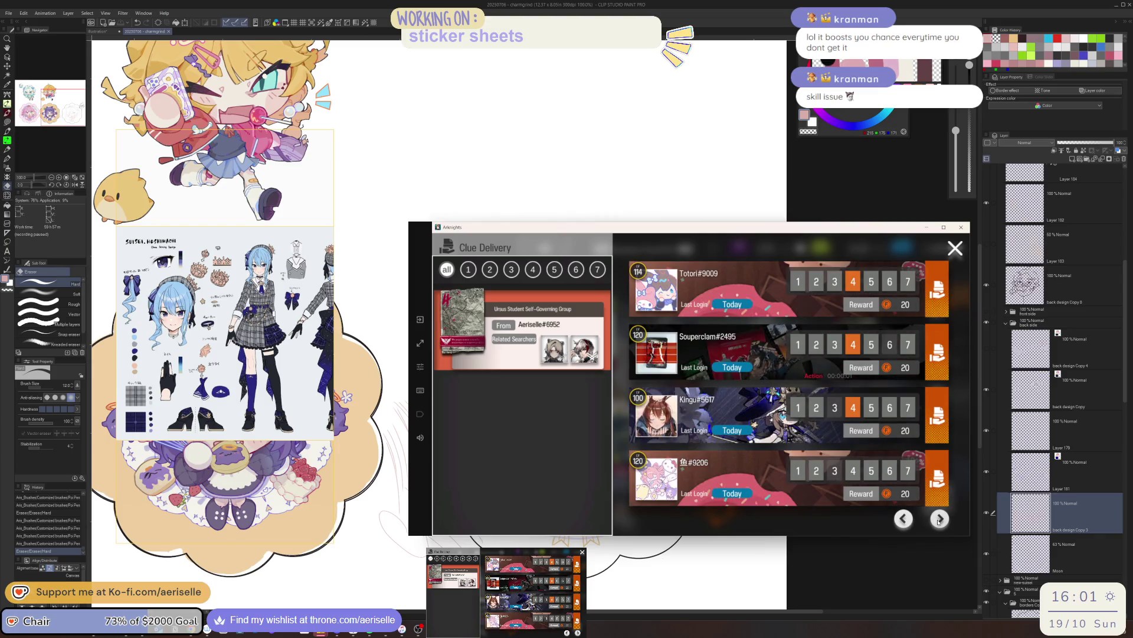
{"action": "left_click", "coordinate": [937, 288]}
{"action": "left_click", "coordinate": [956, 248]}
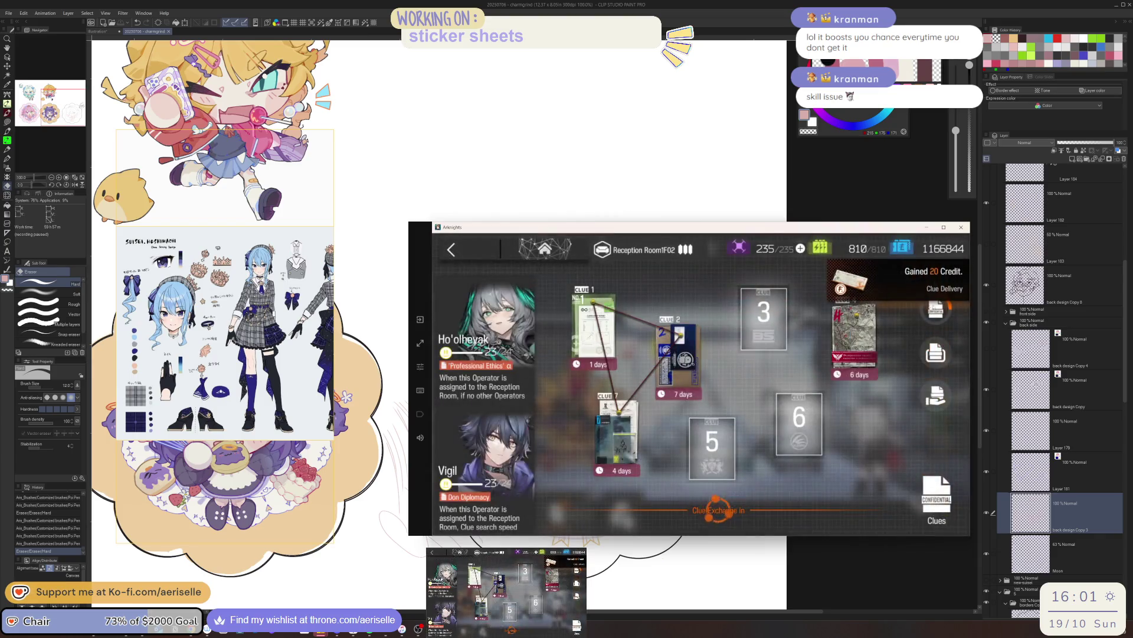
- Collect trust for all base operators and raise the factory order amount to 15
{"action": "left_click", "coordinate": [452, 249]}
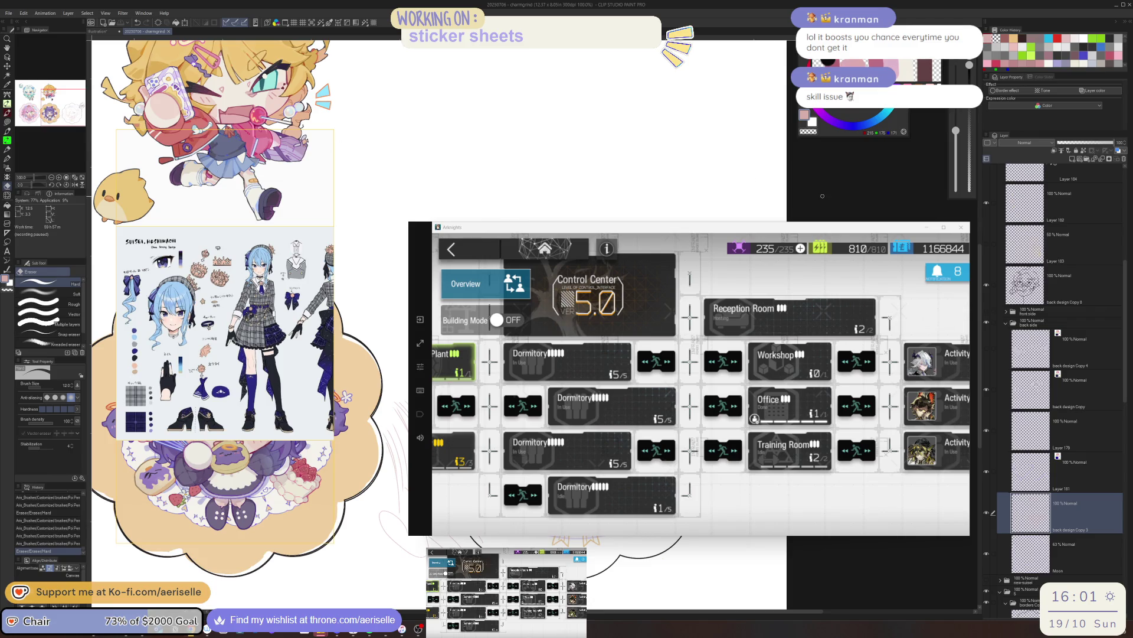
{"action": "key", "text": "Escape"}
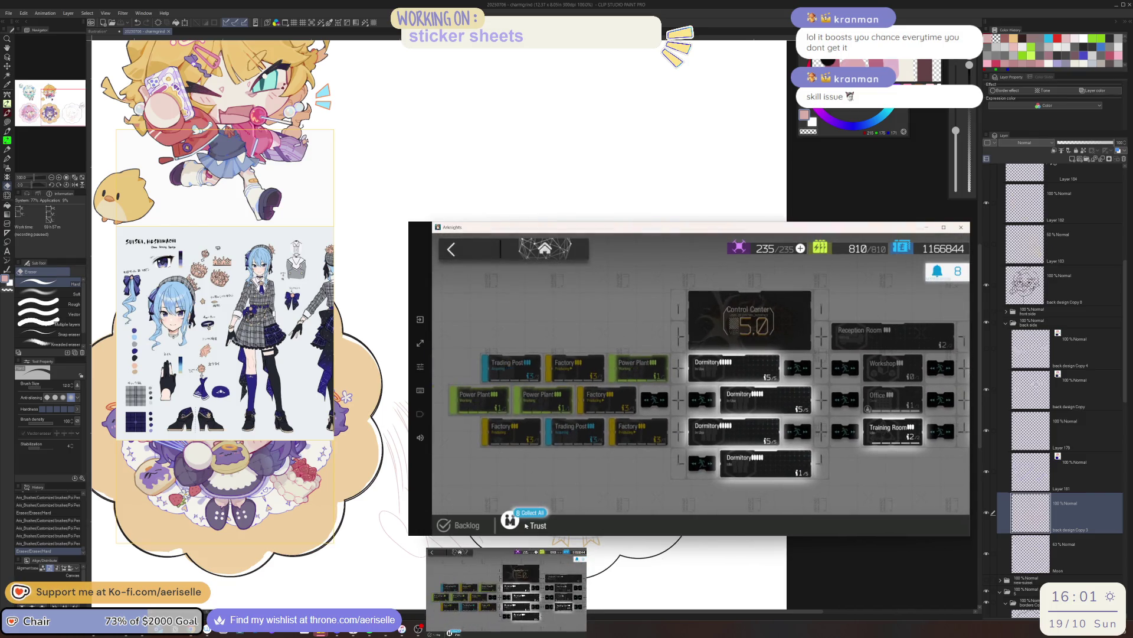
{"action": "left_click", "coordinate": [522, 524]}
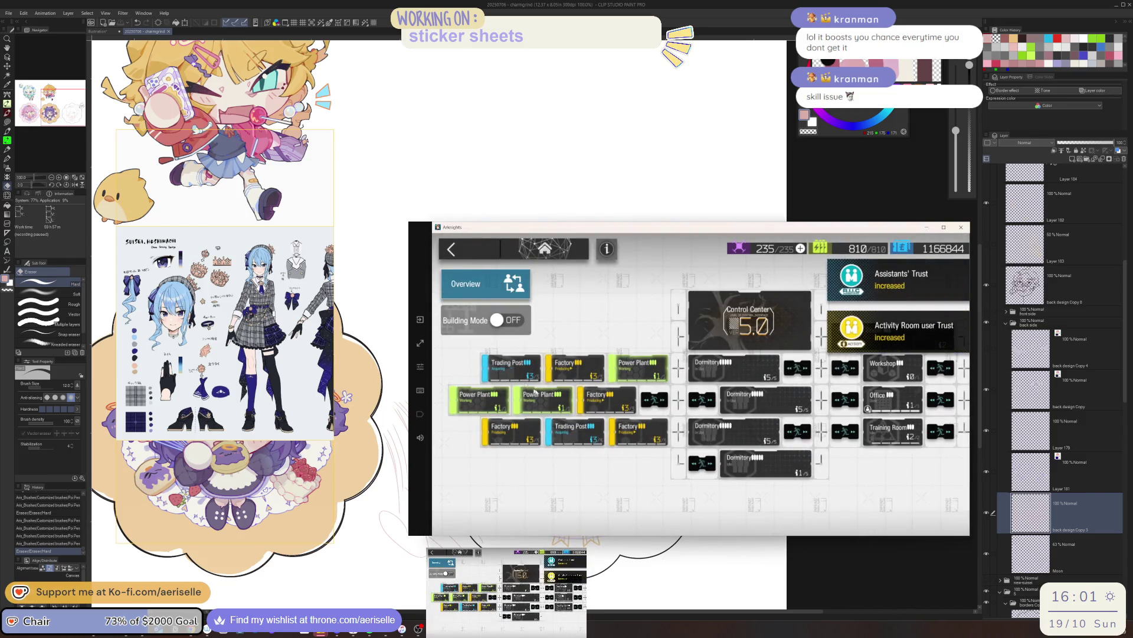
{"action": "left_click", "coordinate": [599, 404]}
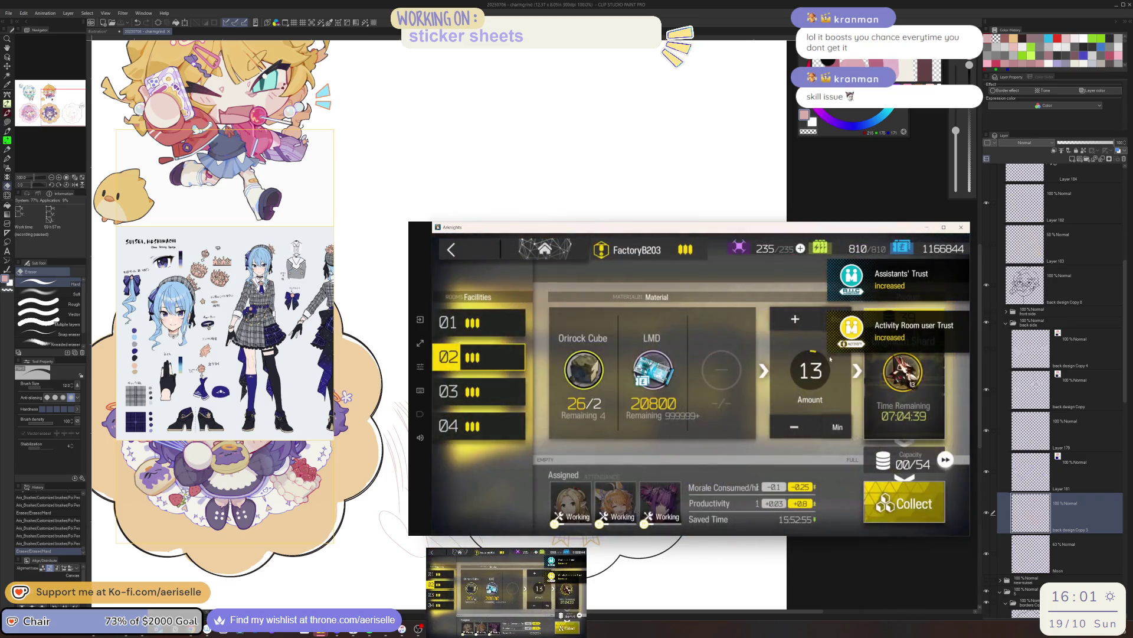
{"action": "left_click", "coordinate": [798, 319]}
{"action": "left_click", "coordinate": [798, 319]}
{"action": "left_click", "coordinate": [831, 482]}
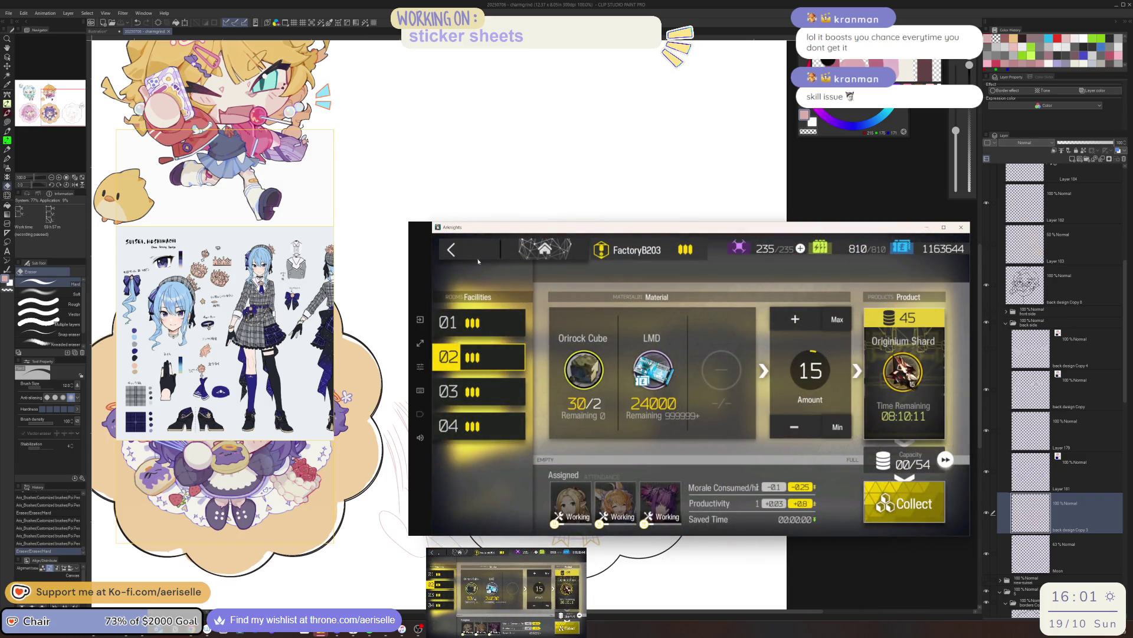
{"action": "left_click", "coordinate": [452, 249]}
{"action": "left_click", "coordinate": [465, 247]}
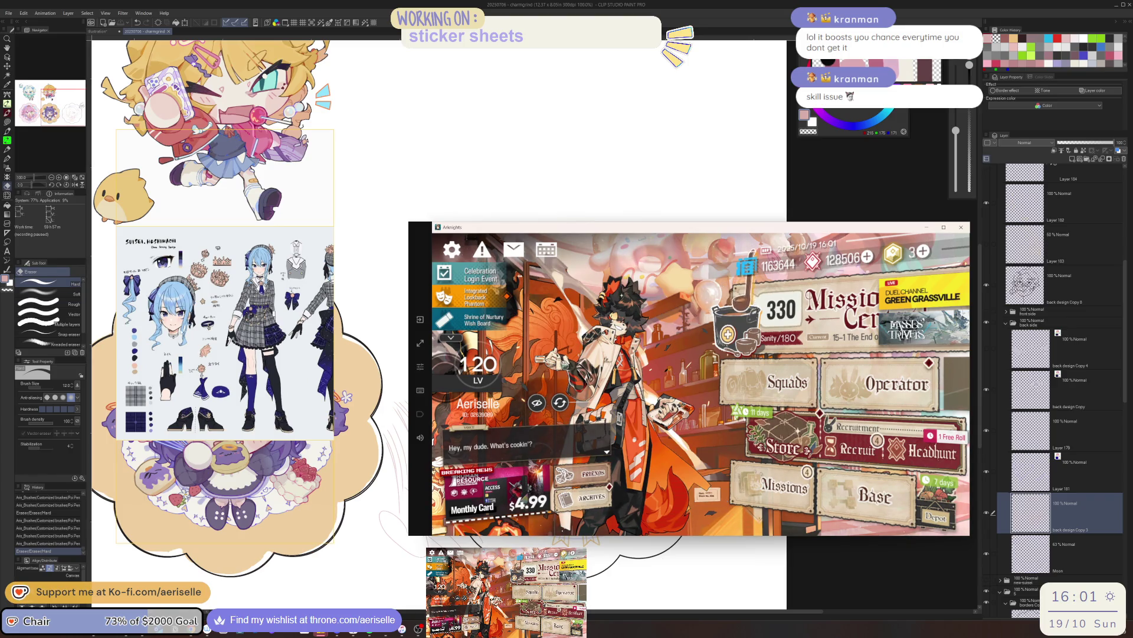
- Claim the collected credits in the Credit Store and buy both Recruitment Permits
{"action": "left_click", "coordinate": [798, 443]}
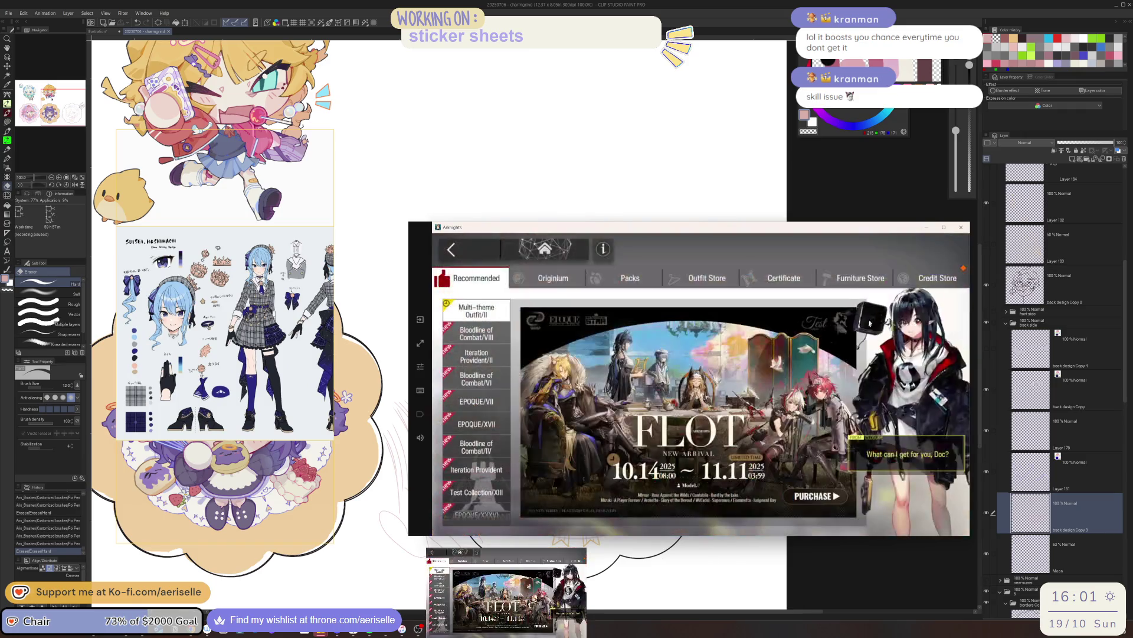
{"action": "left_click", "coordinate": [930, 277]}
{"action": "left_click", "coordinate": [876, 252]}
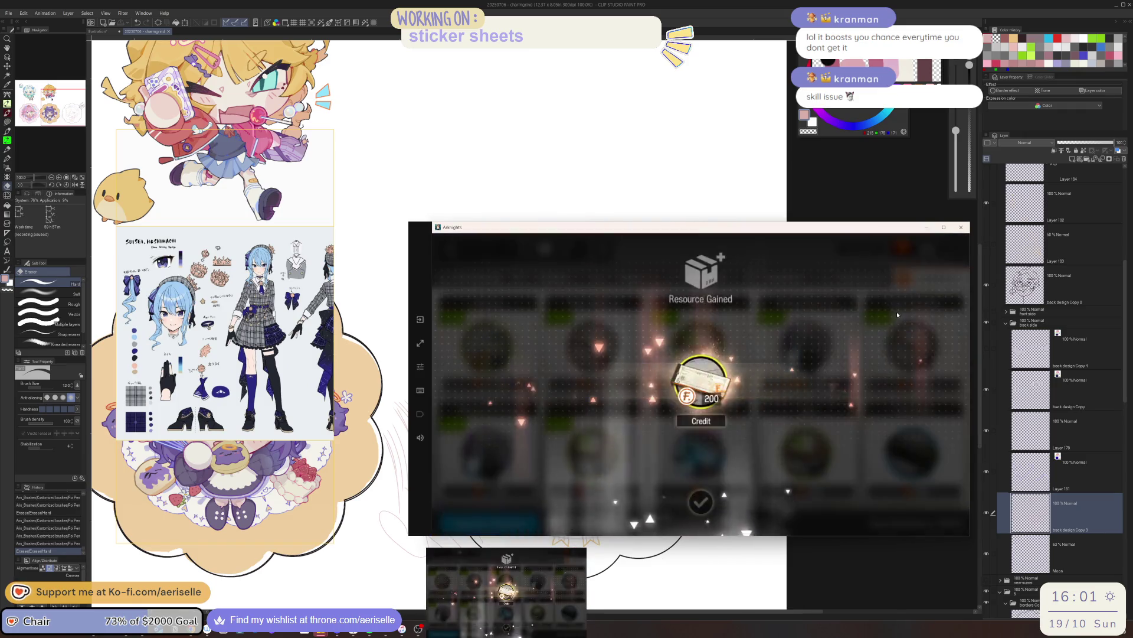
{"action": "left_click", "coordinate": [807, 399]}
{"action": "left_click", "coordinate": [807, 345]}
{"action": "left_click", "coordinate": [810, 511]}
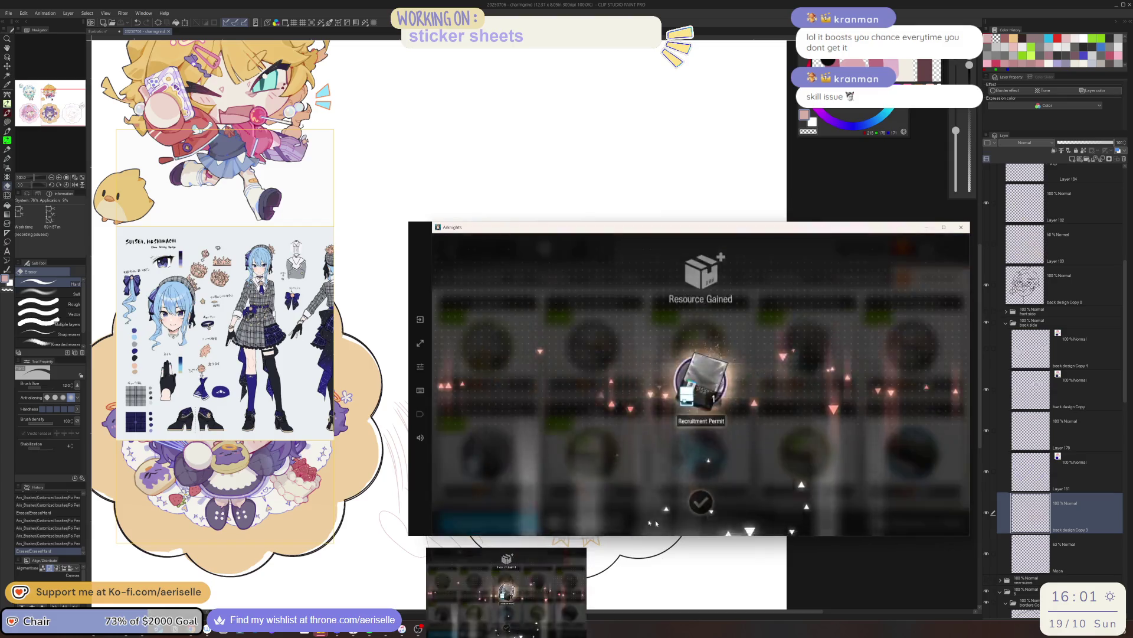
{"action": "left_click", "coordinate": [810, 505]}
{"action": "left_click", "coordinate": [488, 453]}
{"action": "left_click", "coordinate": [832, 474]}
{"action": "left_click", "coordinate": [886, 499]}
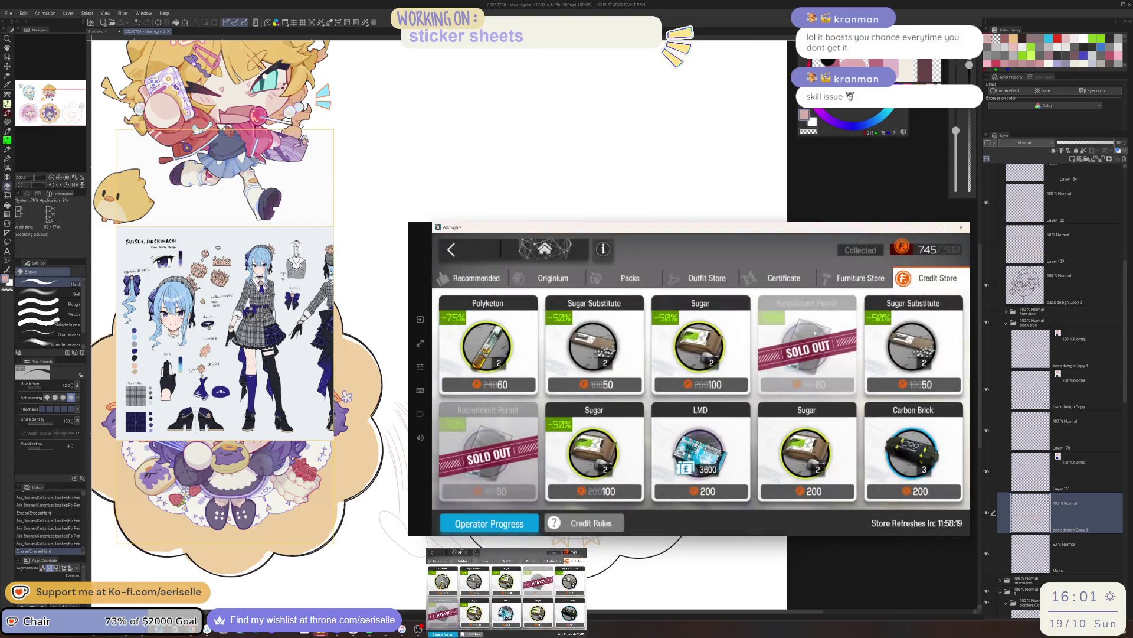
- Glance at the Furniture and Certificate stores, then spend the free headhunting roll
{"action": "left_click", "coordinate": [853, 278]}
{"action": "left_click", "coordinate": [783, 278]}
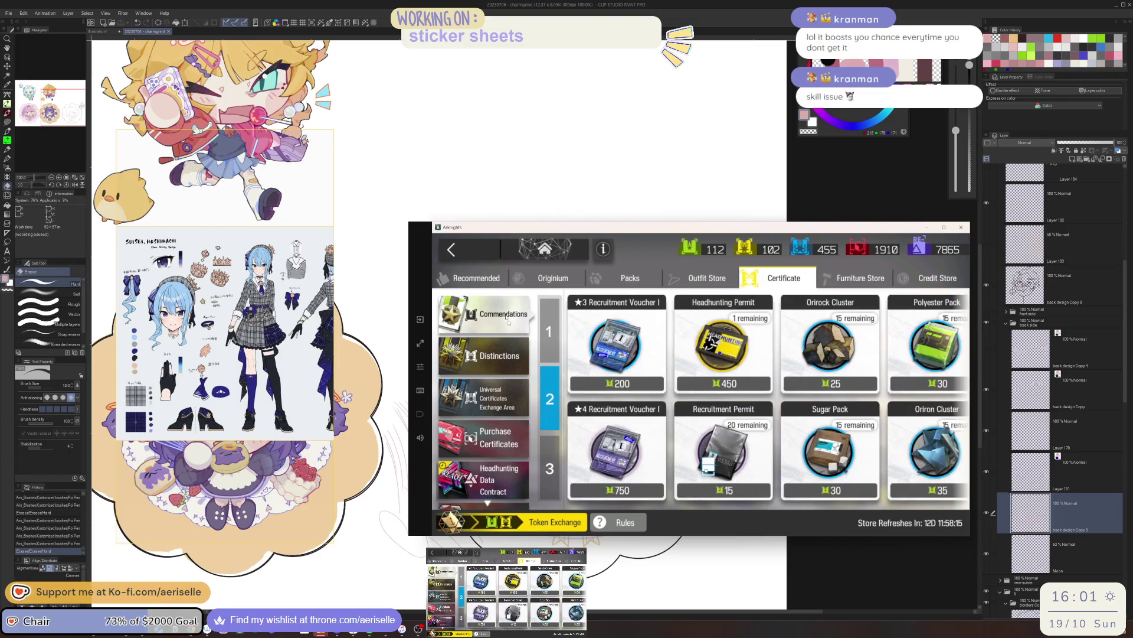
{"action": "left_click", "coordinate": [451, 248]}
{"action": "left_click", "coordinate": [872, 486]}
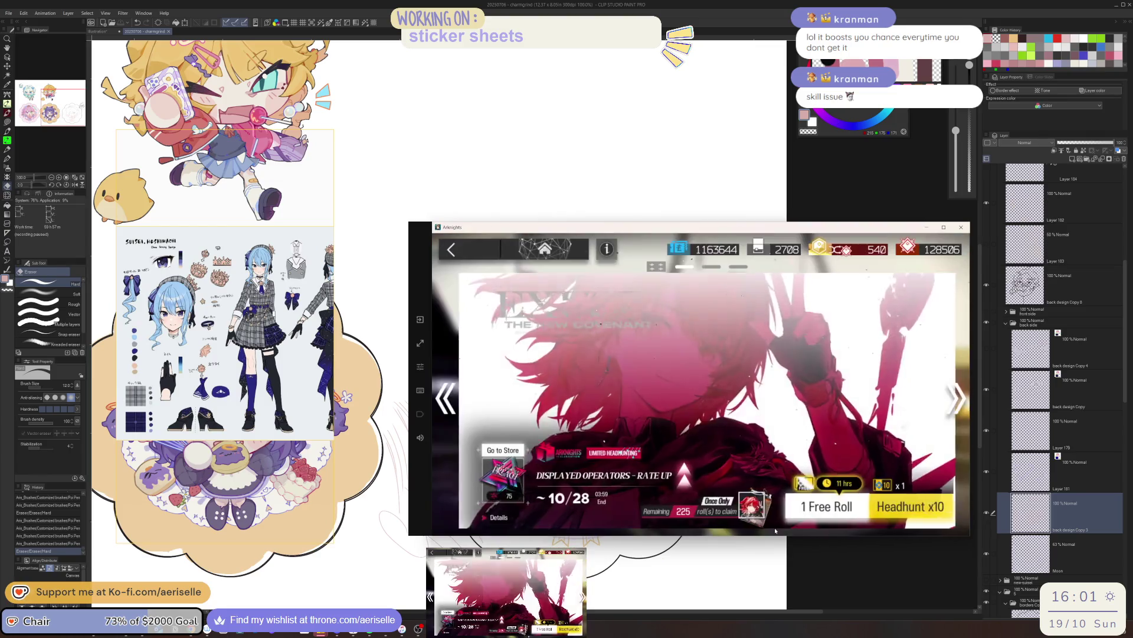
{"action": "left_click", "coordinate": [804, 498]}
{"action": "left_click", "coordinate": [845, 440]}
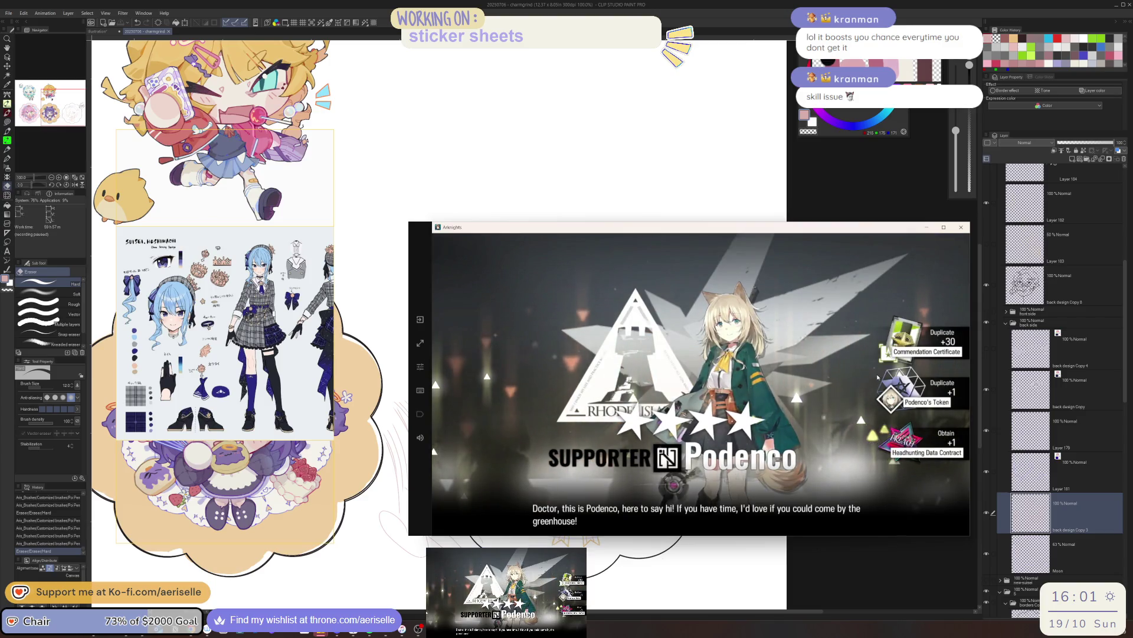
- Exchange the duplicate Podenco's excess tokens for a Distinction Certificate and return to the main menu
{"action": "left_click", "coordinate": [878, 376]}
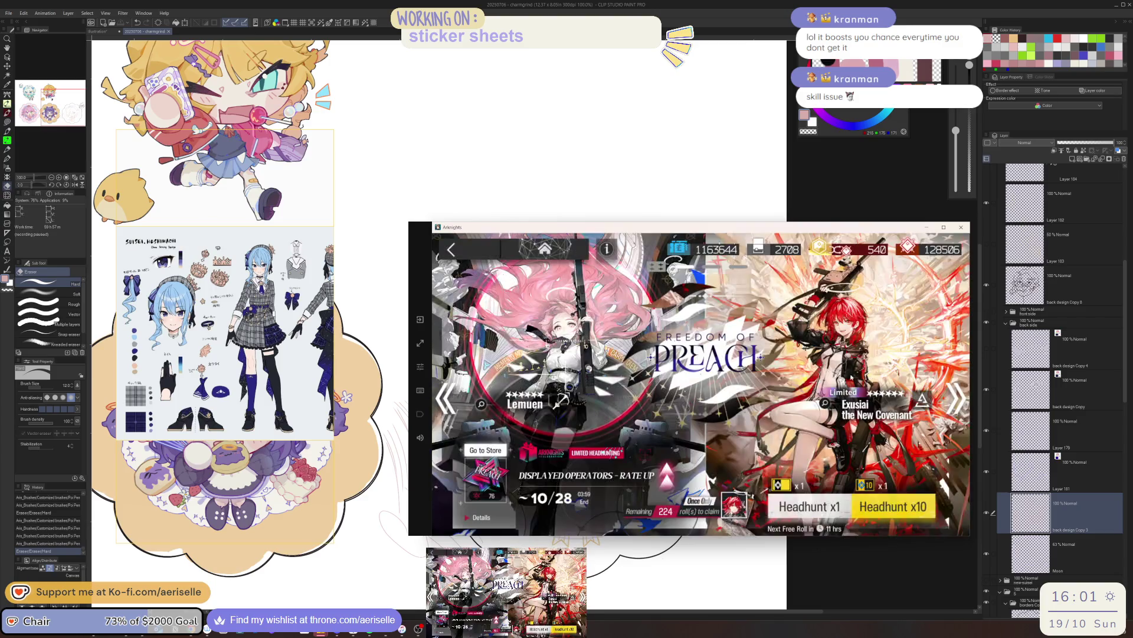
{"action": "left_click", "coordinate": [472, 253]}
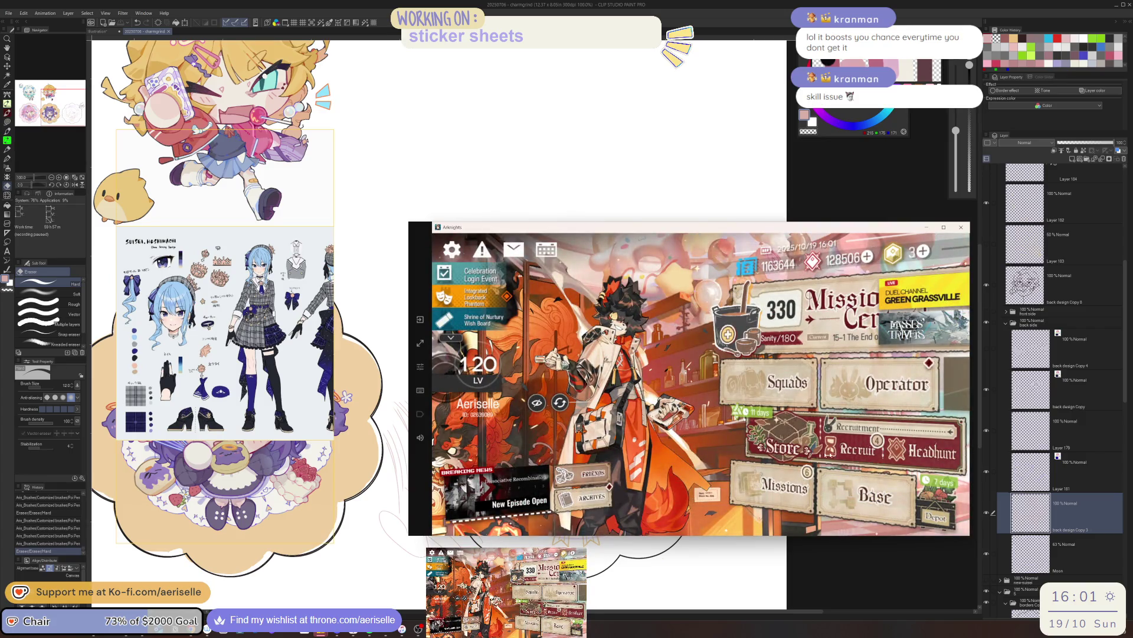
{"action": "left_click", "coordinate": [790, 419]}
{"action": "left_click", "coordinate": [784, 277]}
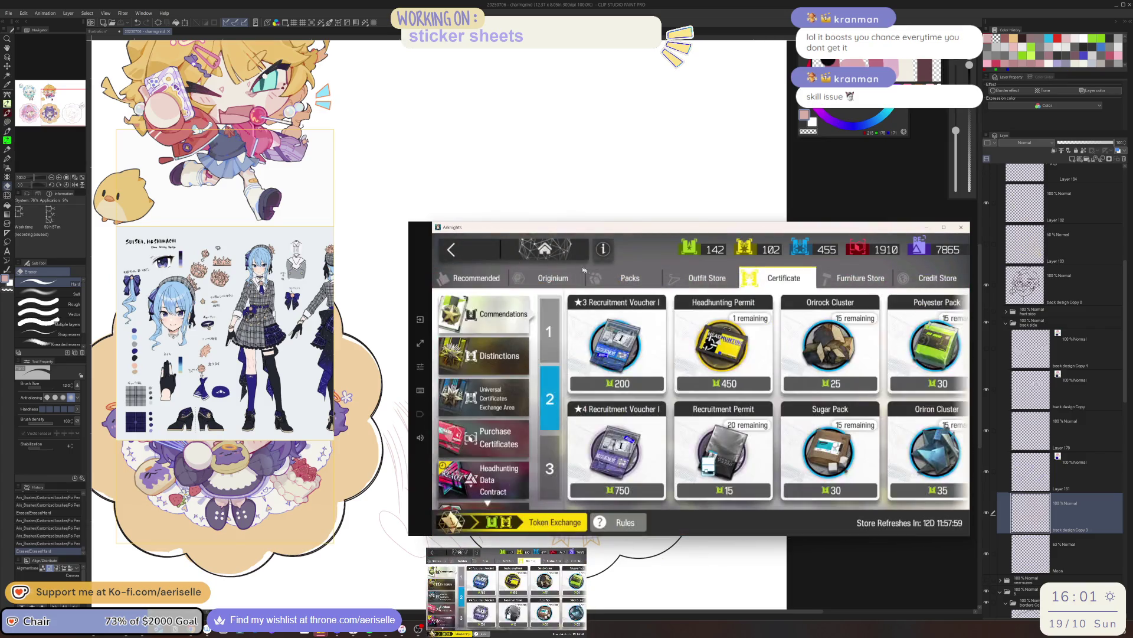
{"action": "left_click", "coordinate": [558, 518]}
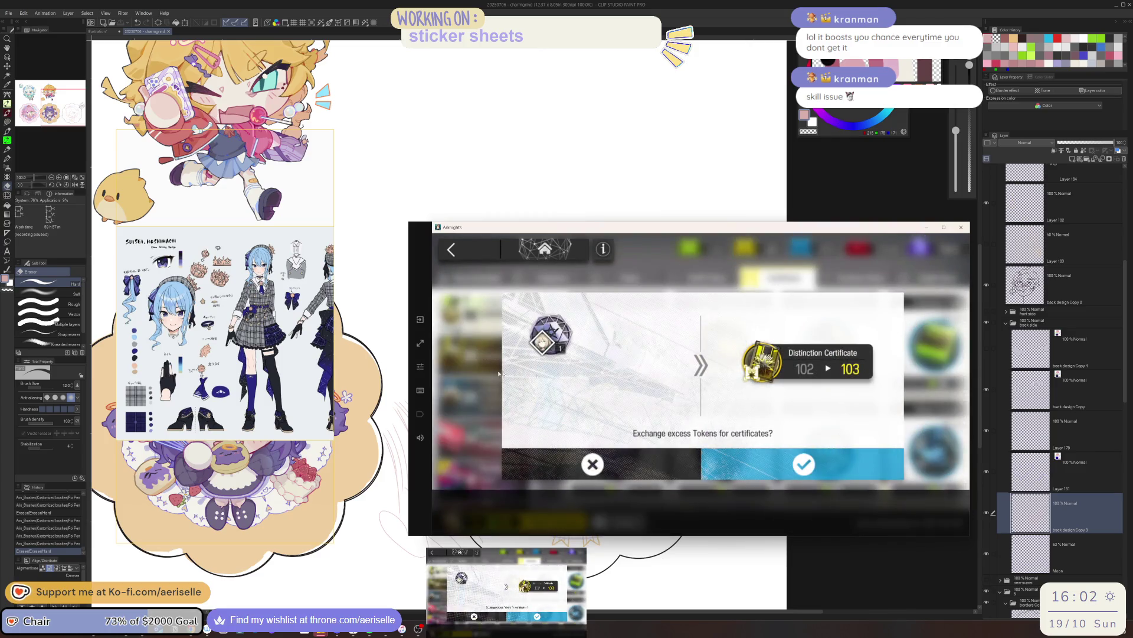
{"action": "left_click", "coordinate": [803, 463]}
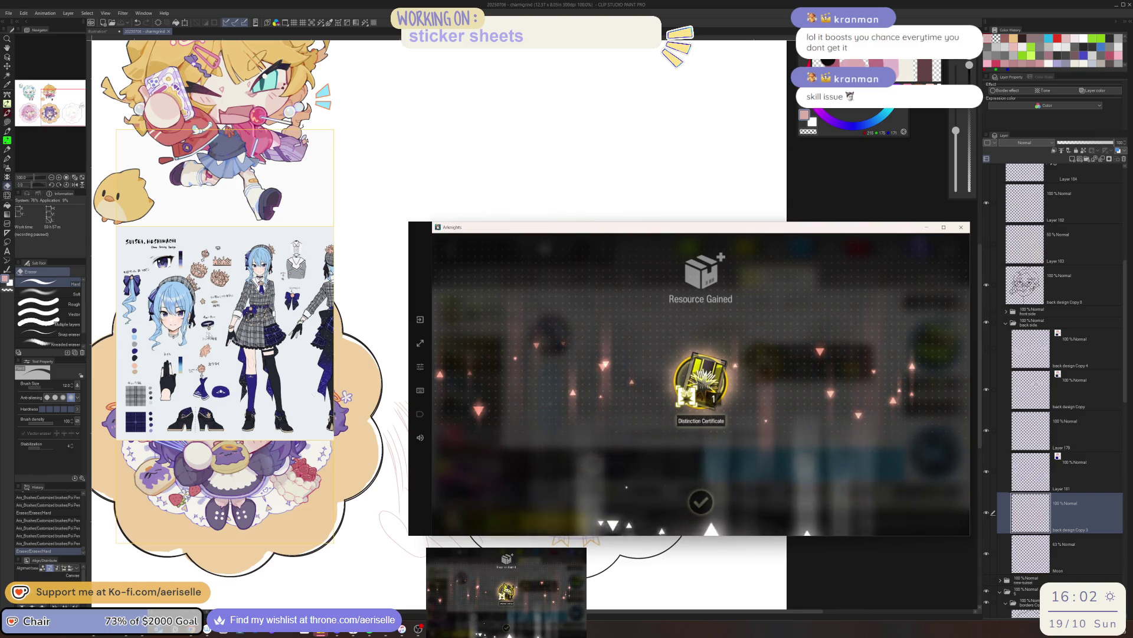
{"action": "left_click", "coordinate": [647, 353]}
{"action": "key", "text": "Escape"}
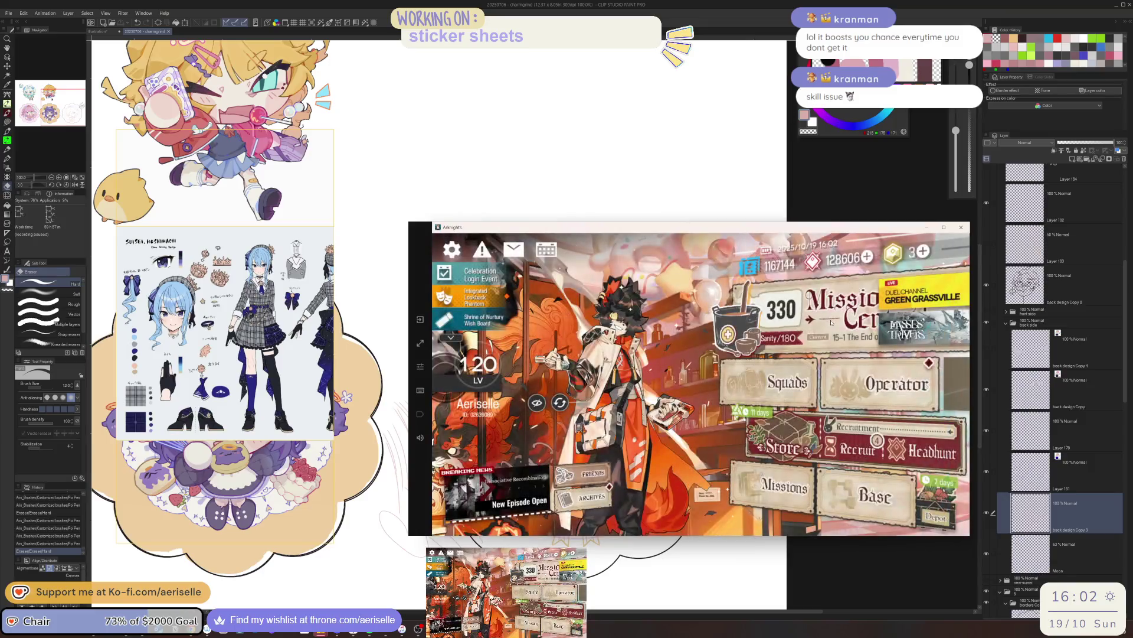
- Launch the MT-9 event operation from the Terminal with the preset squad
{"action": "left_click", "coordinate": [832, 328]}
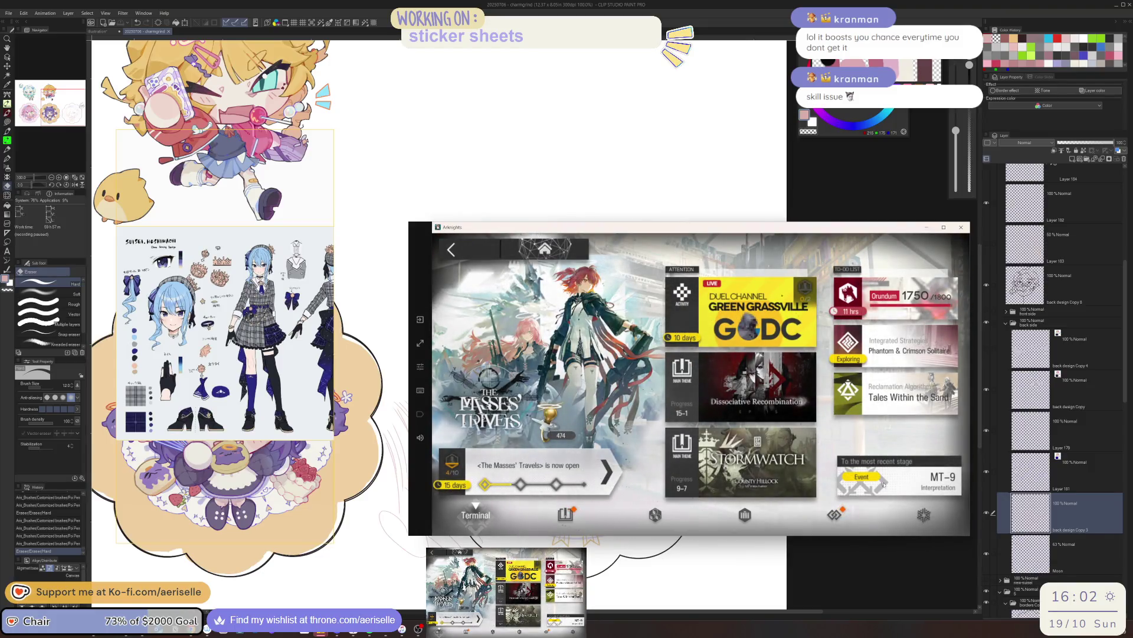
{"action": "left_click", "coordinate": [911, 482]}
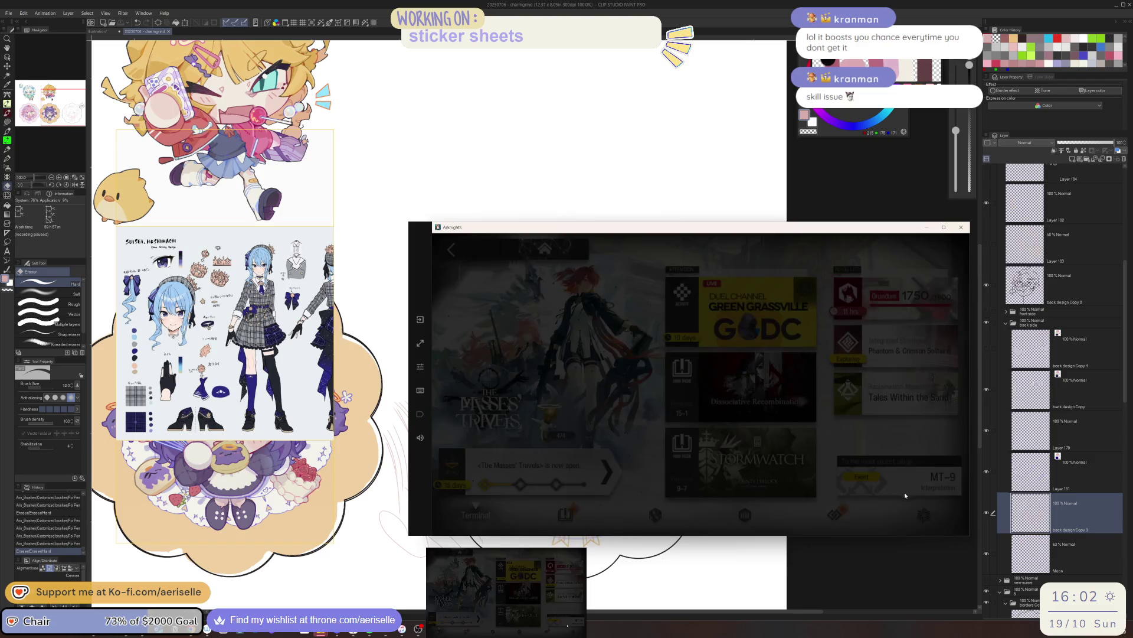
{"action": "left_click", "coordinate": [899, 516]}
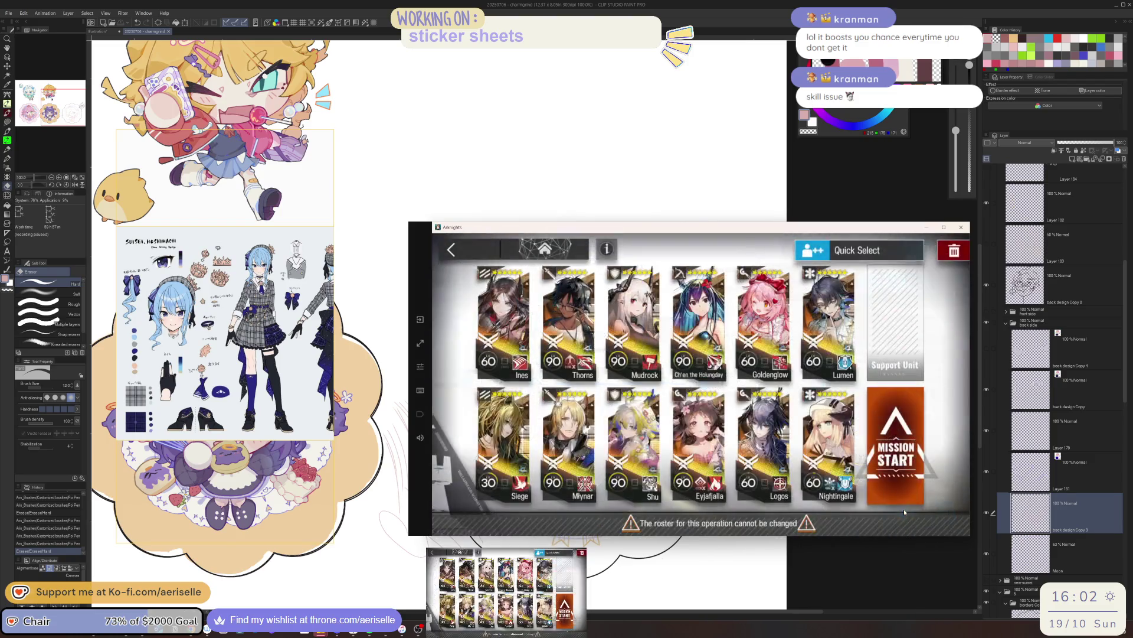
{"action": "left_click", "coordinate": [897, 494]}
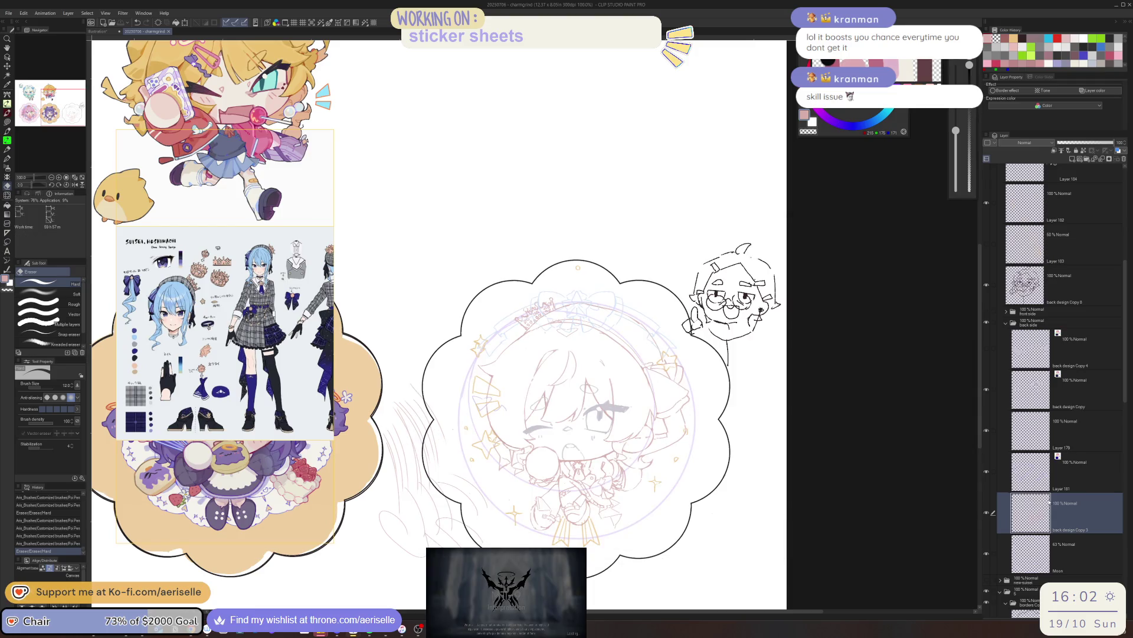
{"action": "scroll", "coordinate": [576, 354], "scroll_direction": "right", "scroll_amount": 3}
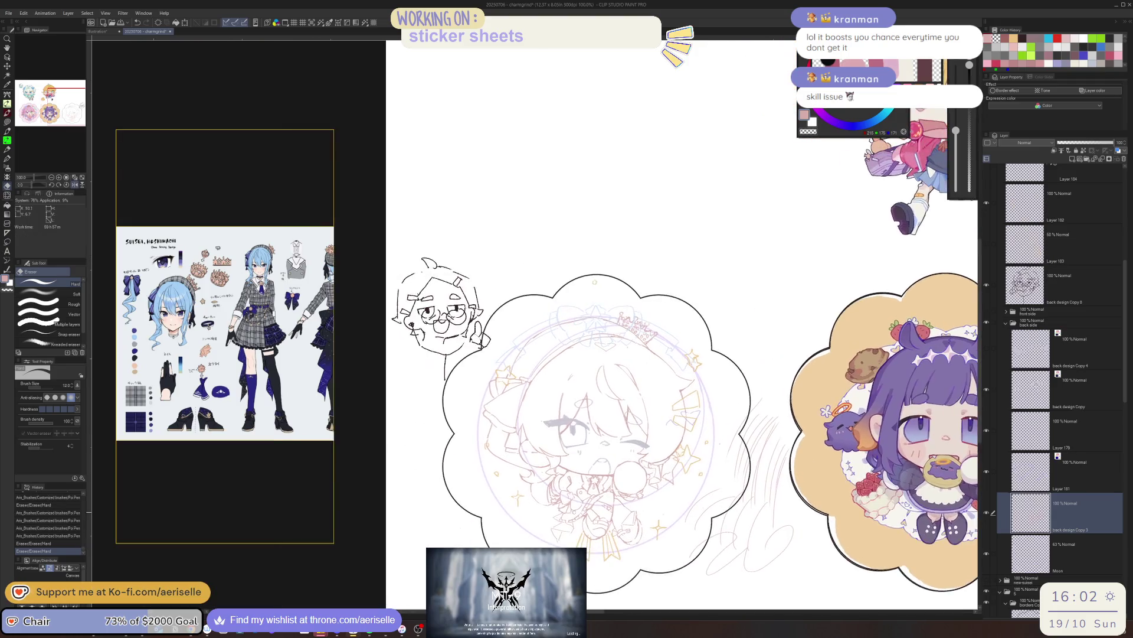
{"action": "scroll", "coordinate": [575, 355], "scroll_direction": "up", "scroll_amount": 5}
- Rework a line on the chibi's face with the Poi Pen at size 4
{"action": "key", "text": "p"}
{"action": "left_click_drag", "start_coordinate": [886, 354], "coordinate": [921, 408]}
{"action": "key", "text": "e"}
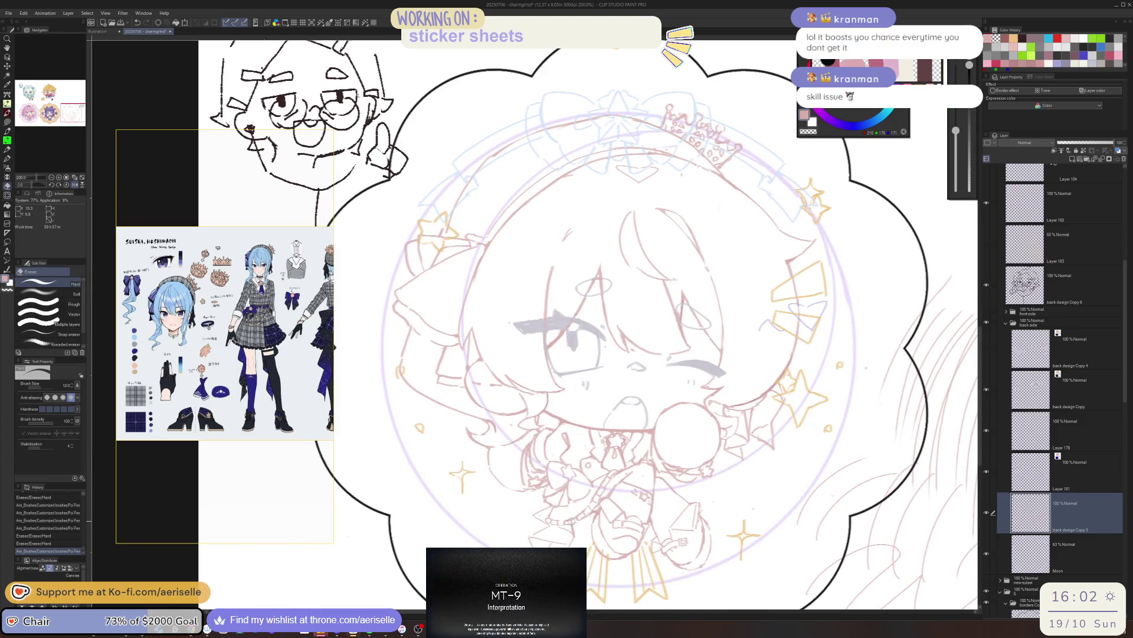
{"action": "key", "text": "p"}
{"action": "scroll", "coordinate": [577, 513], "scroll_direction": "up", "scroll_amount": 1}
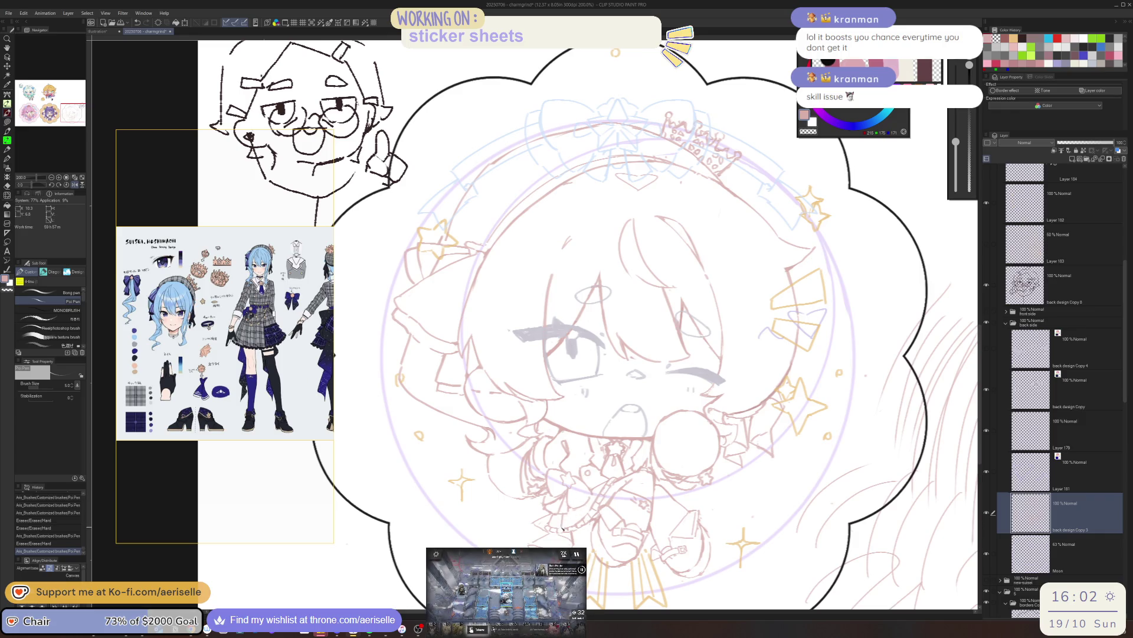
{"action": "key", "text": "bracketleft"}
{"action": "key", "text": "ctrl+z"}
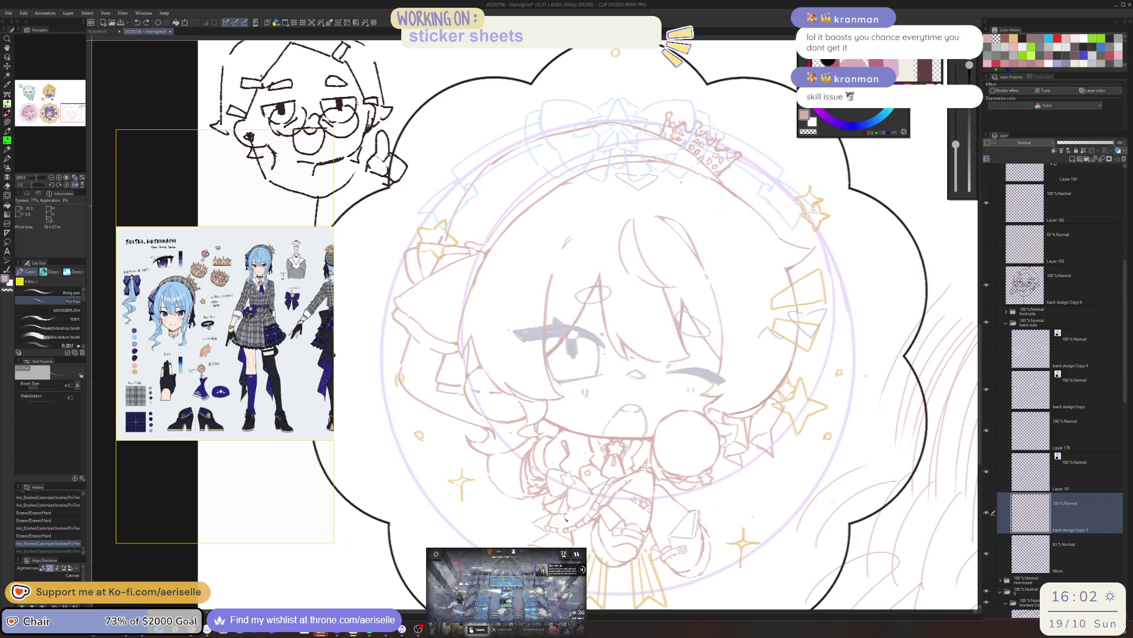
{"action": "key", "text": "ctrl+y"}
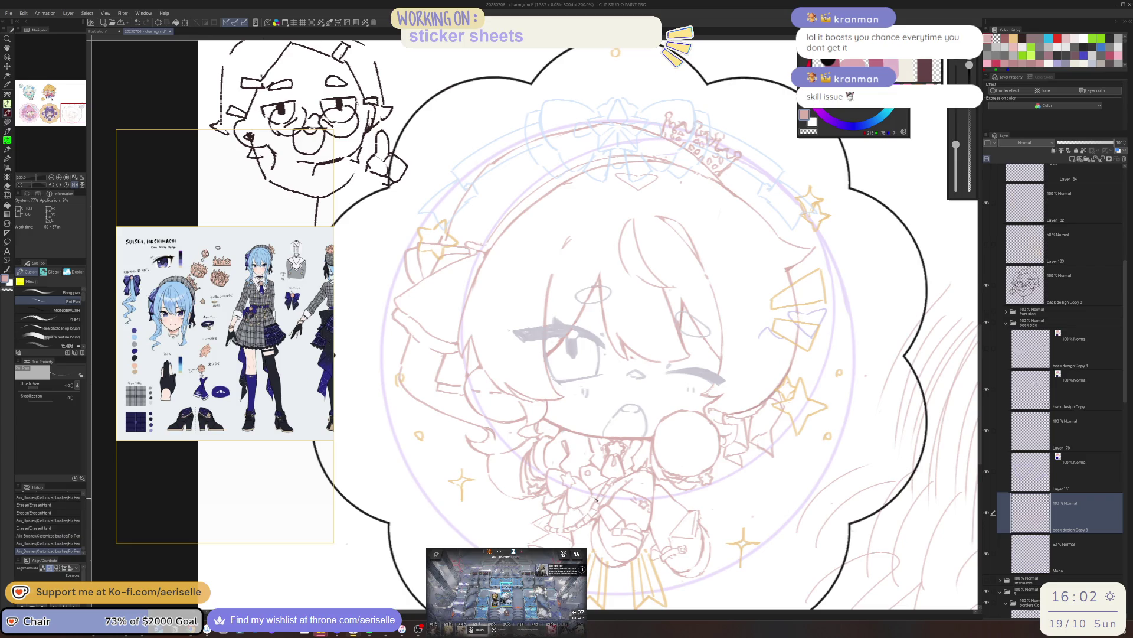
{"action": "left_click_drag", "start_coordinate": [596, 501], "coordinate": [632, 467]}
{"action": "scroll", "coordinate": [611, 458], "scroll_direction": "up", "scroll_amount": 3}
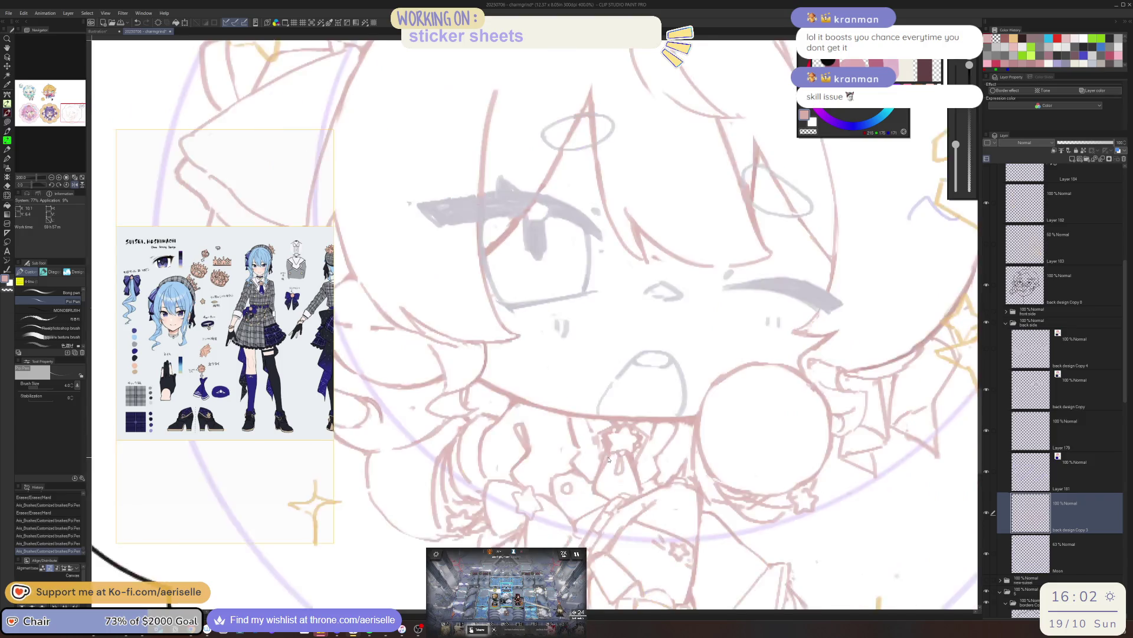
{"action": "scroll", "coordinate": [612, 458], "scroll_direction": "up", "scroll_amount": 3}
- Erase a small bit of the face sketch with the Hard eraser and recentre on the sticker
{"action": "key", "text": "e"}
{"action": "left_click_drag", "start_coordinate": [602, 472], "coordinate": [600, 482]}
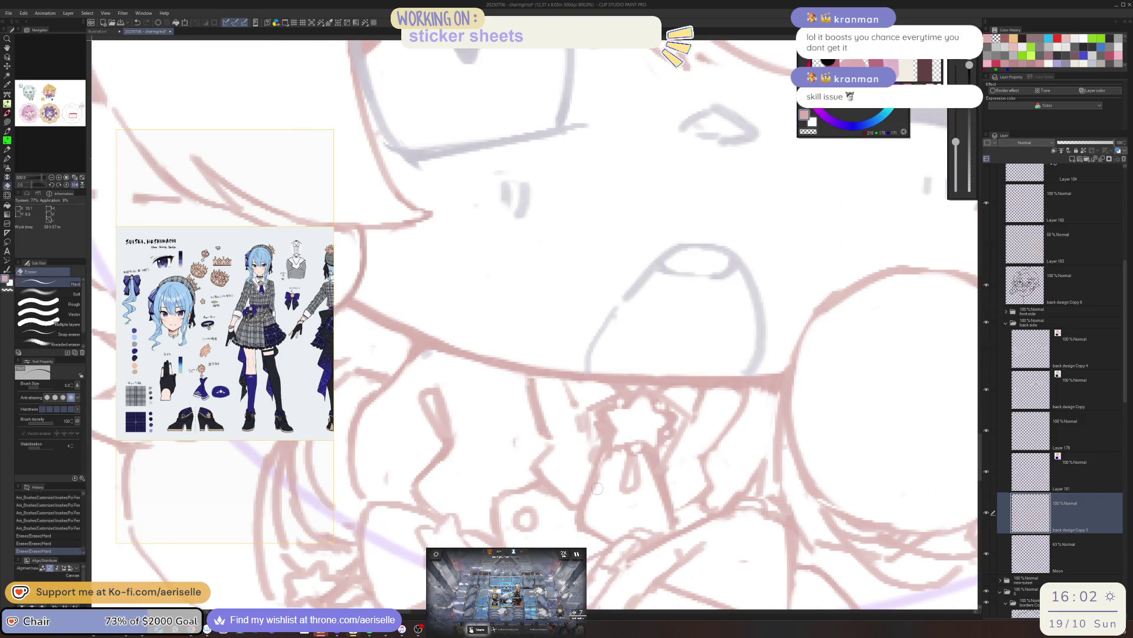
{"action": "scroll", "coordinate": [602, 471], "scroll_direction": "down", "scroll_amount": 3}
{"action": "scroll", "coordinate": [737, 505], "scroll_direction": "down", "scroll_amount": 2}
{"action": "left_click_drag", "start_coordinate": [737, 506], "coordinate": [696, 506]}
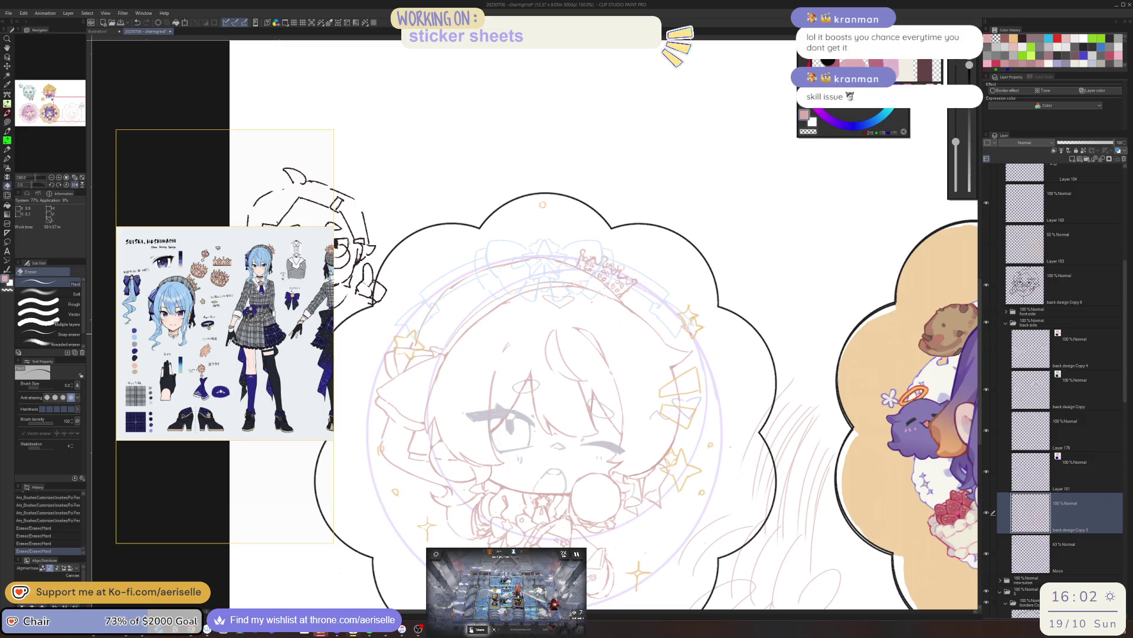
- Briefly show another sketch layer for comparison and undo the last eraser stroke
{"action": "left_click", "coordinate": [989, 311]}
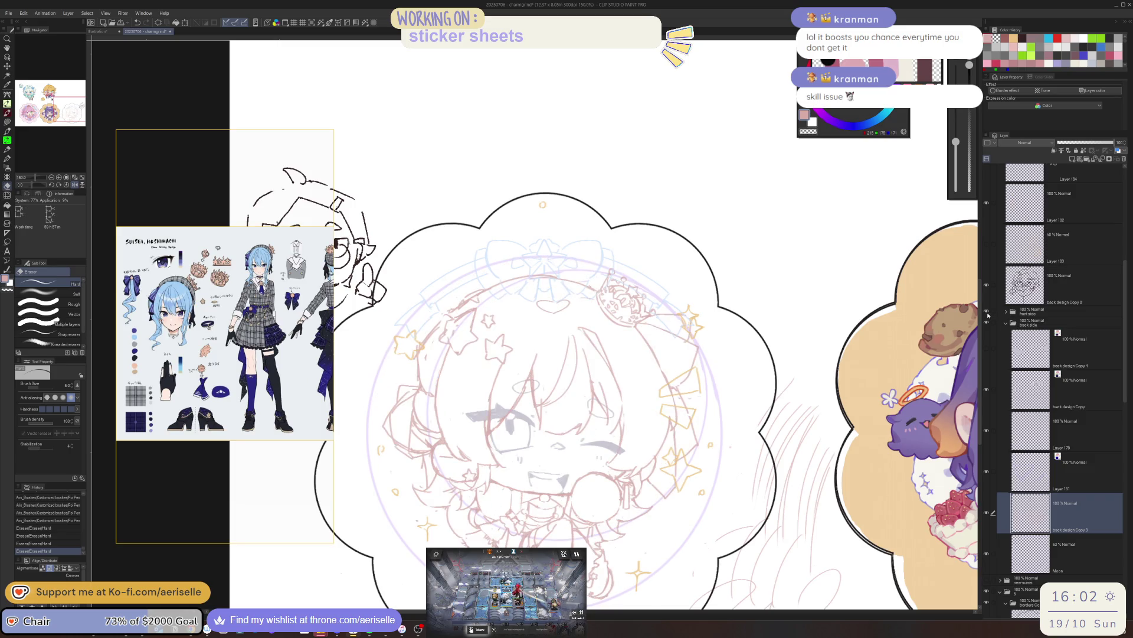
{"action": "left_click", "coordinate": [988, 313]}
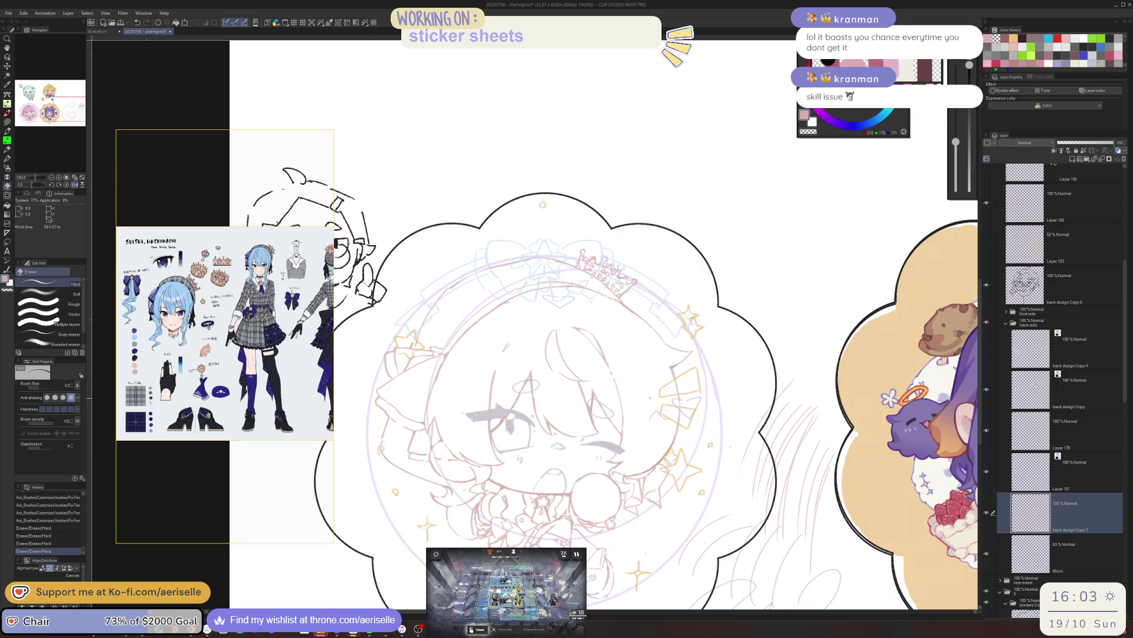
{"action": "key", "text": "p"}
{"action": "key", "text": "ctrl+z"}
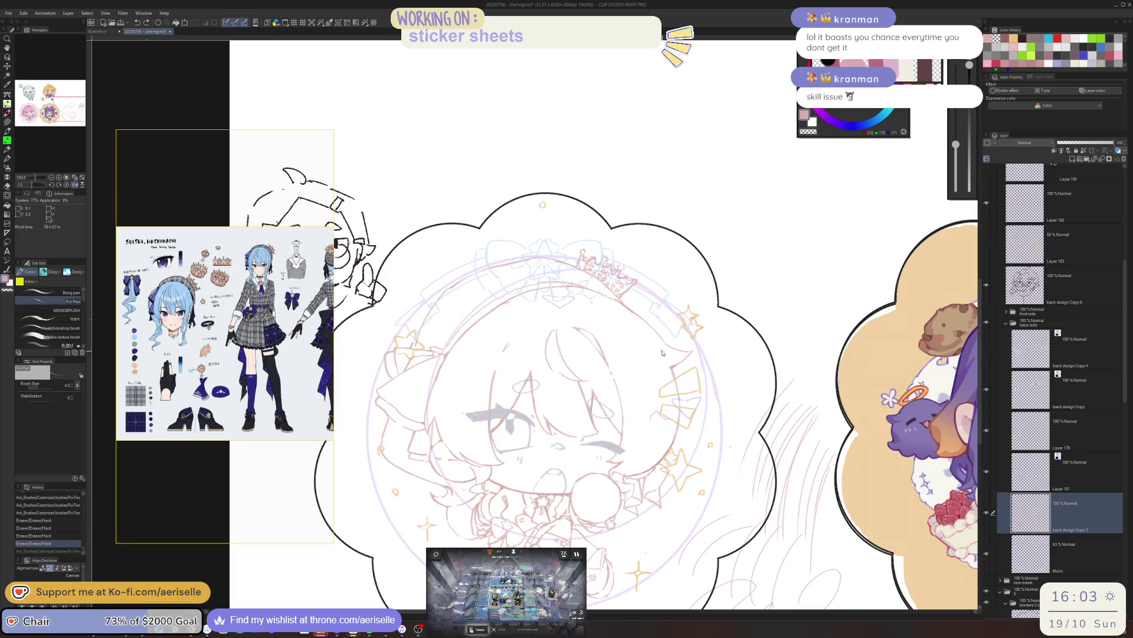
- Draw a short pen line to the right of the chibi's face after two undone tries
{"action": "left_click_drag", "start_coordinate": [676, 378], "coordinate": [677, 408]}
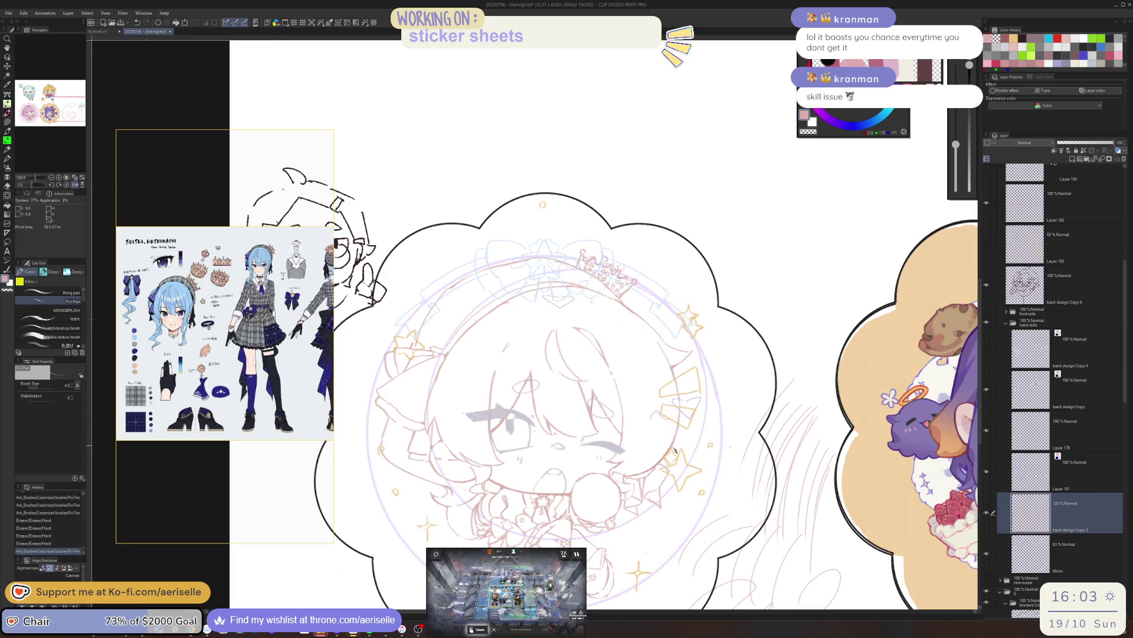
{"action": "key", "text": "ctrl+z"}
{"action": "left_click_drag", "start_coordinate": [676, 451], "coordinate": [682, 410]}
{"action": "key", "text": "ctrl+z"}
{"action": "key", "text": "ctrl+z"}
{"action": "left_click_drag", "start_coordinate": [680, 469], "coordinate": [674, 426]}
{"action": "key", "text": "e"}
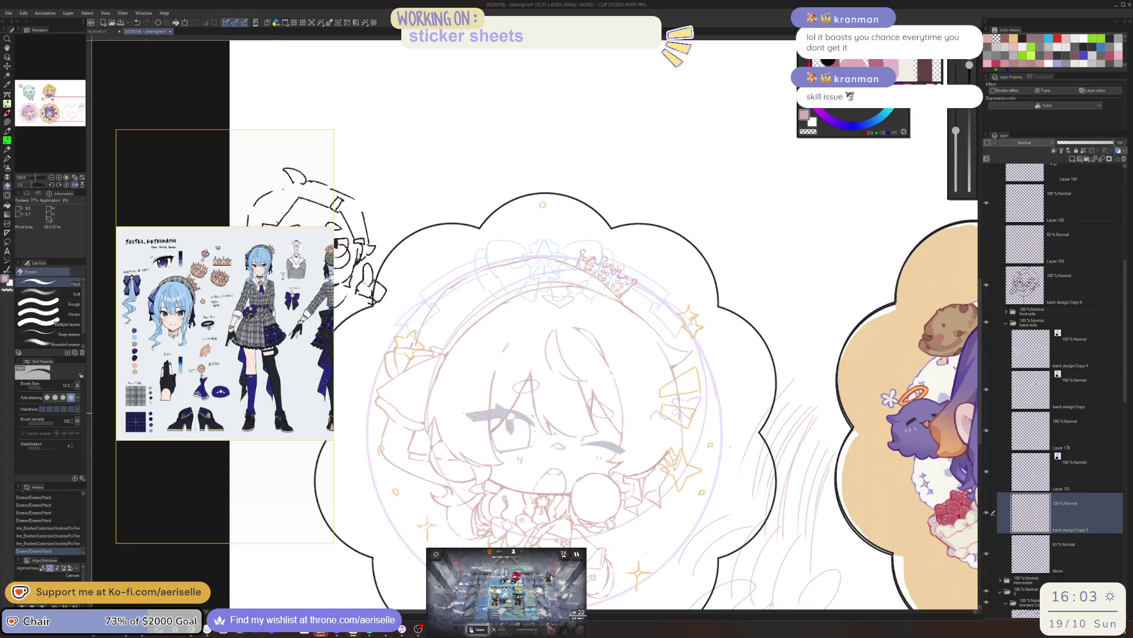
{"action": "scroll", "coordinate": [677, 425], "scroll_direction": "down", "scroll_amount": 3}
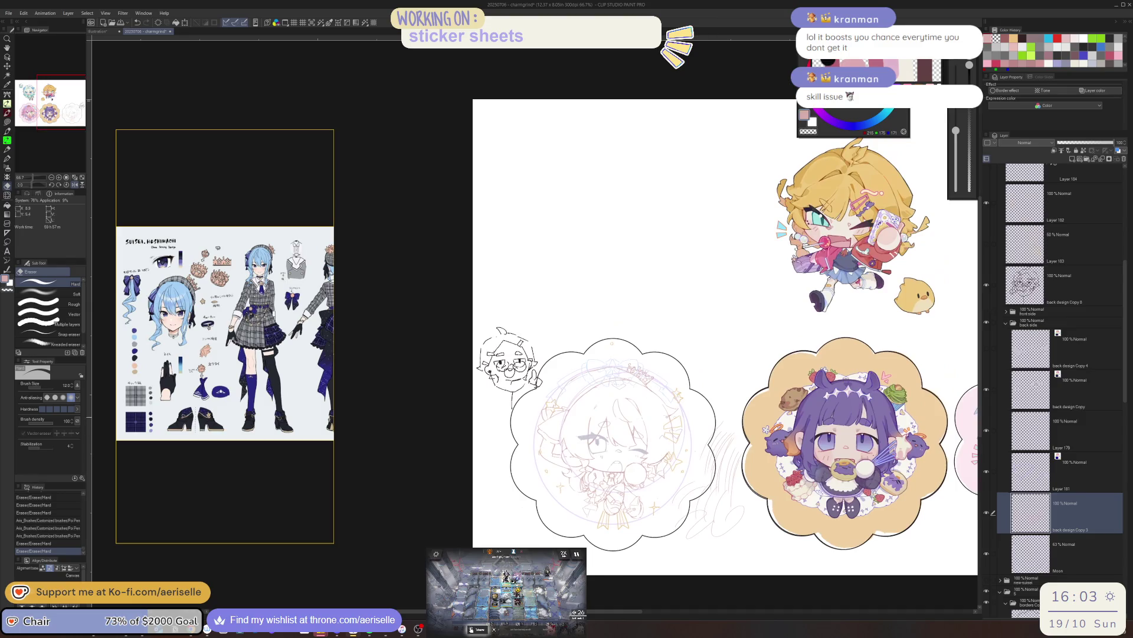
{"action": "scroll", "coordinate": [677, 426], "scroll_direction": "up", "scroll_amount": 2}
{"action": "scroll", "coordinate": [661, 461], "scroll_direction": "up", "scroll_amount": 2}
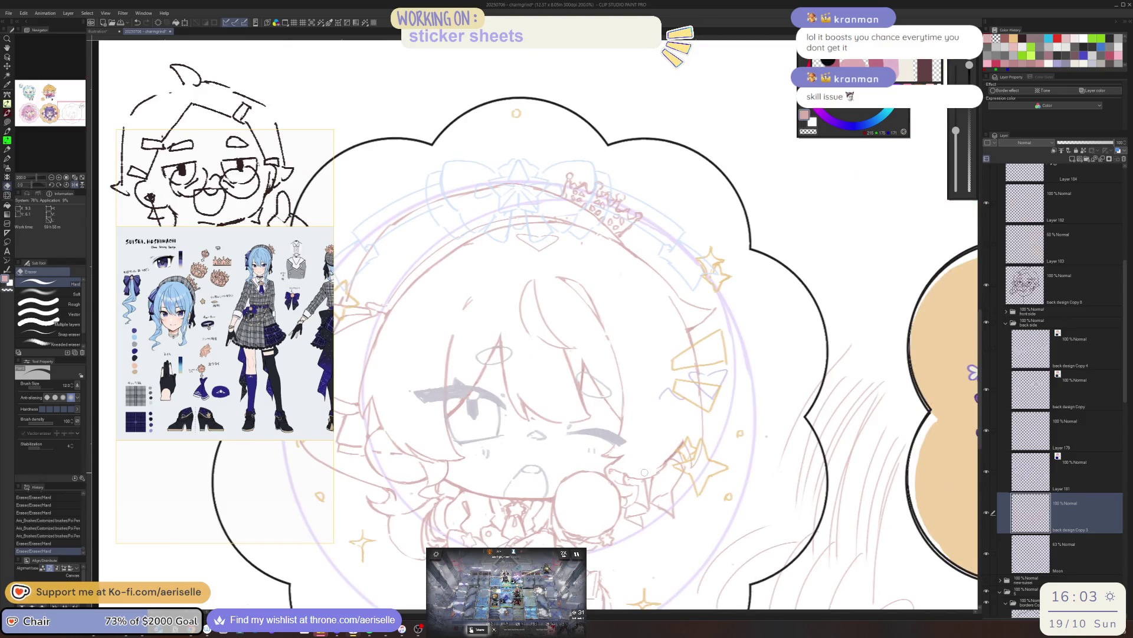
- Try small strokes near the winking eye, discard them, and erase stray lines by the face
{"action": "key", "text": "p"}
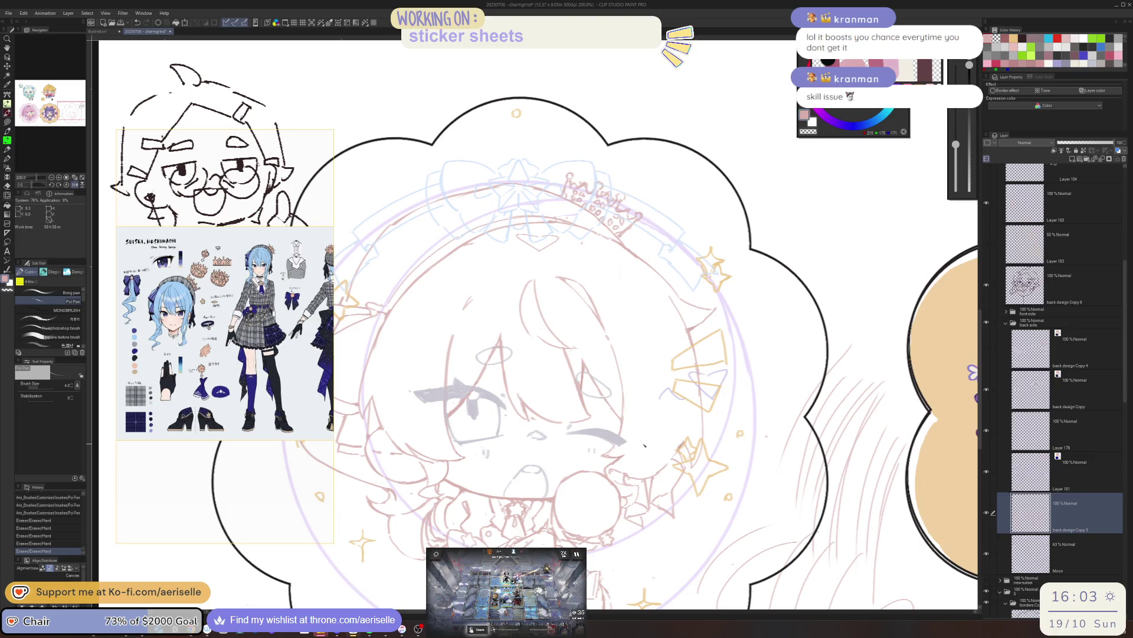
{"action": "left_click_drag", "start_coordinate": [641, 463], "coordinate": [668, 442]}
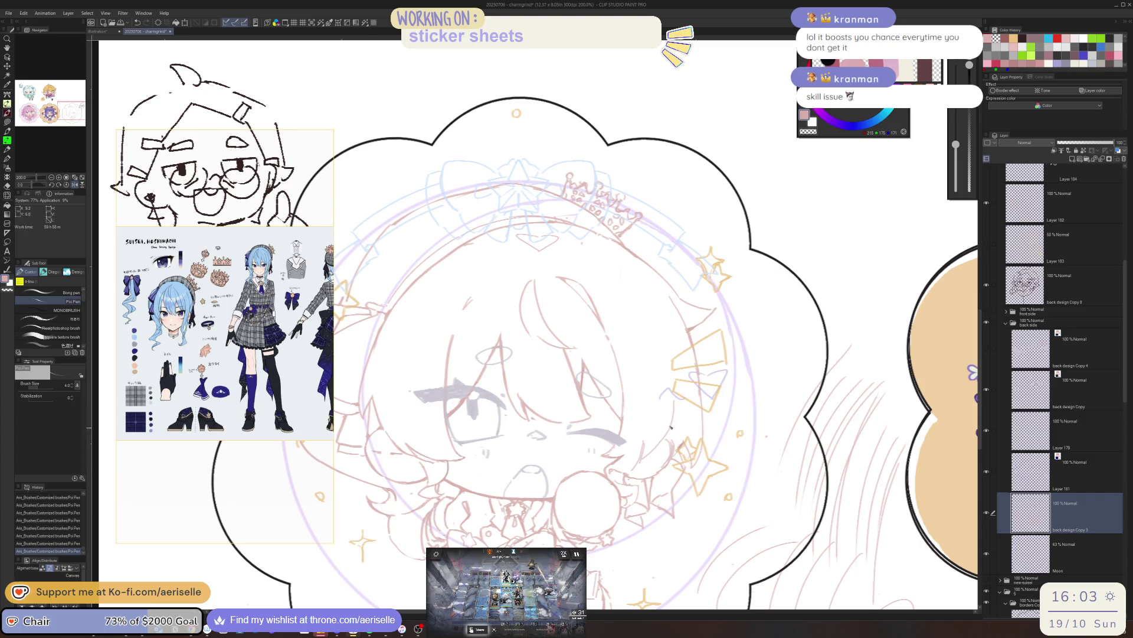
{"action": "key", "text": "e"}
{"action": "mouse_move", "coordinate": [651, 447]}
{"action": "left_mouse_down"}
{"action": "mouse_move", "coordinate": [640, 462]}
{"action": "mouse_move", "coordinate": [656, 459]}
{"action": "left_mouse_up"}
{"action": "key", "text": "ctrl+z"}
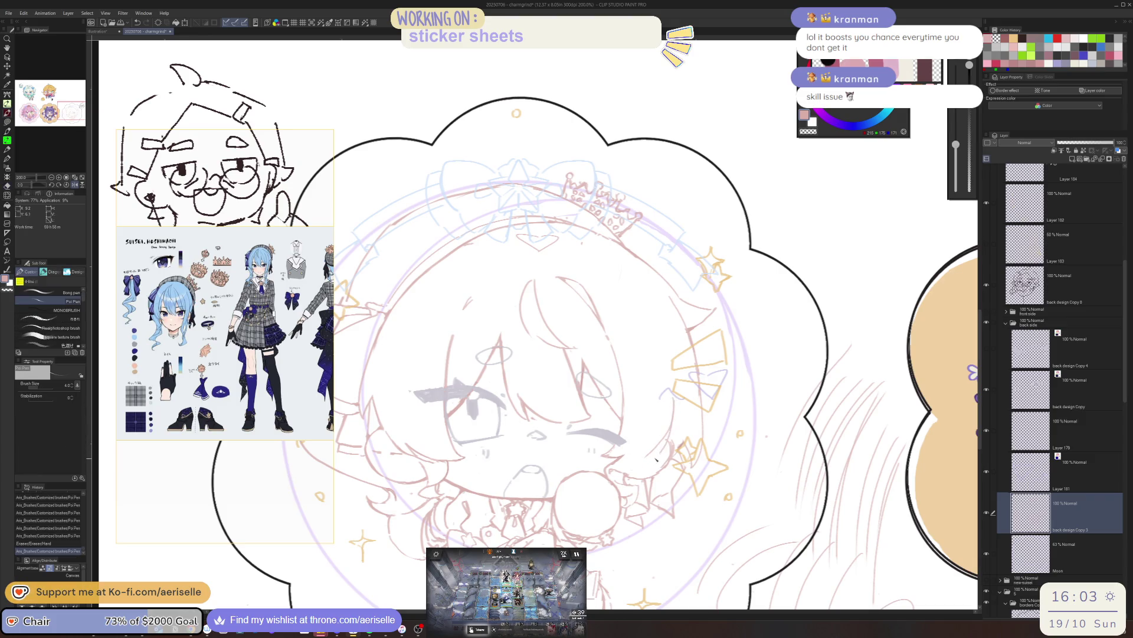
{"action": "key", "text": "e"}
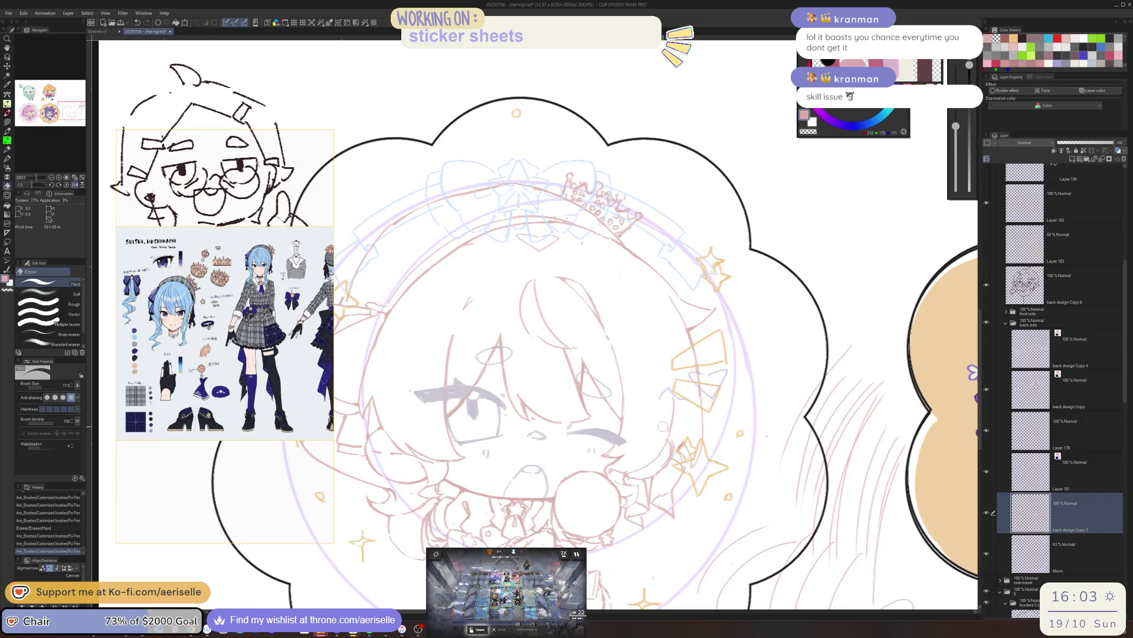
{"action": "mouse_move", "coordinate": [665, 421]}
{"action": "left_mouse_down"}
{"action": "mouse_move", "coordinate": [647, 457]}
{"action": "mouse_move", "coordinate": [662, 453]}
{"action": "left_mouse_up"}
{"action": "key", "text": "p"}
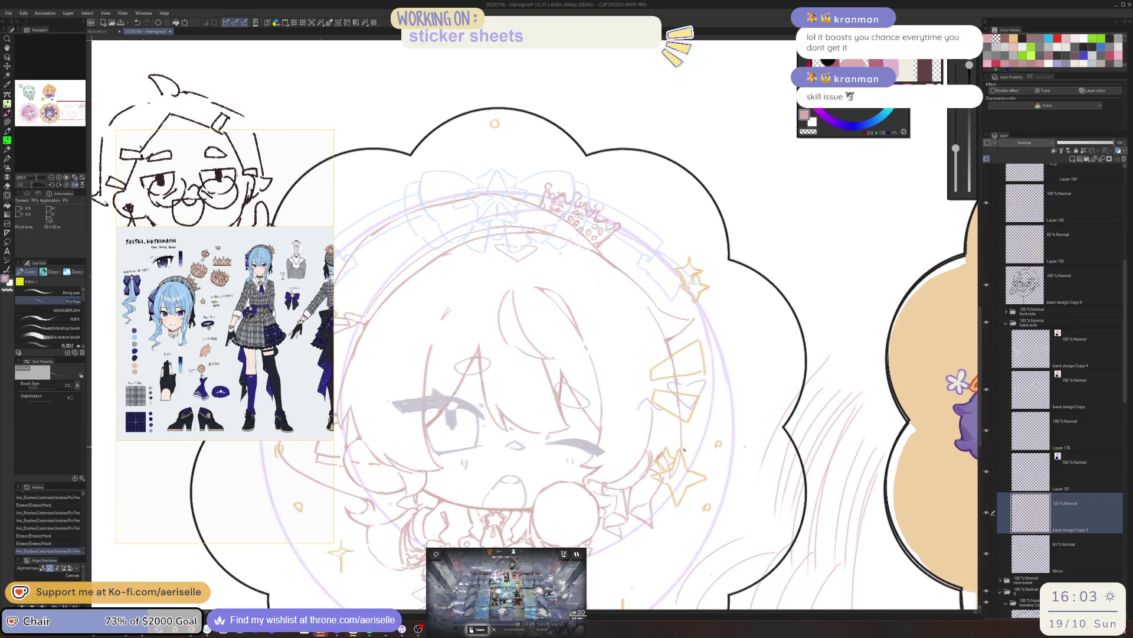
- Hide two rough sketch layers, erase a stray mark, add a short stroke, and view the canvas mirrored
{"action": "key", "text": "ctrl+minus"}
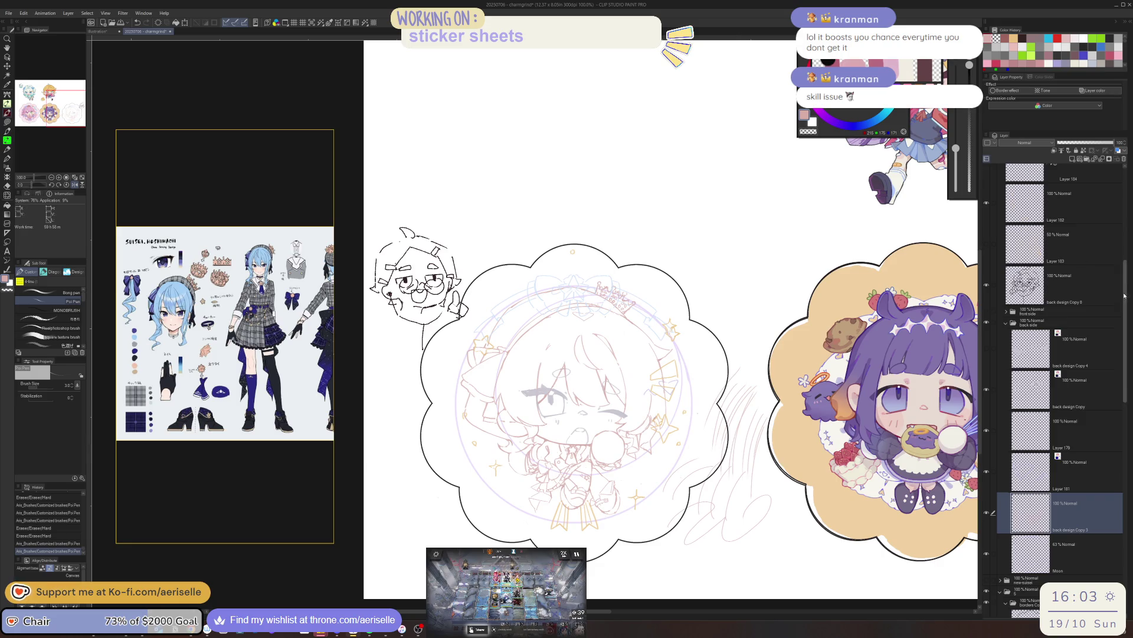
{"action": "scroll", "coordinate": [1111, 280], "scroll_direction": "up", "scroll_amount": 2}
{"action": "left_click", "coordinate": [991, 264]}
{"action": "left_click", "coordinate": [988, 235]}
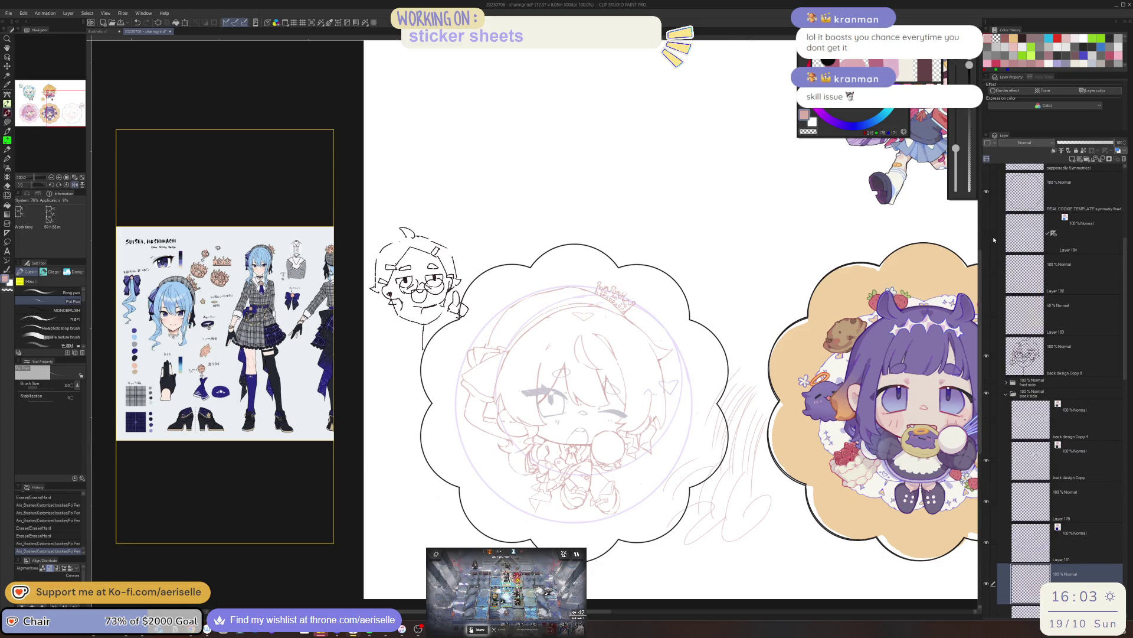
{"action": "scroll", "coordinate": [648, 425], "scroll_direction": "up", "scroll_amount": 2}
{"action": "scroll", "coordinate": [648, 425], "scroll_direction": "up", "scroll_amount": 1}
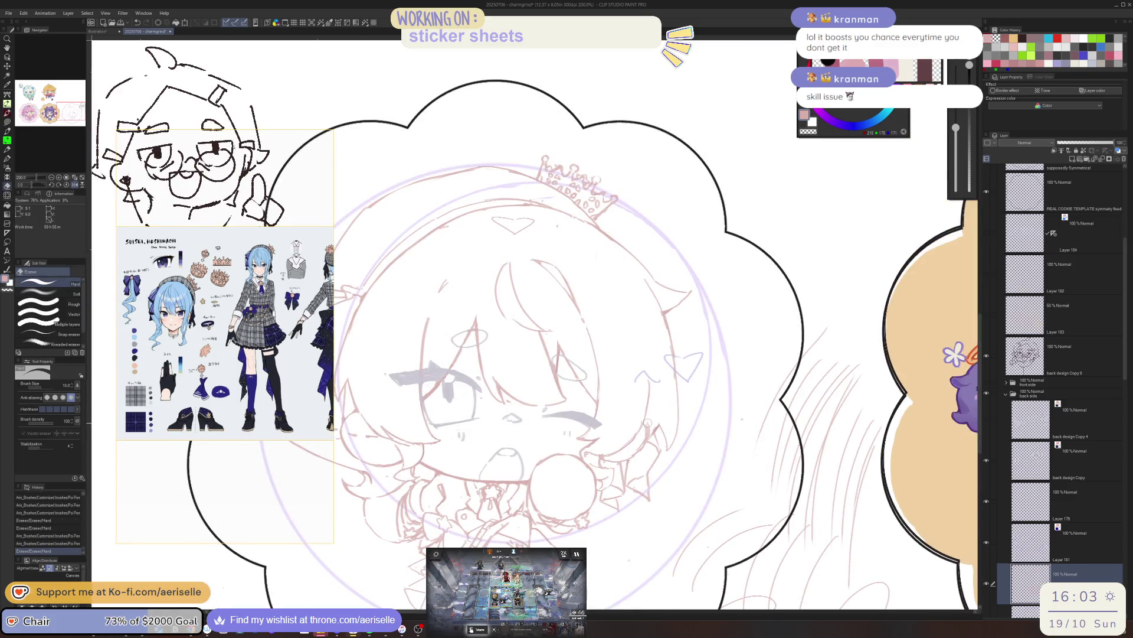
{"action": "left_click", "coordinate": [627, 436]}
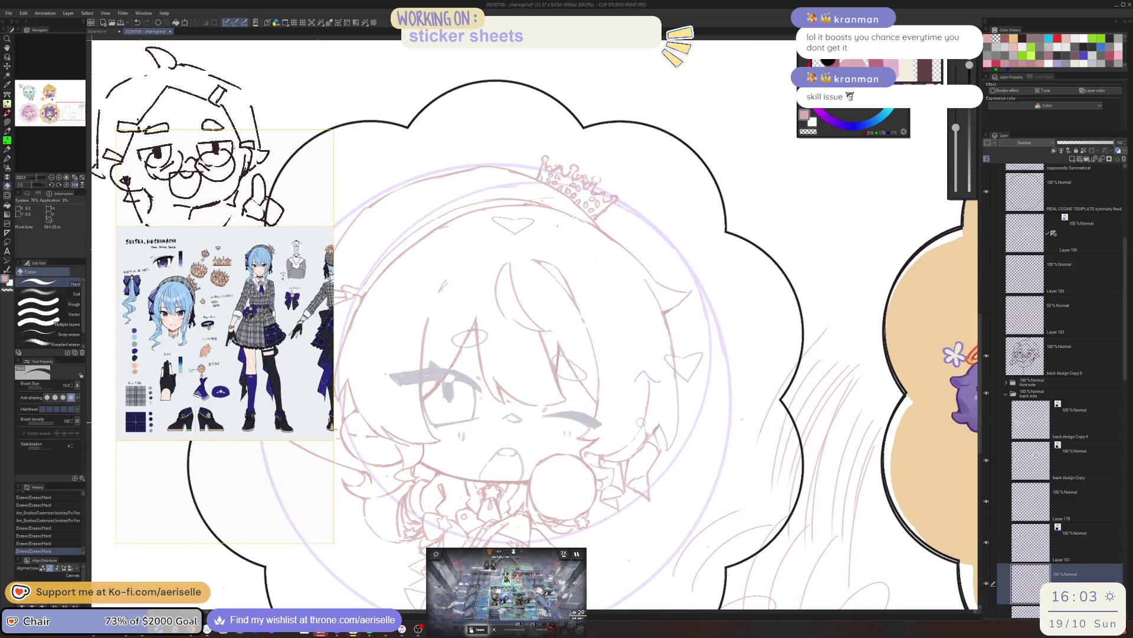
{"action": "key", "text": "p"}
{"action": "left_click_drag", "start_coordinate": [640, 425], "coordinate": [626, 444]}
{"action": "key", "text": "e"}
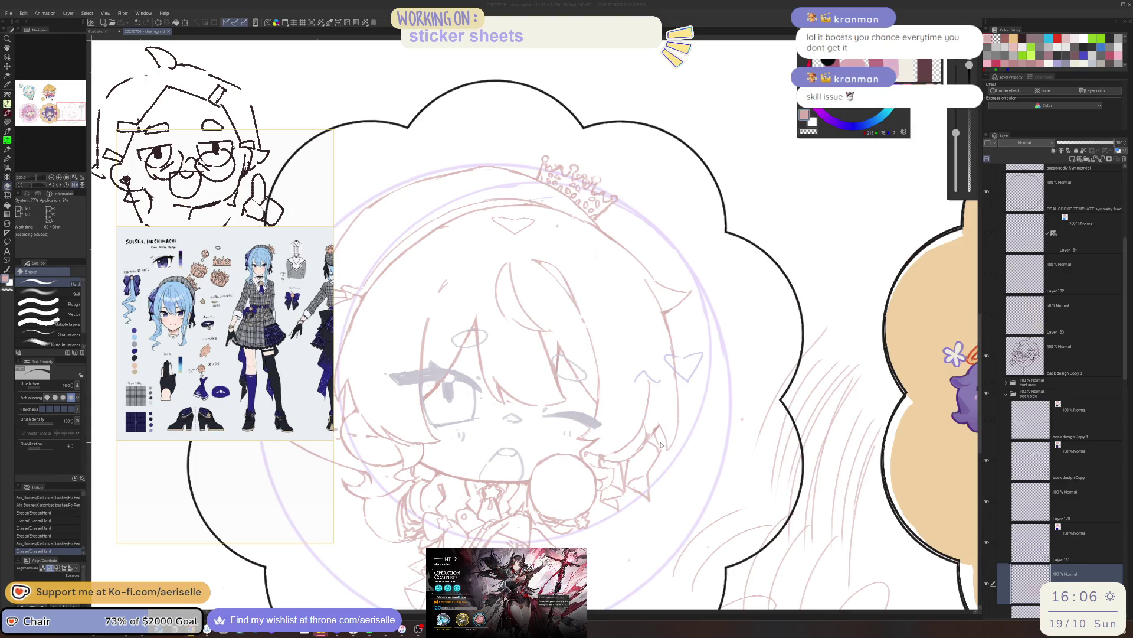
{"action": "key", "text": "h"}
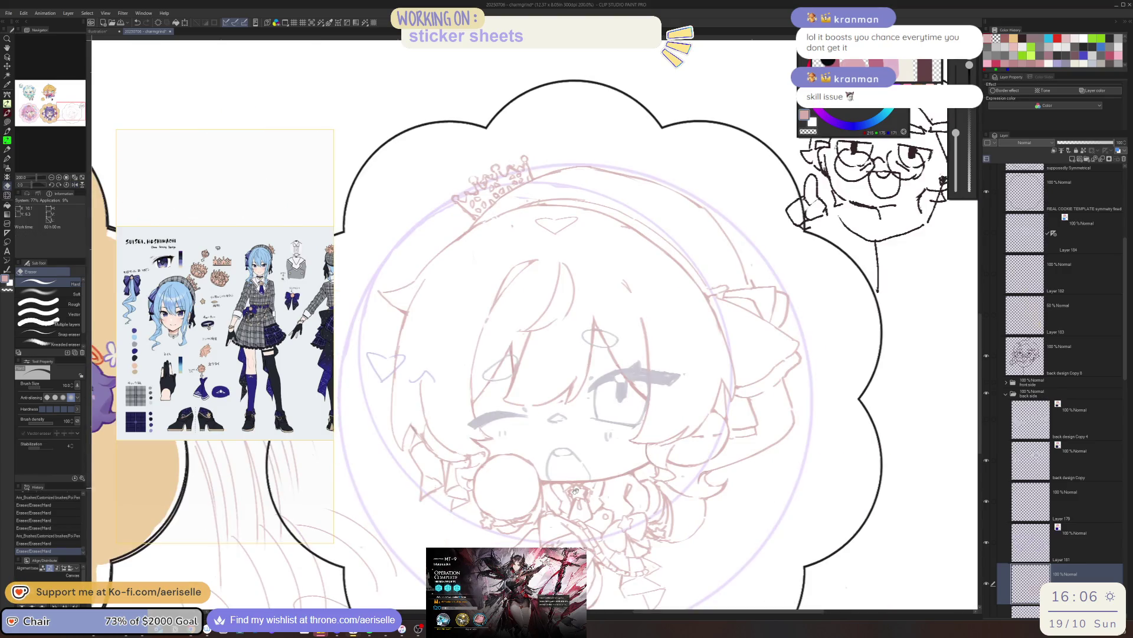
{"action": "scroll", "coordinate": [574, 490], "scroll_direction": "up", "scroll_amount": 2}
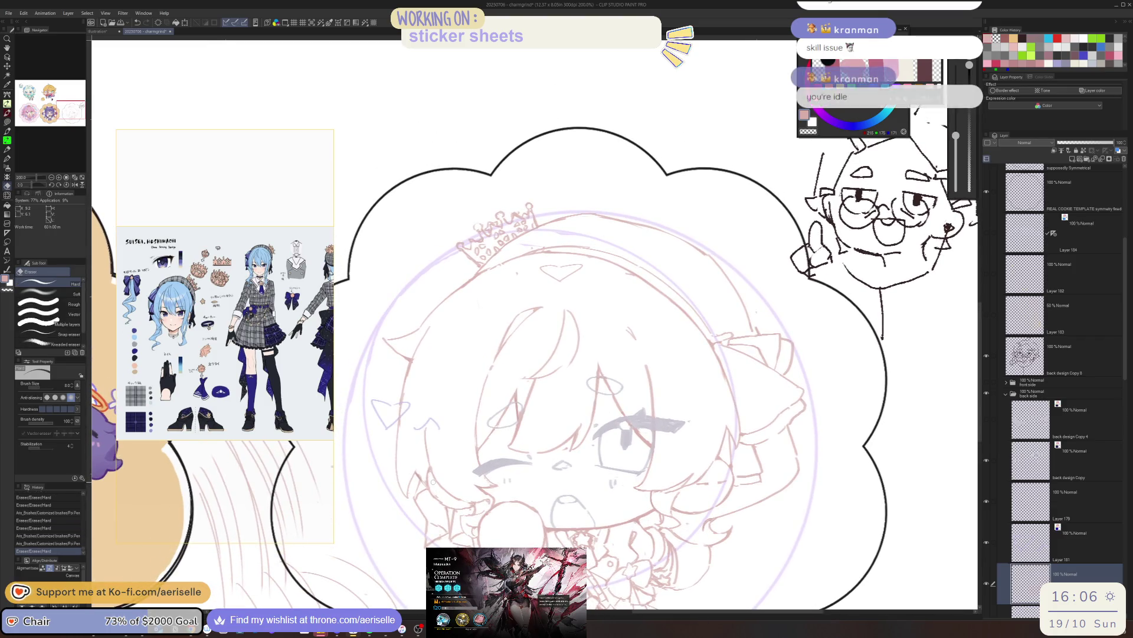
- Touch up small marks on the chibi's face and toggle the sketch layer to compare
{"action": "key", "text": "p"}
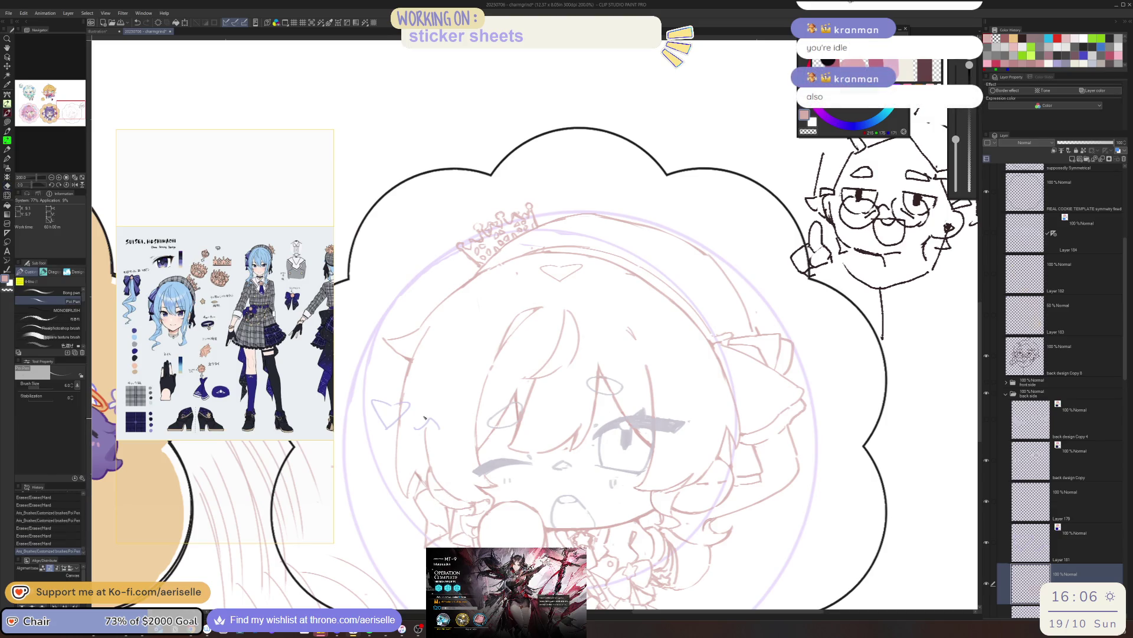
{"action": "left_click_drag", "start_coordinate": [430, 417], "coordinate": [407, 449]}
{"action": "key", "text": "e"}
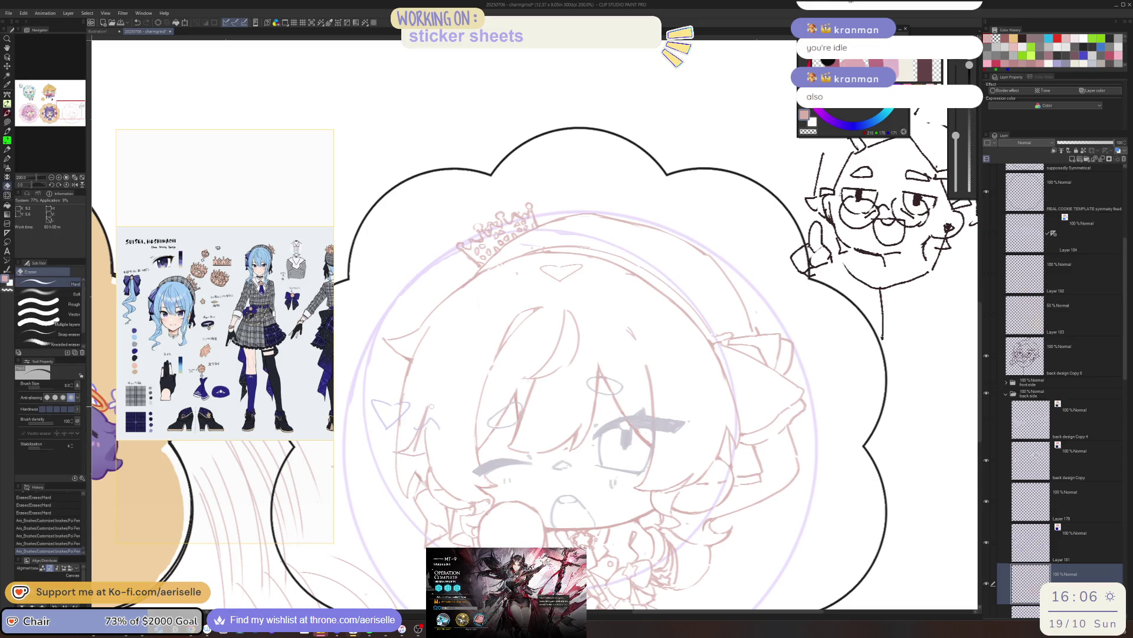
{"action": "left_click_drag", "start_coordinate": [425, 438], "coordinate": [428, 458]}
{"action": "key", "text": "p"}
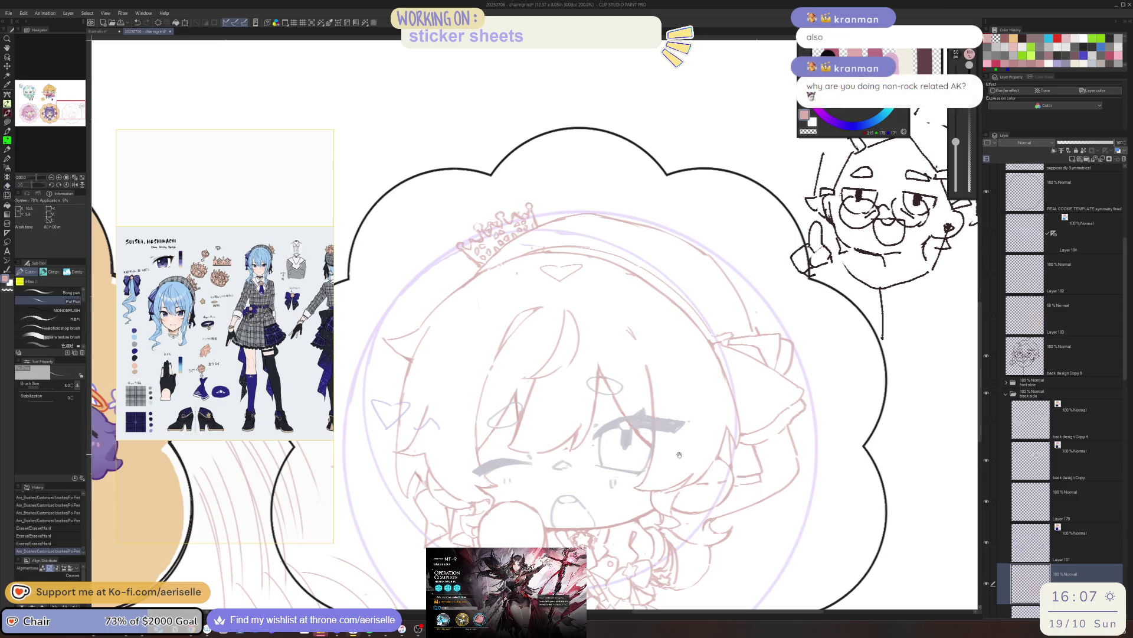
{"action": "left_click_drag", "start_coordinate": [679, 456], "coordinate": [647, 472]}
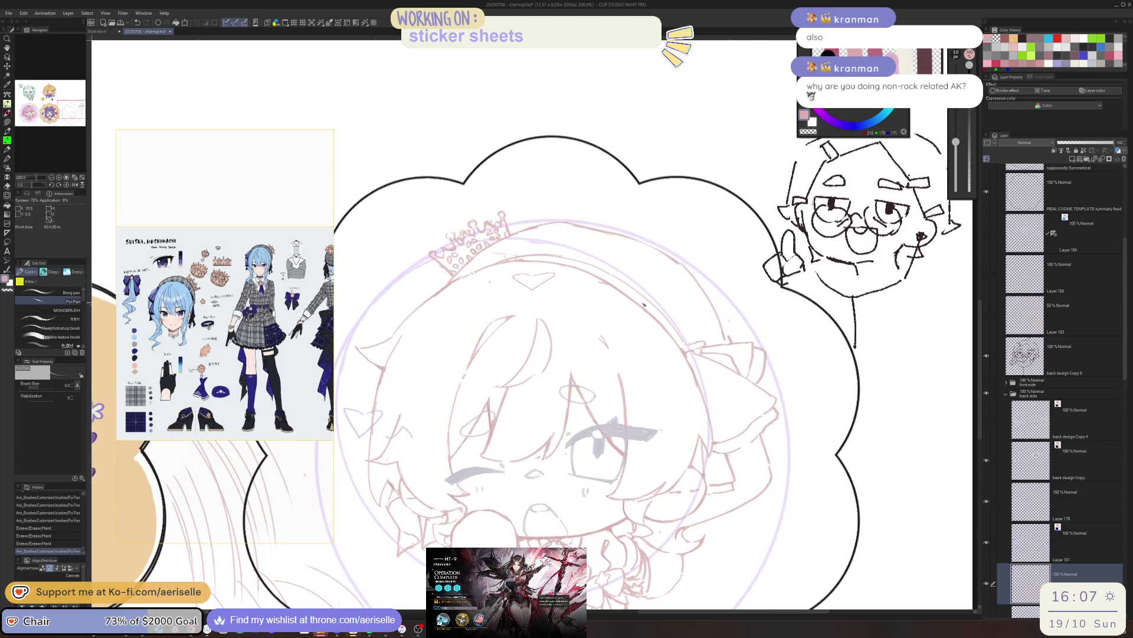
{"action": "scroll", "coordinate": [755, 432], "scroll_direction": "down", "scroll_amount": 3}
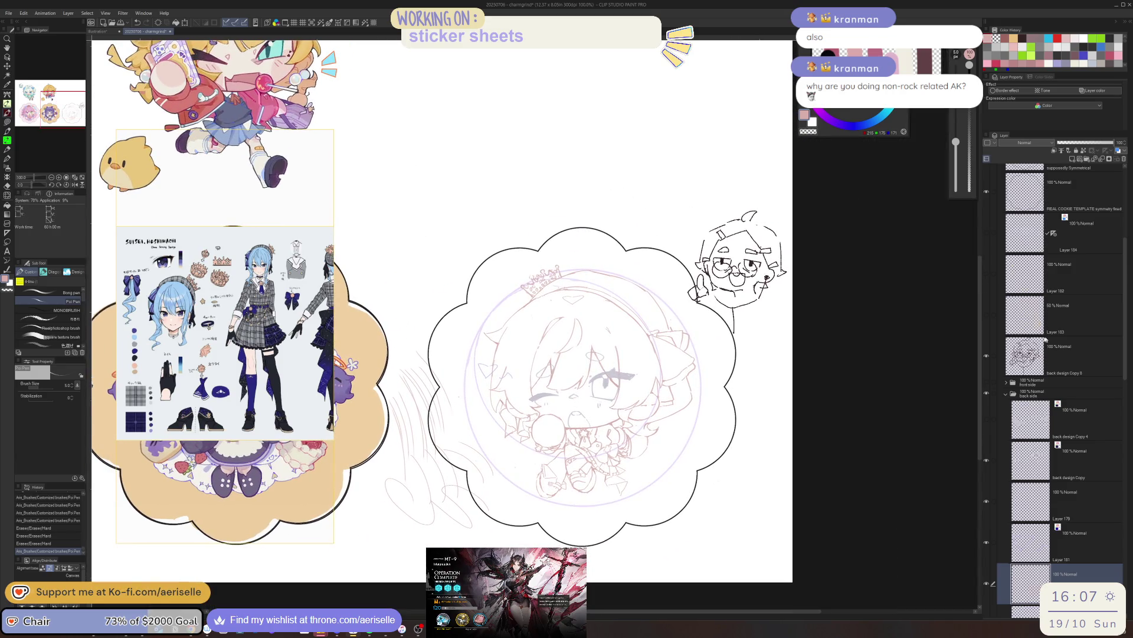
{"action": "left_click", "coordinate": [987, 461]}
{"action": "left_click", "coordinate": [988, 460]}
{"action": "scroll", "coordinate": [443, 323], "scroll_direction": "up", "scroll_amount": 1}
{"action": "scroll", "coordinate": [498, 375], "scroll_direction": "up", "scroll_amount": 2}
- Redraw a line along the chibi's hair, then bring Arknights forward past its results screen
{"action": "key", "text": "e"}
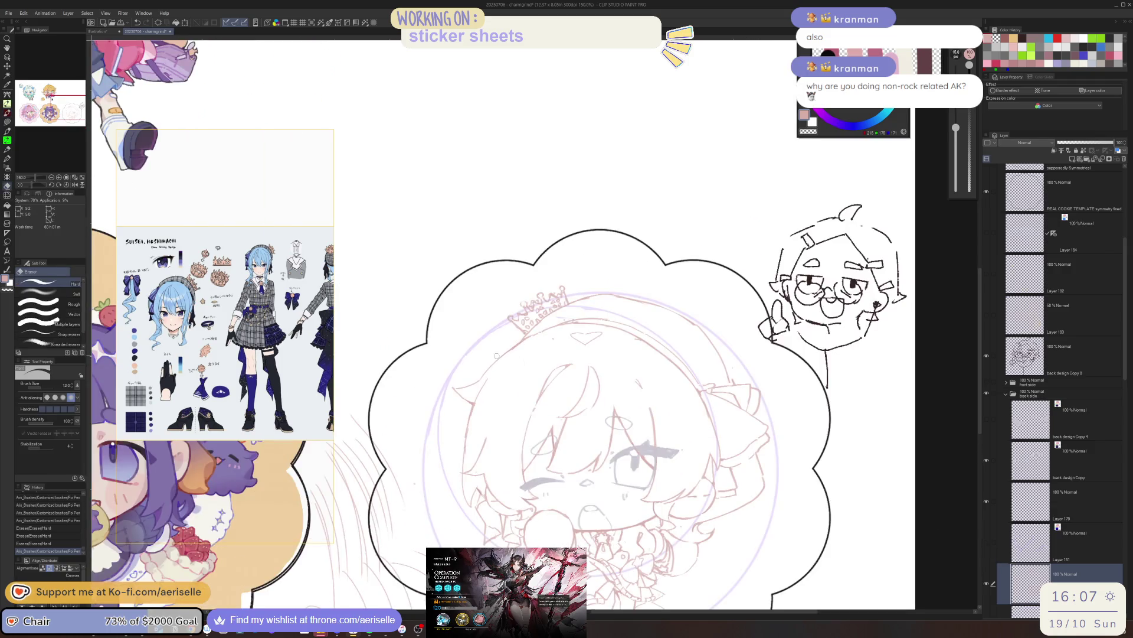
{"action": "scroll", "coordinate": [501, 376], "scroll_direction": "up", "scroll_amount": 1}
{"action": "key", "text": "b"}
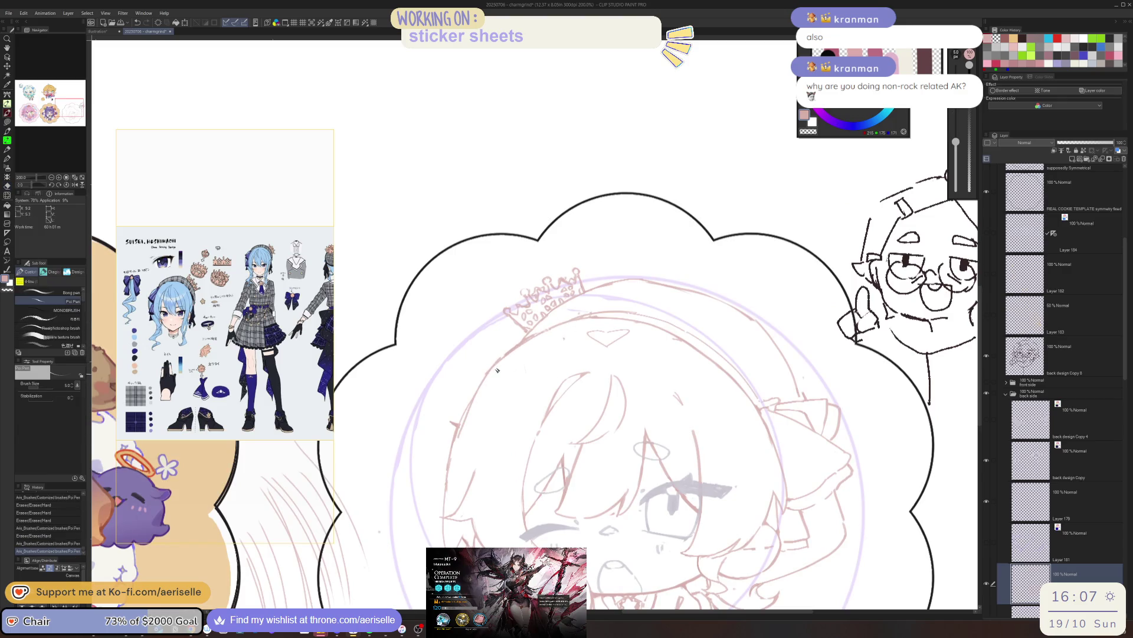
{"action": "key", "text": "e"}
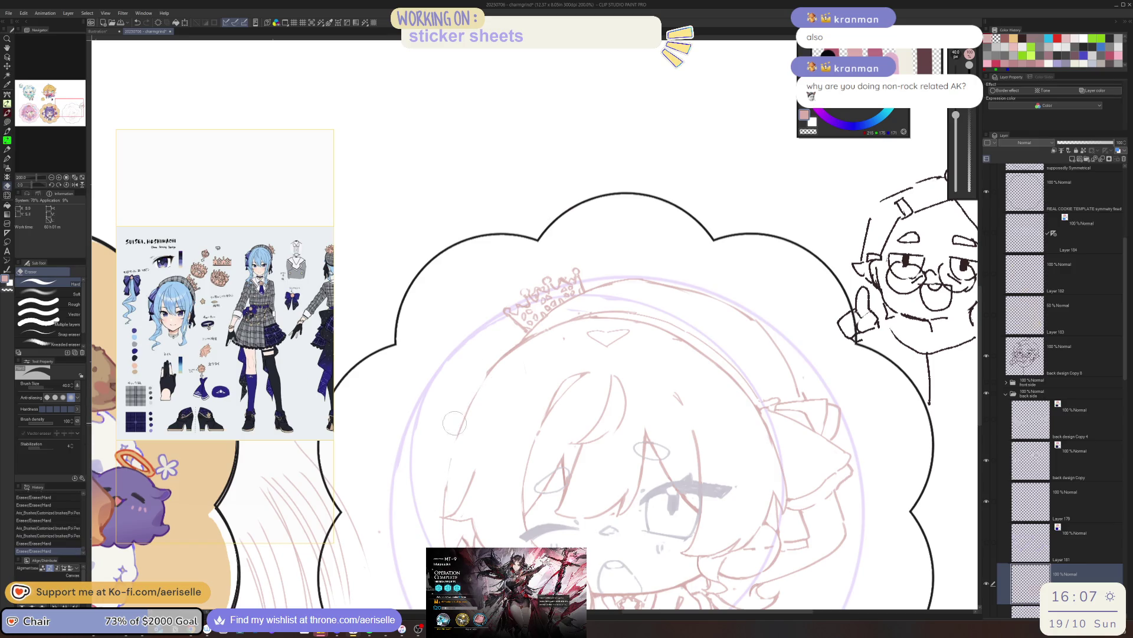
{"action": "key", "text": "b"}
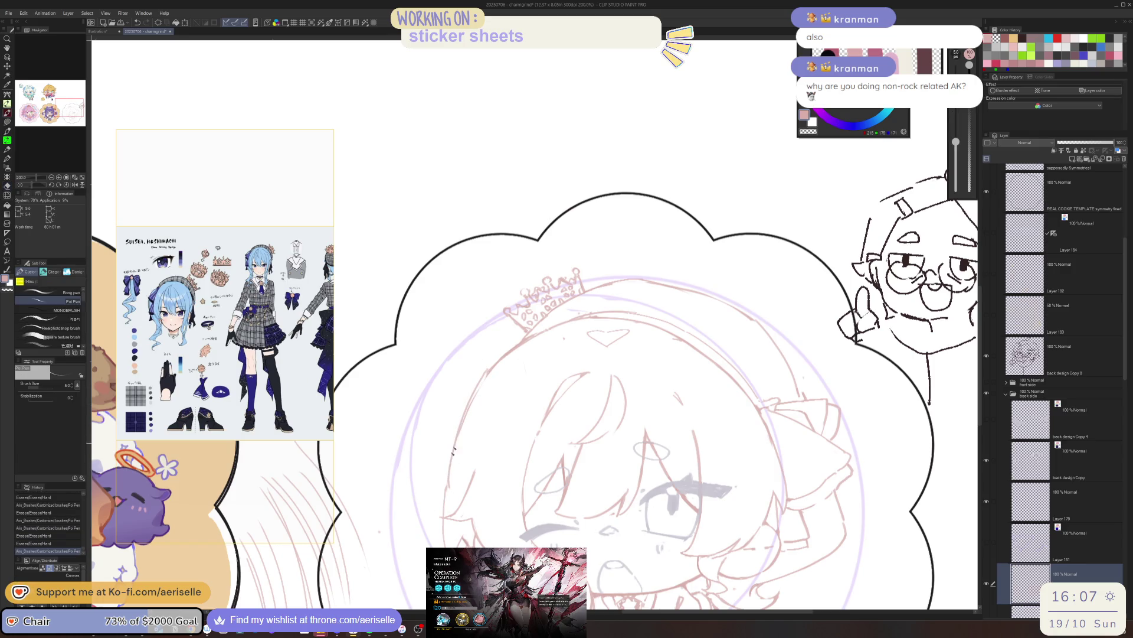
{"action": "left_click_drag", "start_coordinate": [486, 372], "coordinate": [443, 490]}
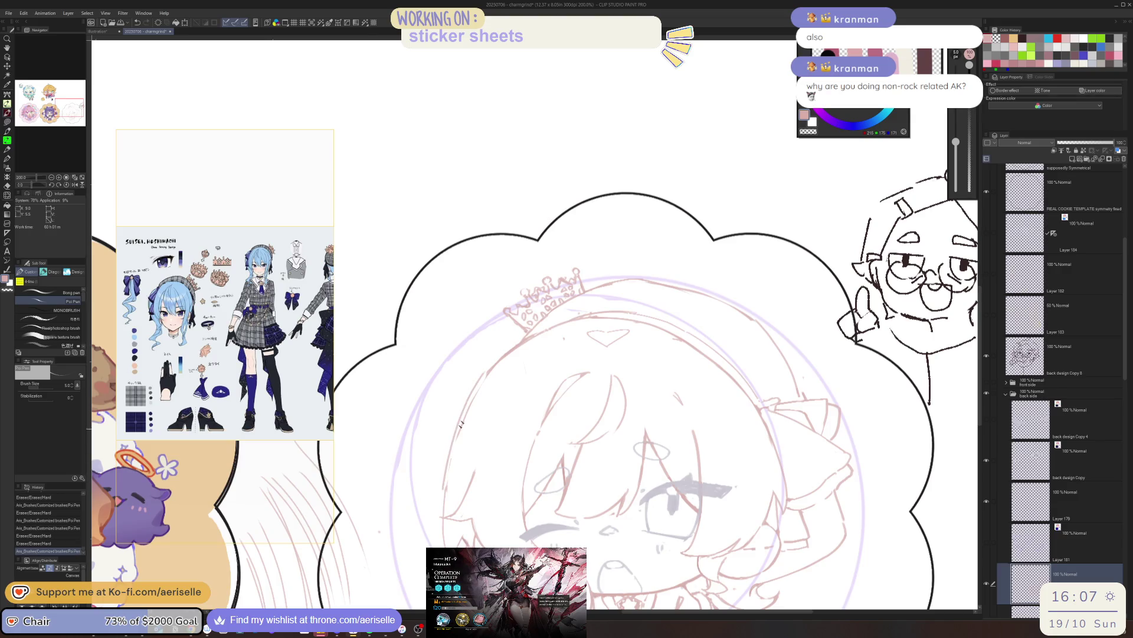
{"action": "key", "text": "ctrl+z"}
{"action": "left_click_drag", "start_coordinate": [486, 372], "coordinate": [447, 479]}
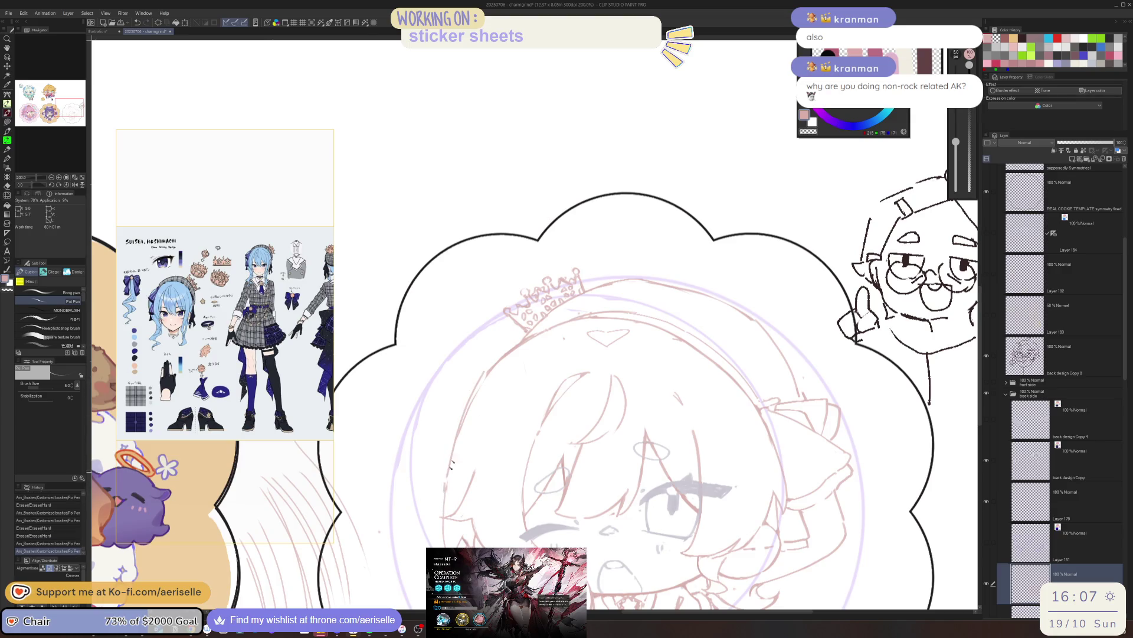
{"action": "key", "text": "e"}
{"action": "left_click_drag", "start_coordinate": [482, 411], "coordinate": [446, 490]}
{"action": "key", "text": "b"}
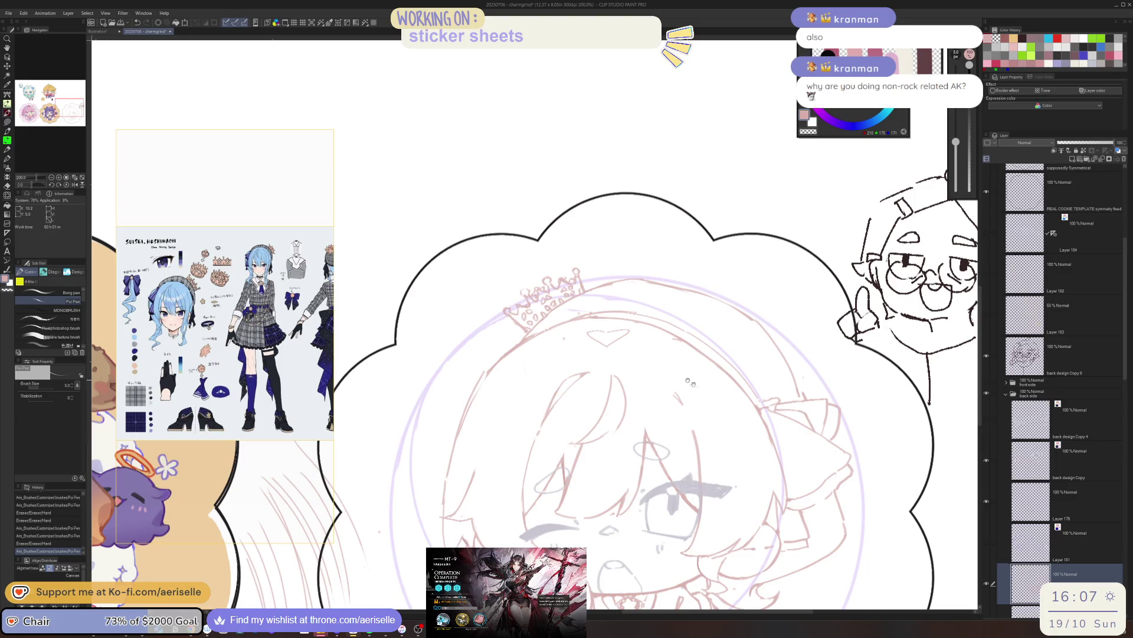
{"action": "scroll", "coordinate": [621, 354], "scroll_direction": "down", "scroll_amount": 5}
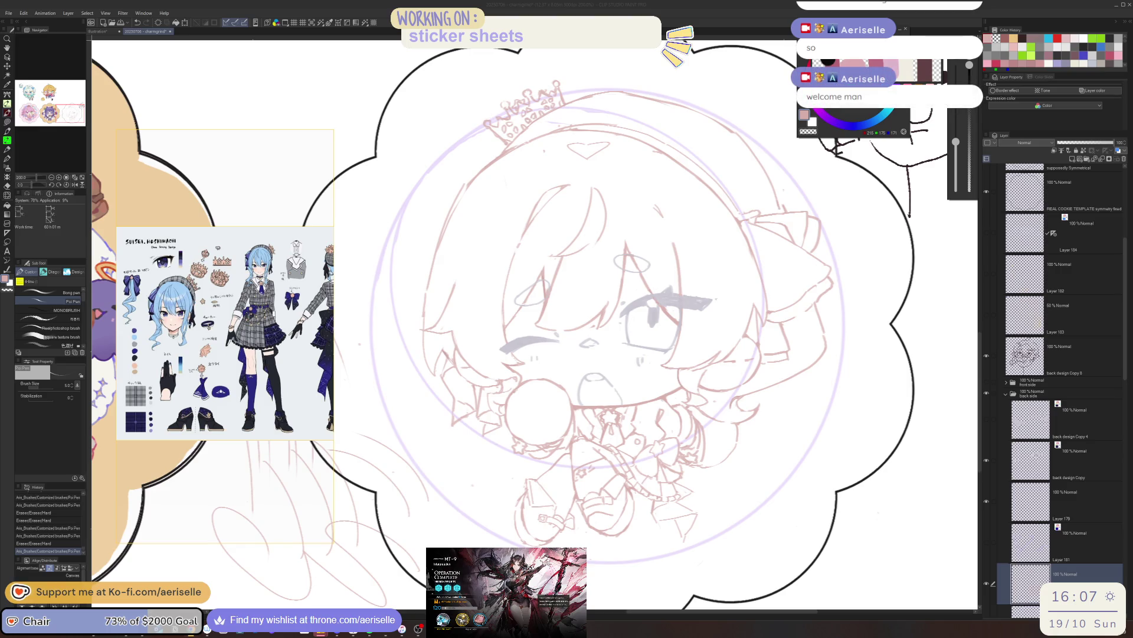
{"action": "key", "text": "alt+Tab"}
{"action": "left_click", "coordinate": [685, 358]}
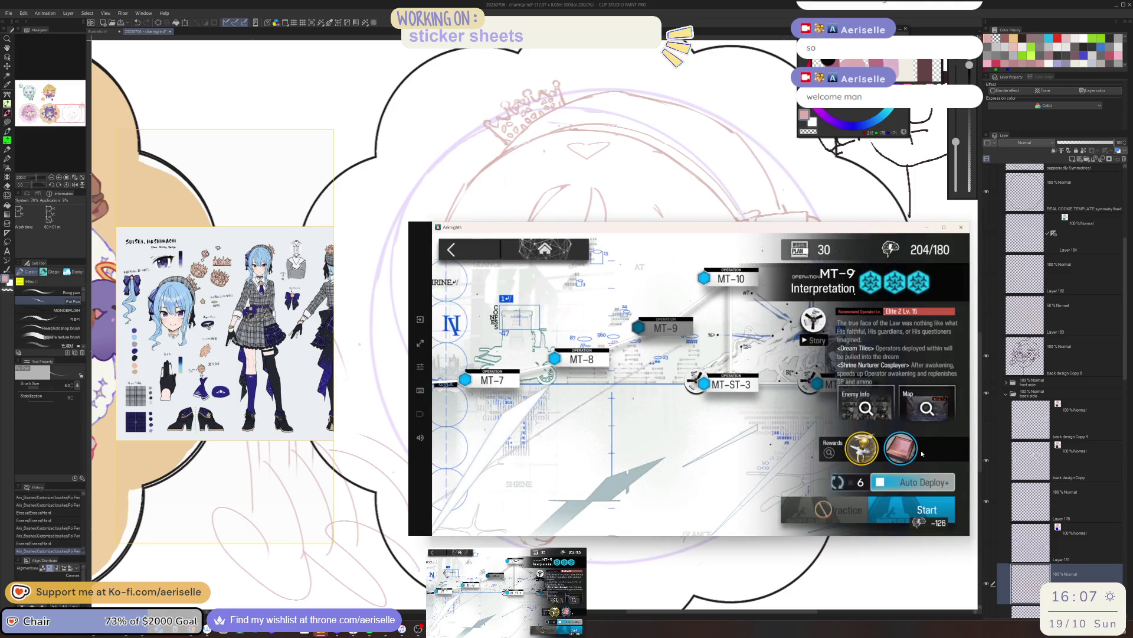
- Check the Grindstone drop in MT-9's rewards and start the mission again with its fixed squad
{"action": "left_click", "coordinate": [861, 448]}
{"action": "left_click", "coordinate": [611, 295]}
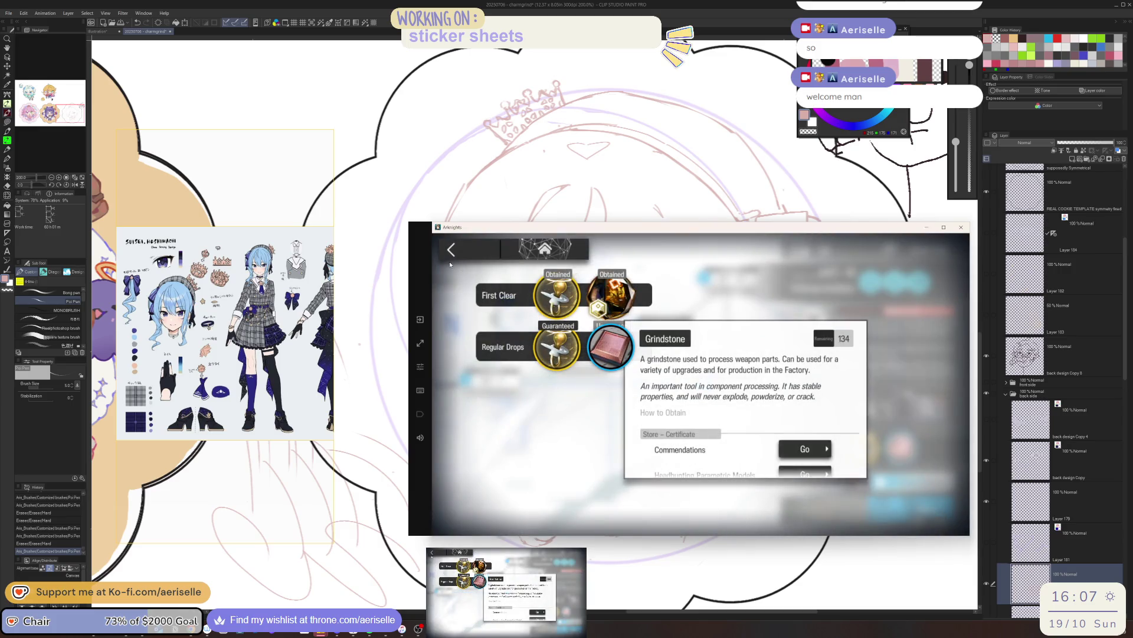
{"action": "left_click", "coordinate": [463, 253]}
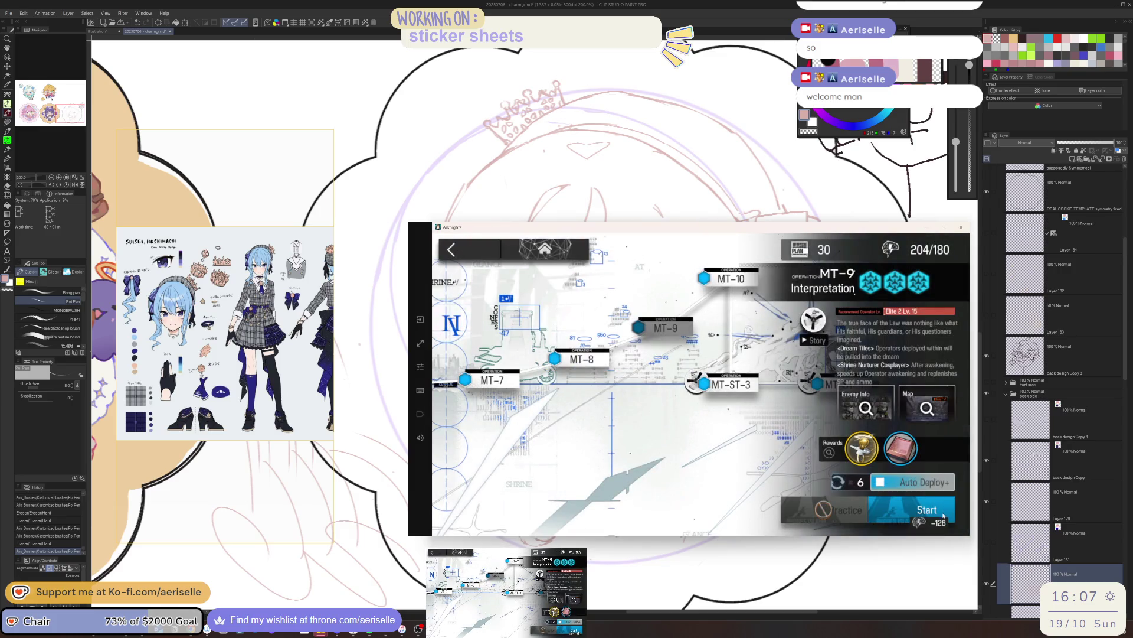
{"action": "left_click", "coordinate": [941, 511]}
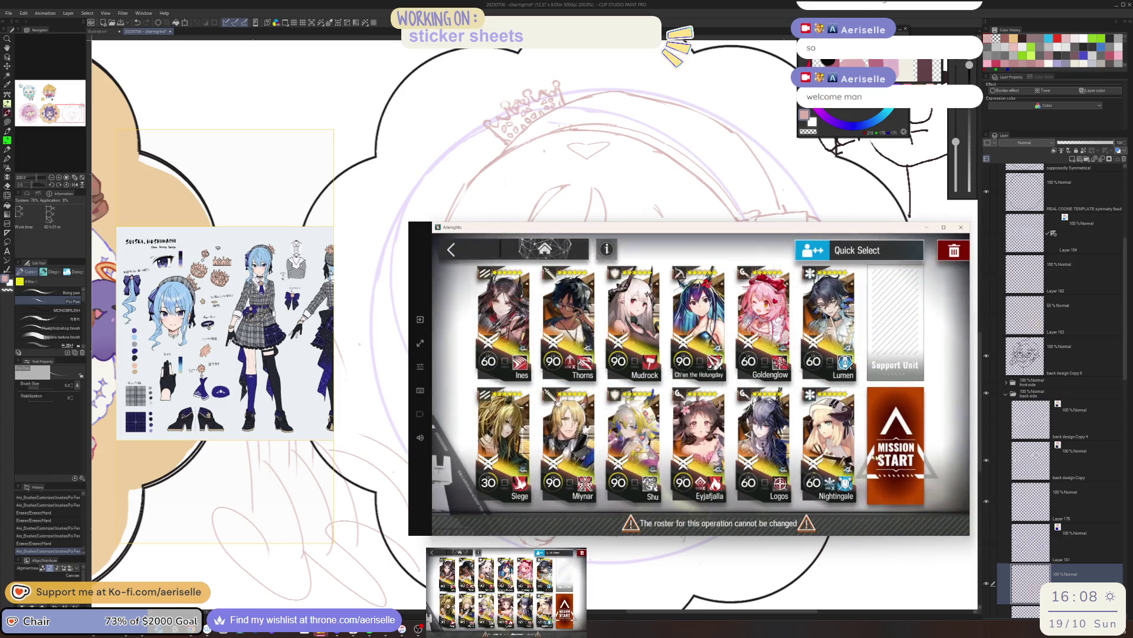
{"action": "left_click", "coordinate": [898, 418]}
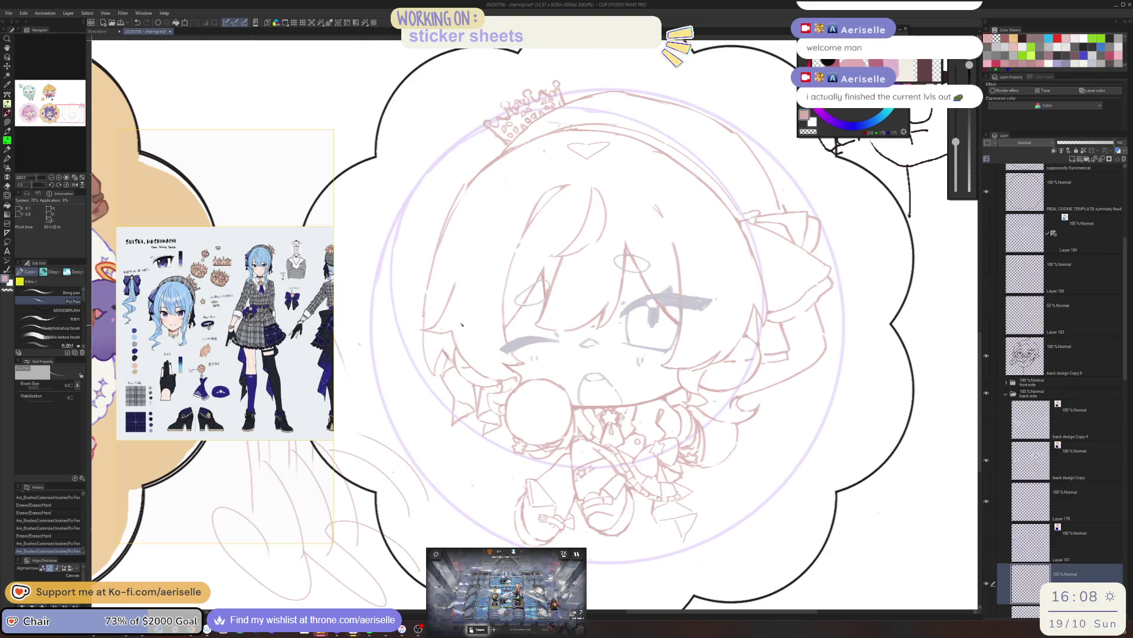
- Unmirror the canvas and draw a short stroke on the chibi's hair
{"action": "key", "text": "h"}
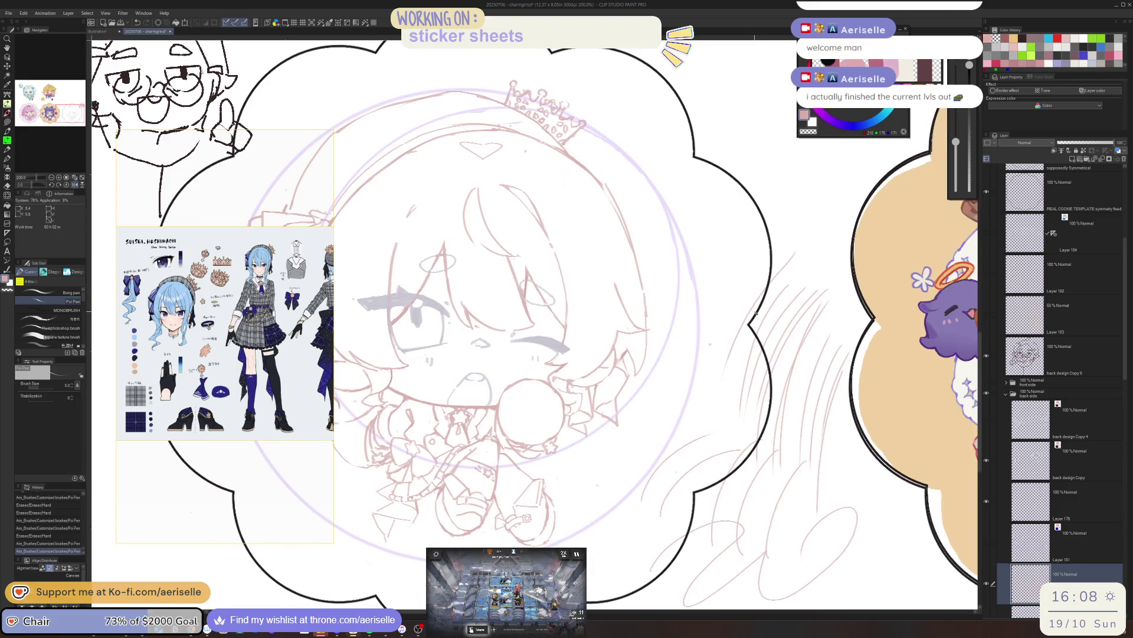
{"action": "left_click_drag", "start_coordinate": [649, 324], "coordinate": [627, 355]}
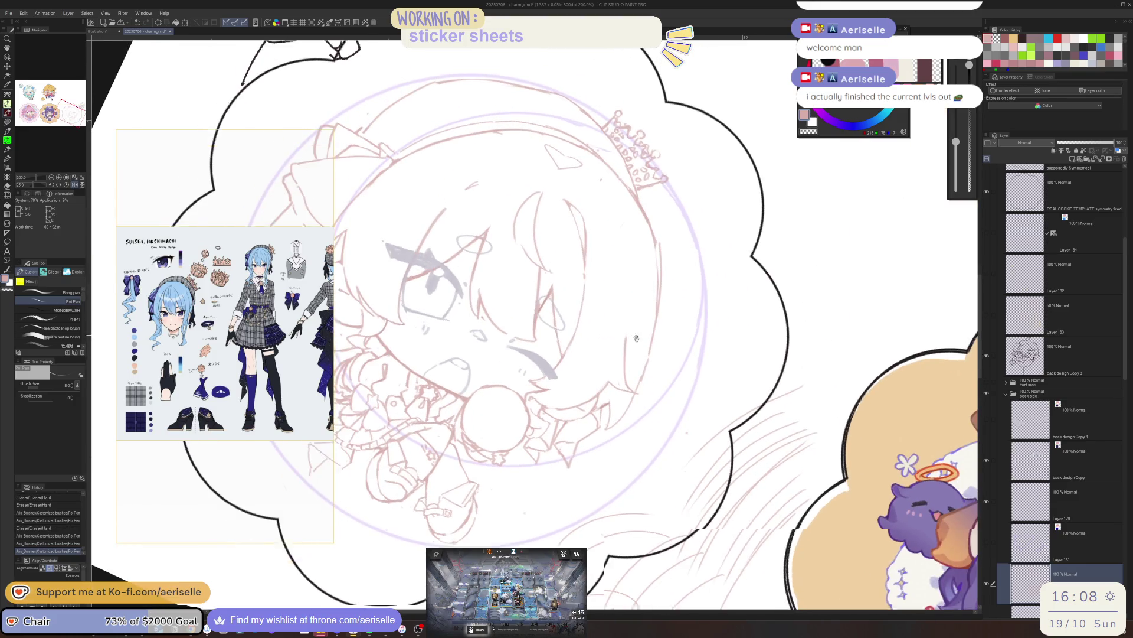
{"action": "key", "text": "e"}
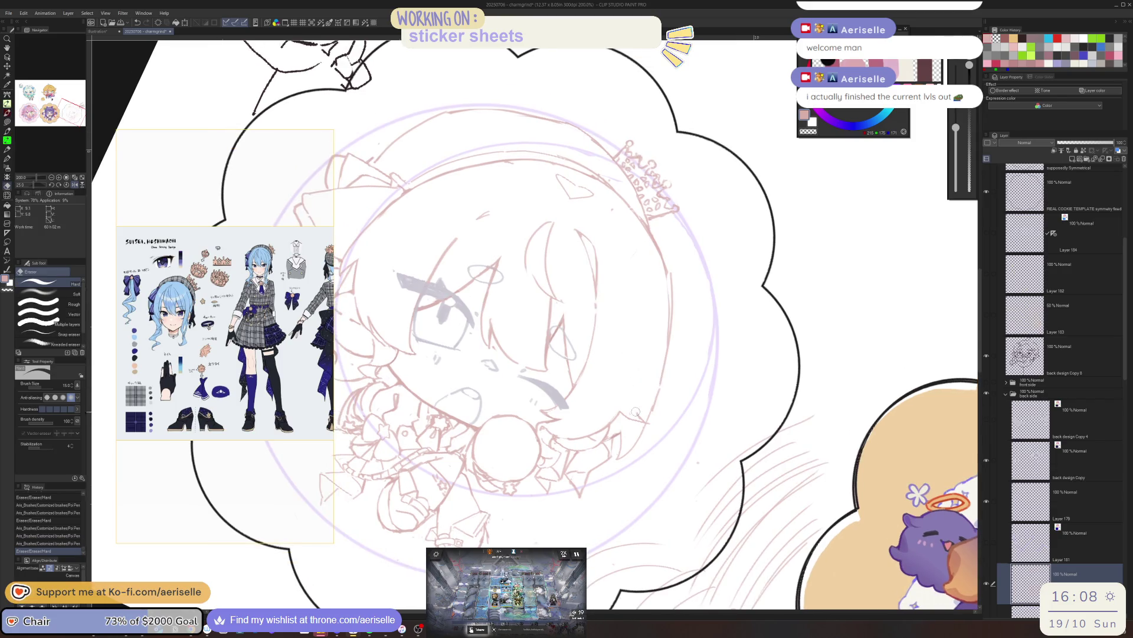
{"action": "left_click_drag", "start_coordinate": [661, 294], "coordinate": [647, 267]}
{"action": "key", "text": "p"}
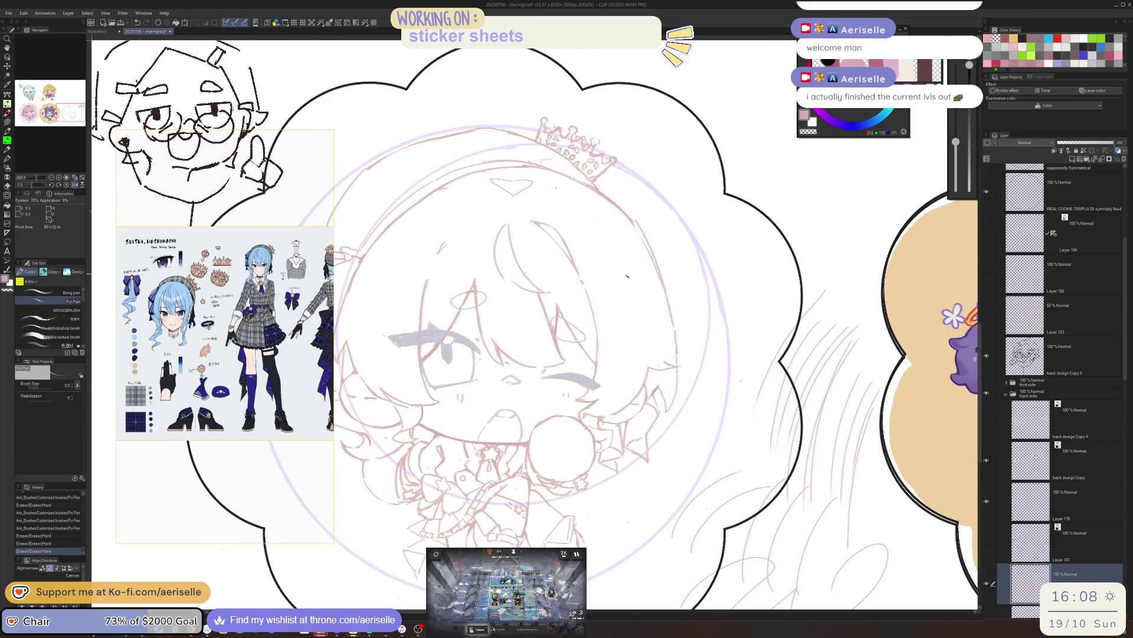
{"action": "left_click_drag", "start_coordinate": [649, 308], "coordinate": [655, 349]}
{"action": "key", "text": "ctrl+z"}
{"action": "key", "text": "ctrl+y"}
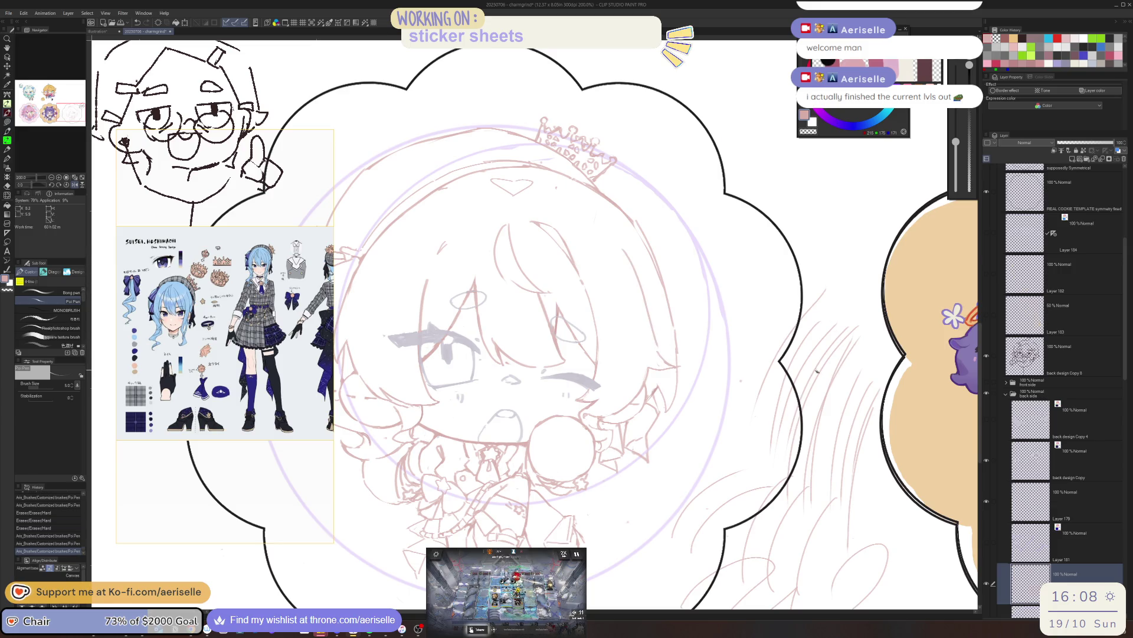
{"action": "left_click_drag", "start_coordinate": [742, 359], "coordinate": [770, 351]}
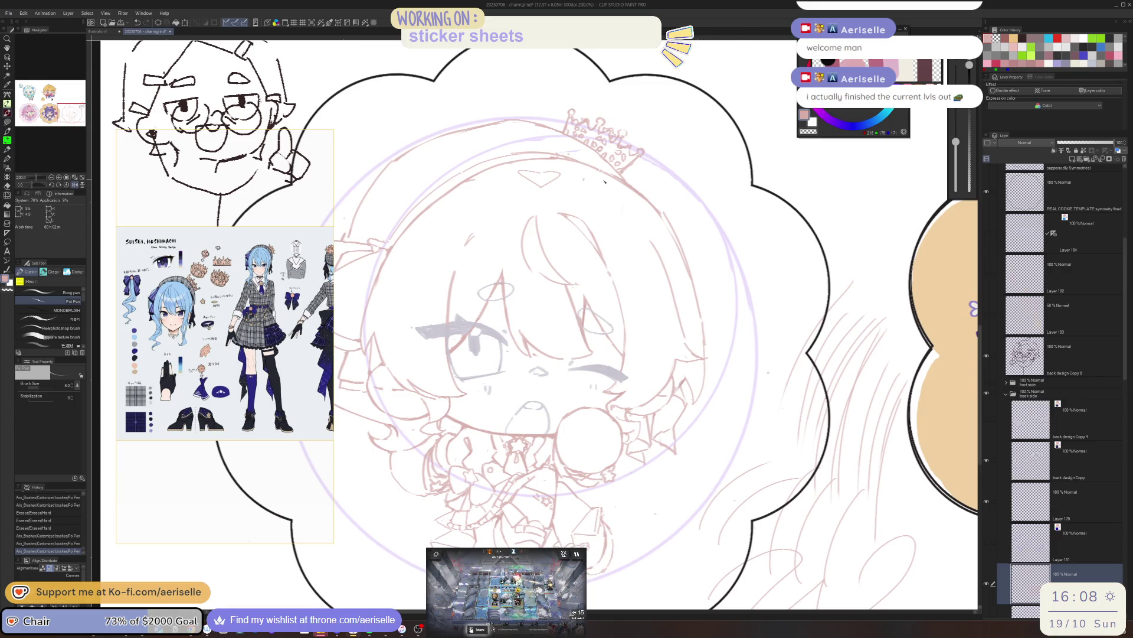
- Redraw a longer hair line on the right of the face and erase the stray hair strokes there
{"action": "key", "text": "ctrl+z"}
{"action": "left_click_drag", "start_coordinate": [590, 170], "coordinate": [646, 213]}
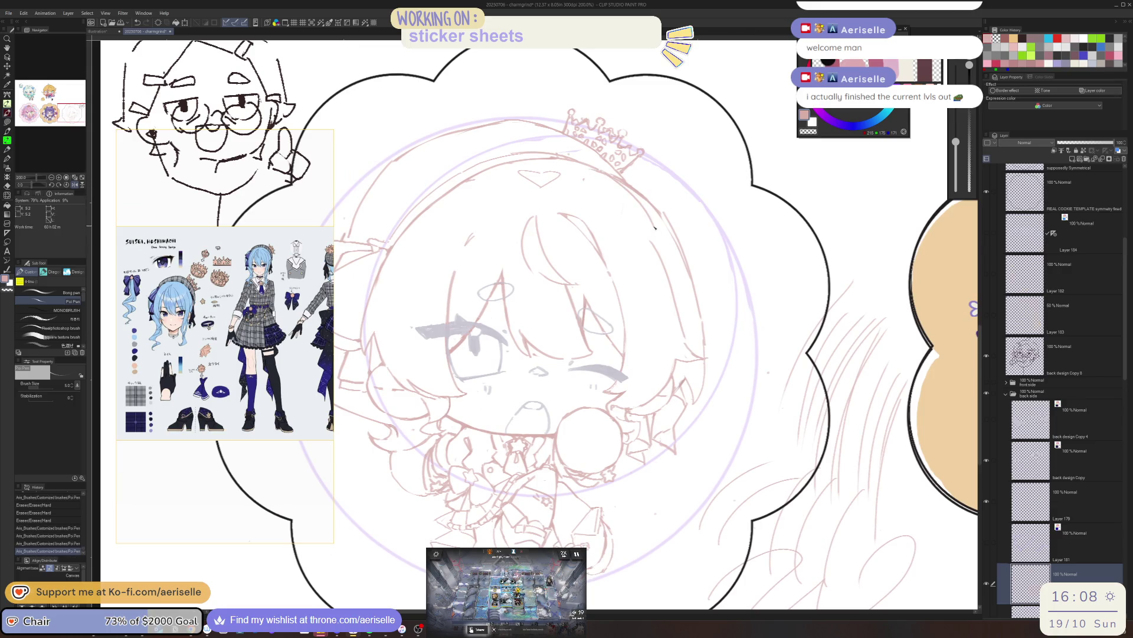
{"action": "key", "text": "e"}
{"action": "mouse_move", "coordinate": [671, 321]}
{"action": "left_mouse_down"}
{"action": "mouse_move", "coordinate": [662, 244]}
{"action": "mouse_move", "coordinate": [679, 336]}
{"action": "left_mouse_up"}
{"action": "key", "text": "p"}
{"action": "key", "text": "ctrl+z"}
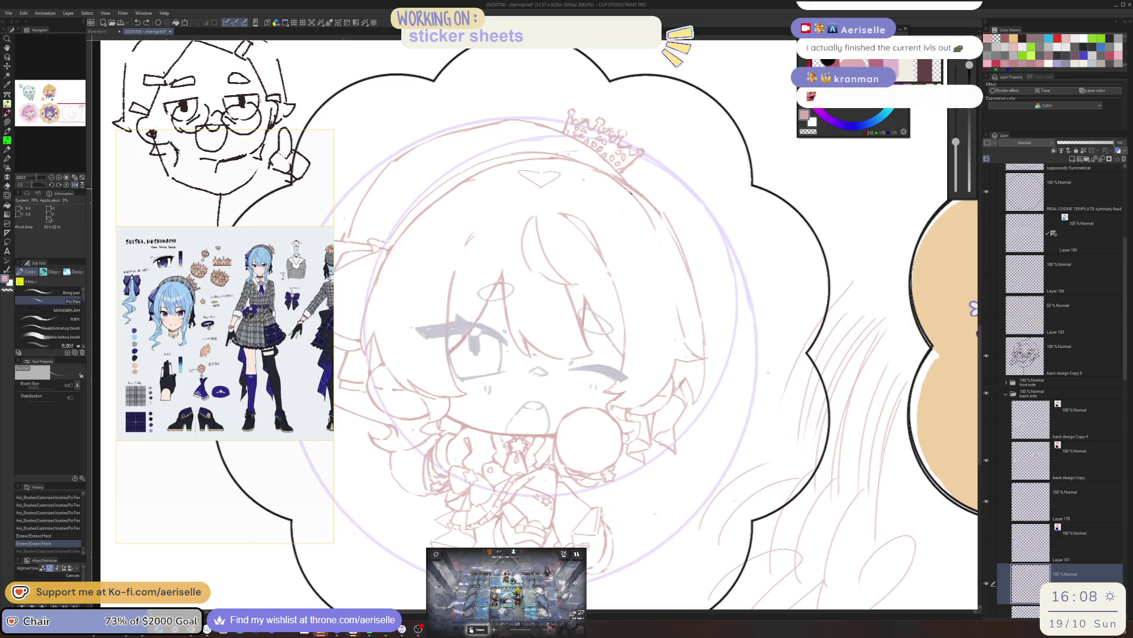
{"action": "left_click_drag", "start_coordinate": [629, 192], "coordinate": [679, 308]}
{"action": "key", "text": "e"}
{"action": "mouse_move", "coordinate": [631, 184]}
{"action": "left_mouse_down"}
{"action": "mouse_move", "coordinate": [694, 282]}
{"action": "mouse_move", "coordinate": [701, 335]}
{"action": "left_mouse_up"}
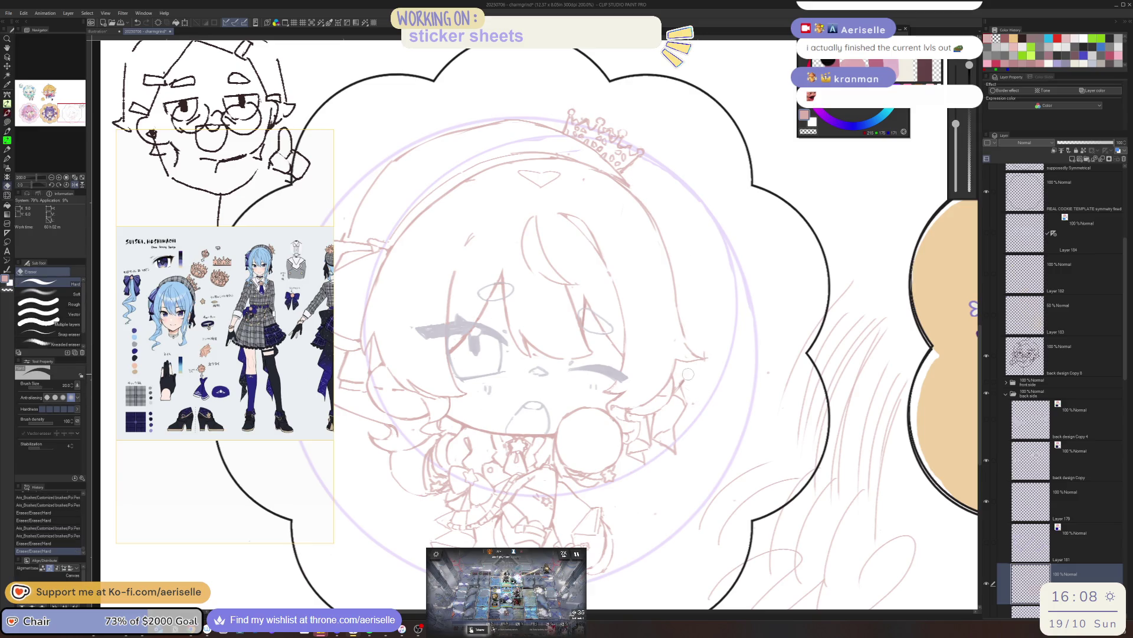
{"action": "scroll", "coordinate": [703, 353], "scroll_direction": "down", "scroll_amount": 5}
{"action": "scroll", "coordinate": [691, 292], "scroll_direction": "up", "scroll_amount": 1}
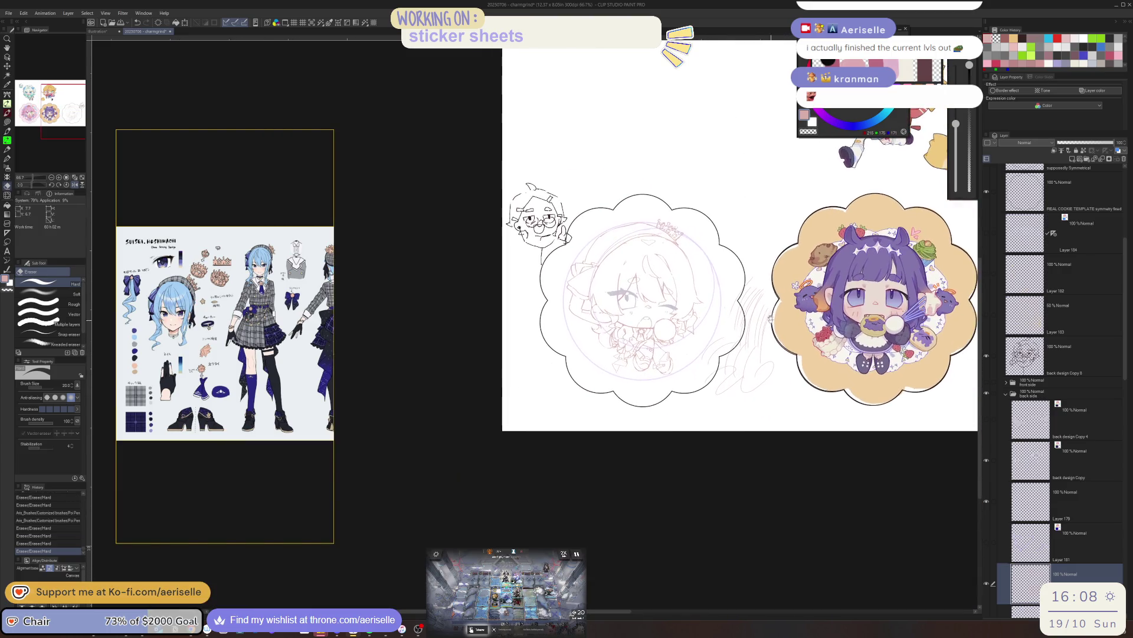
{"action": "scroll", "coordinate": [681, 246], "scroll_direction": "up", "scroll_amount": 1}
- Add a short line to the chibi's hair and pan across to compare with the pink-haired sticker
{"action": "key", "text": "p"}
{"action": "left_click_drag", "start_coordinate": [680, 248], "coordinate": [705, 286]}
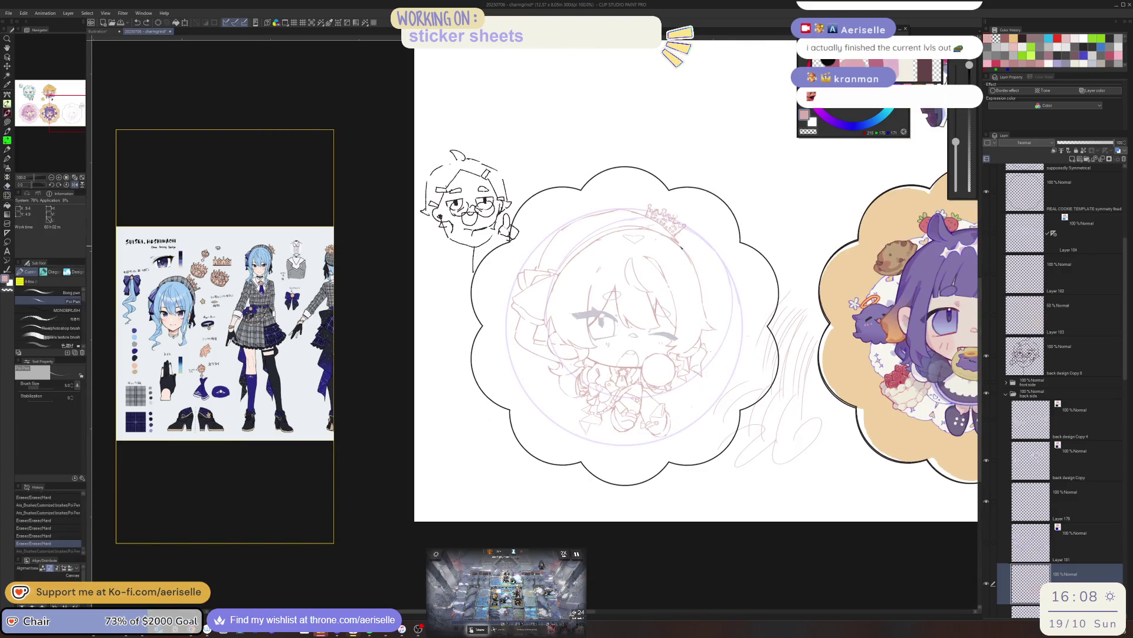
{"action": "key", "text": "e"}
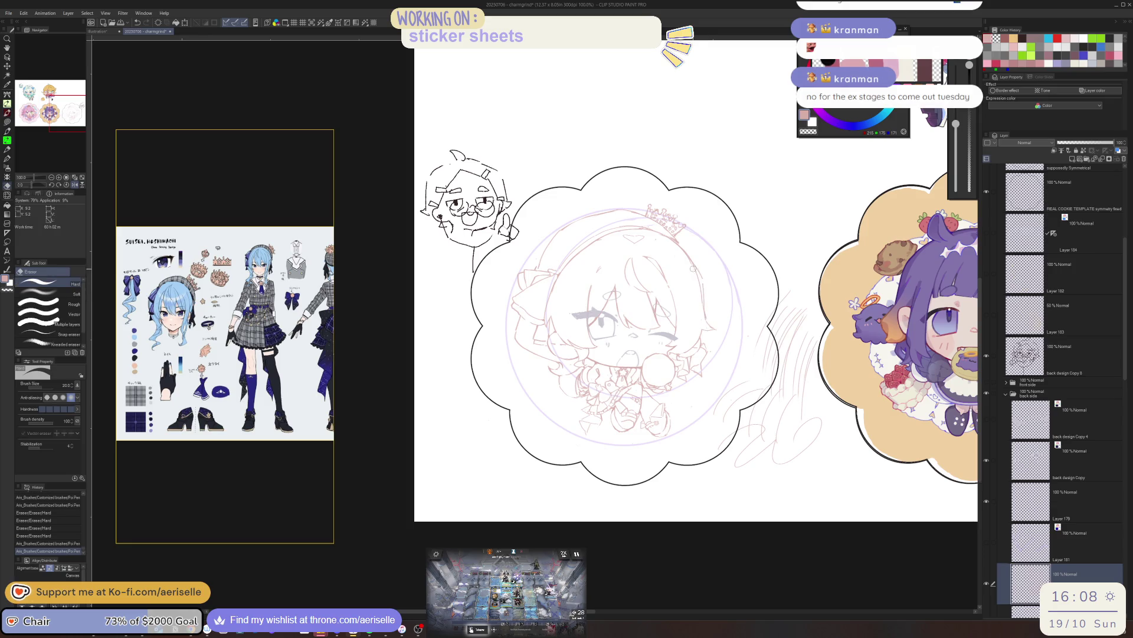
{"action": "scroll", "coordinate": [722, 257], "scroll_direction": "down", "scroll_amount": 1}
{"action": "scroll", "coordinate": [723, 256], "scroll_direction": "down", "scroll_amount": 1}
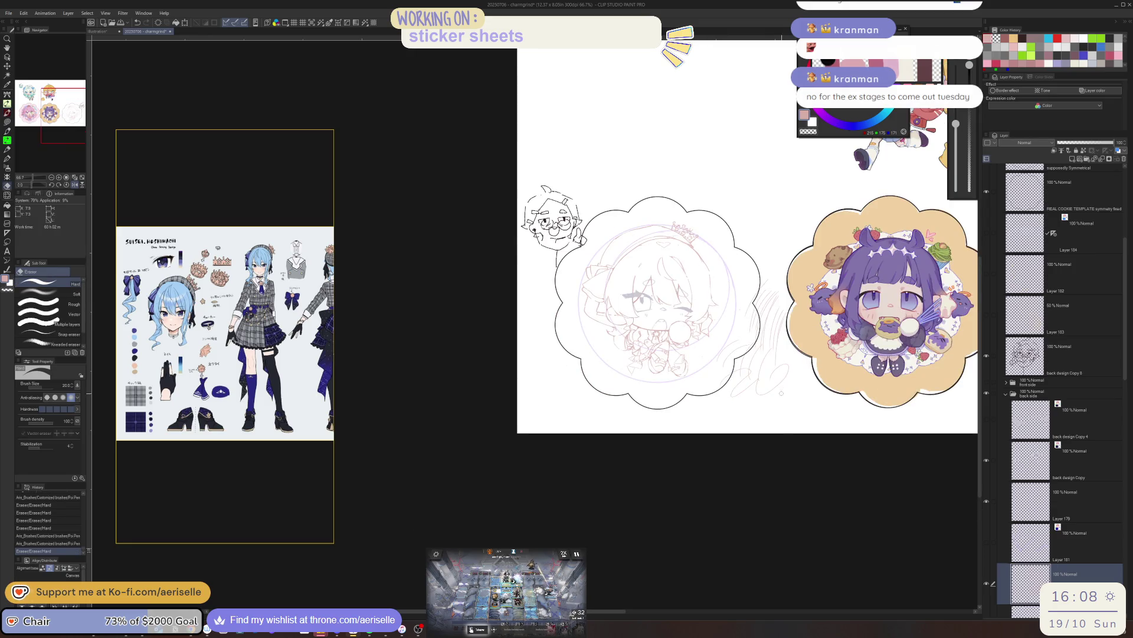
{"action": "left_click_drag", "start_coordinate": [781, 394], "coordinate": [573, 425]}
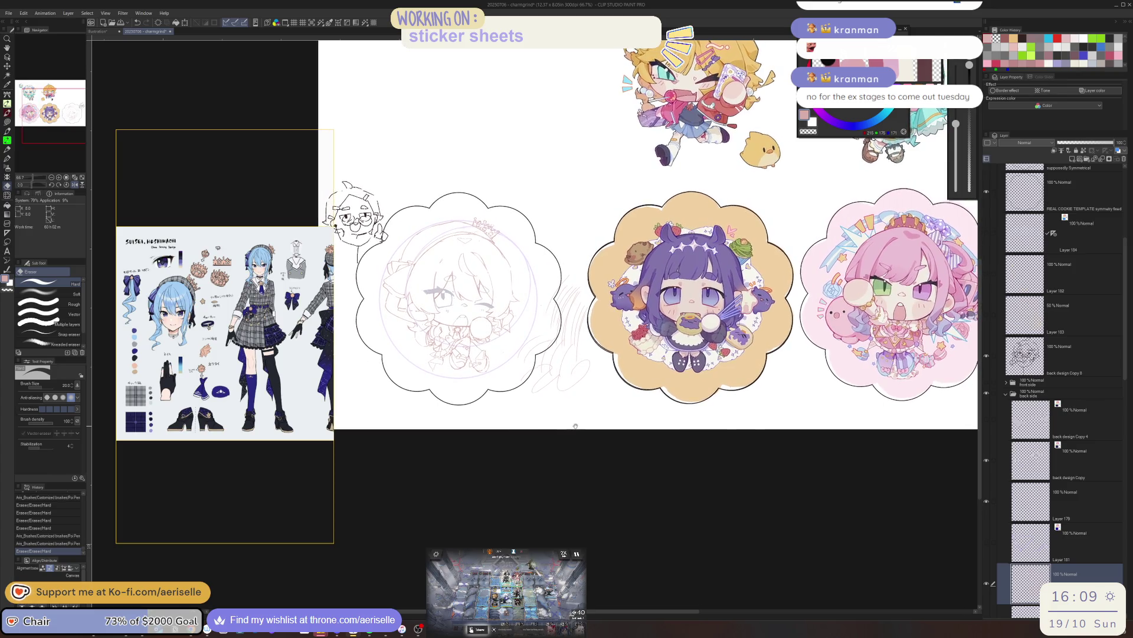
{"action": "left_click_drag", "start_coordinate": [574, 425], "coordinate": [682, 437]}
{"action": "scroll", "coordinate": [596, 270], "scroll_direction": "up", "scroll_amount": 3}
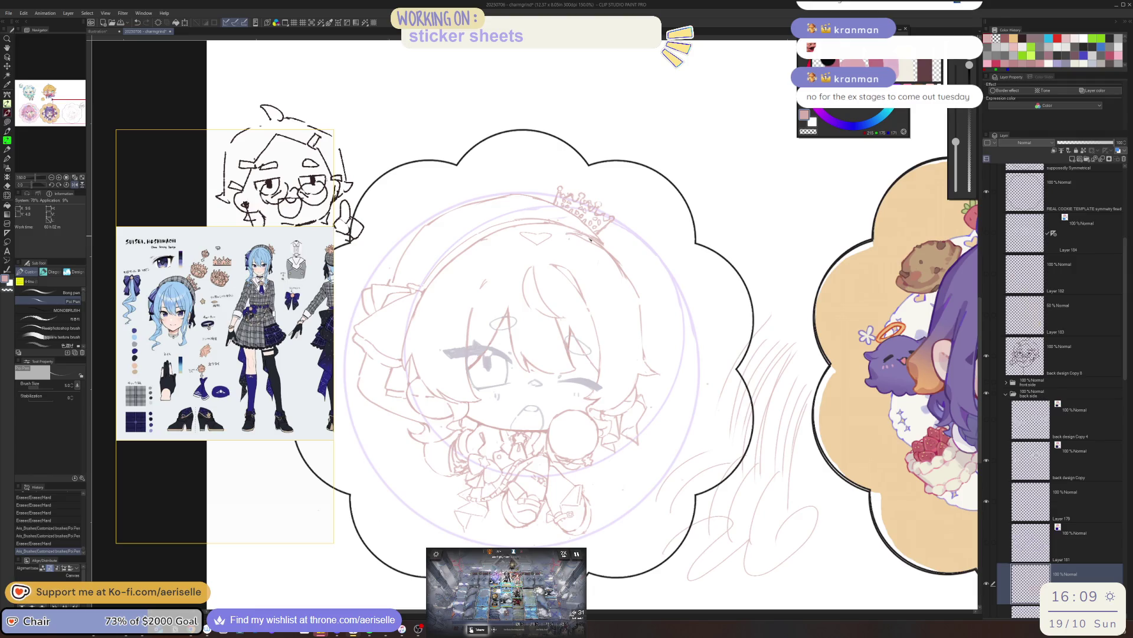
- Mirror the canvas view horizontally, ready the Eraser, then bring the Arknights window forward
{"action": "key", "text": "h"}
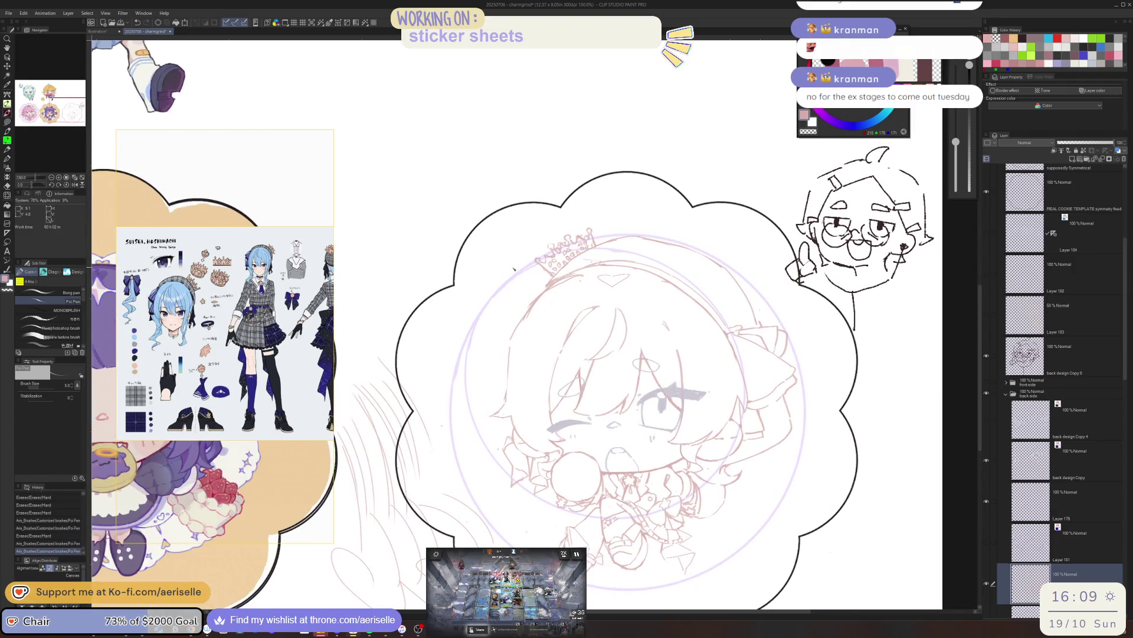
{"action": "key", "text": "e"}
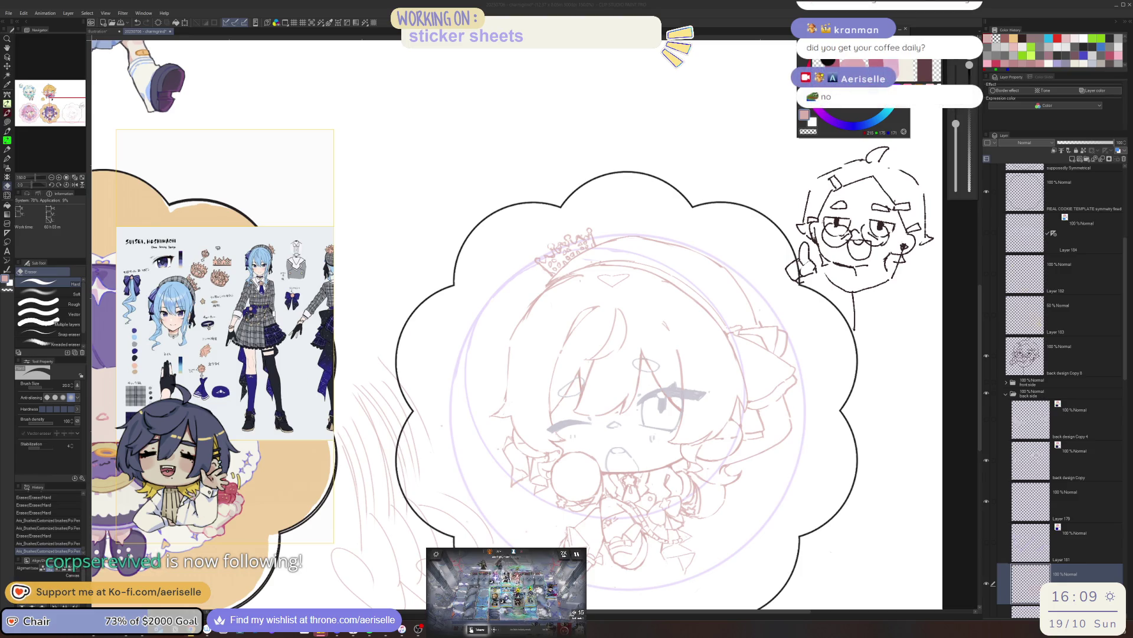
{"action": "key", "text": "alt+Tab"}
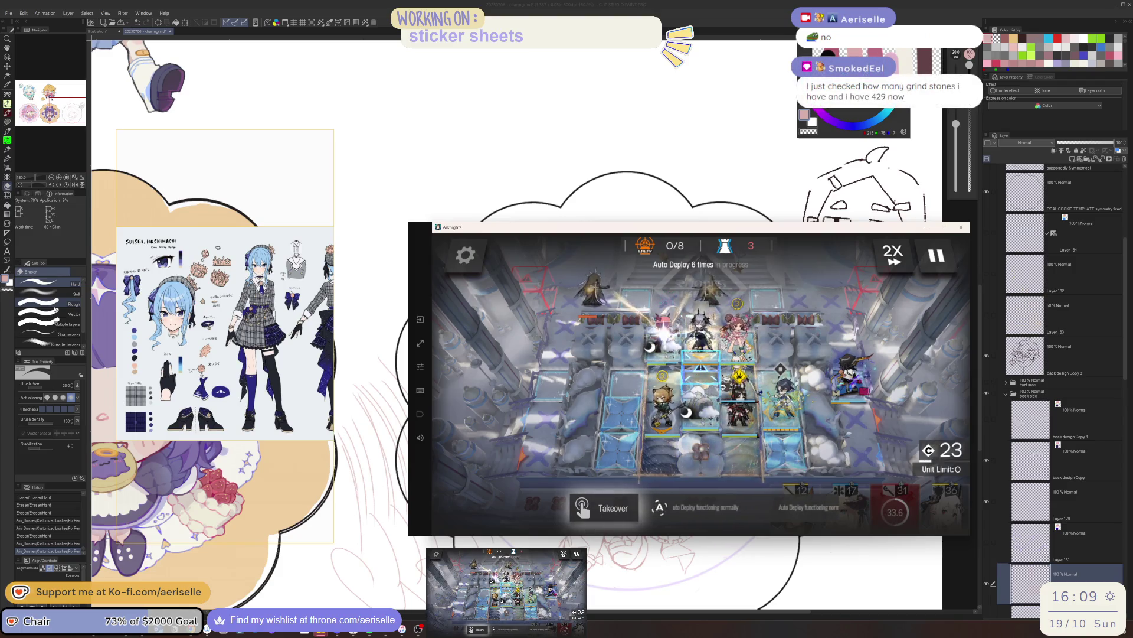
{"action": "left_click", "coordinate": [280, 242]}
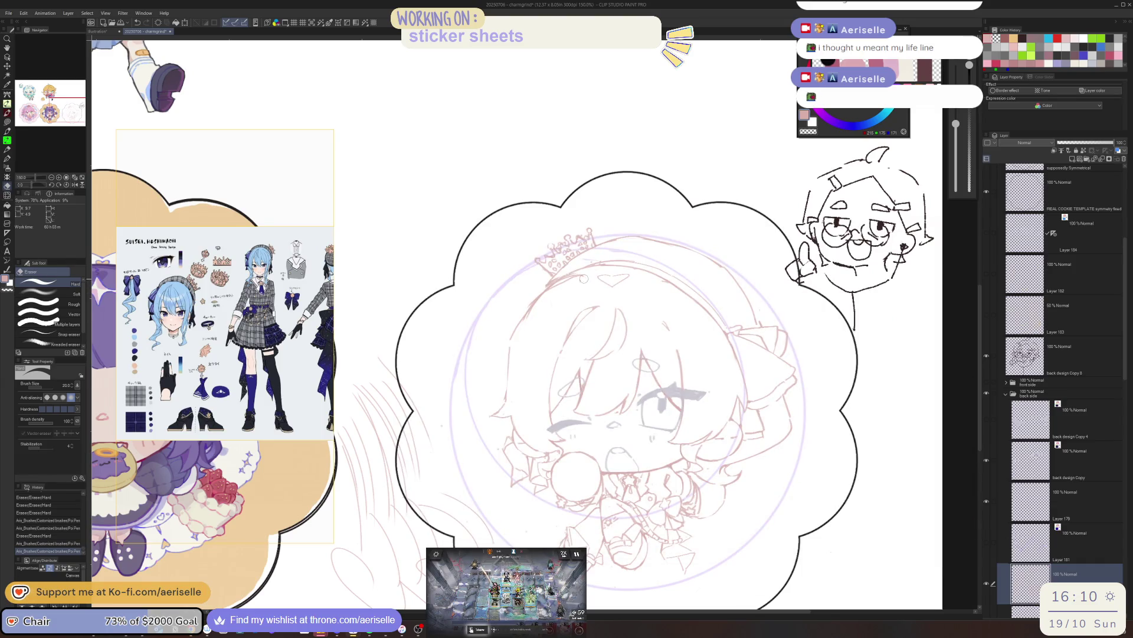
- Erase the rough and stray lines around the small crown on the chibi's head
{"action": "key", "text": "p"}
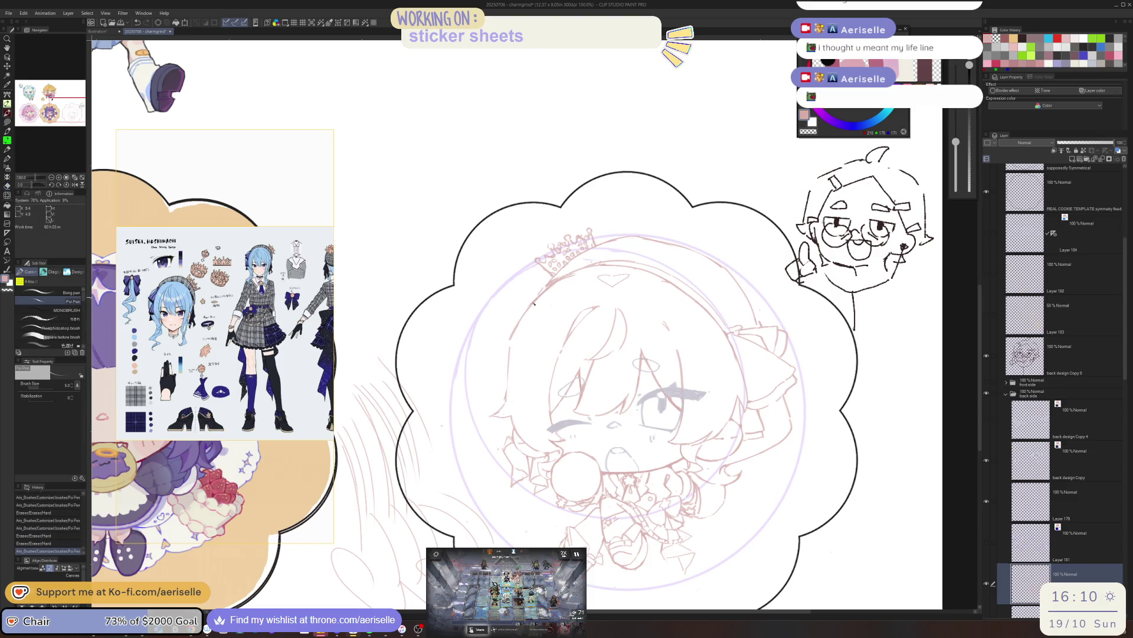
{"action": "left_click_drag", "start_coordinate": [535, 303], "coordinate": [544, 300]}
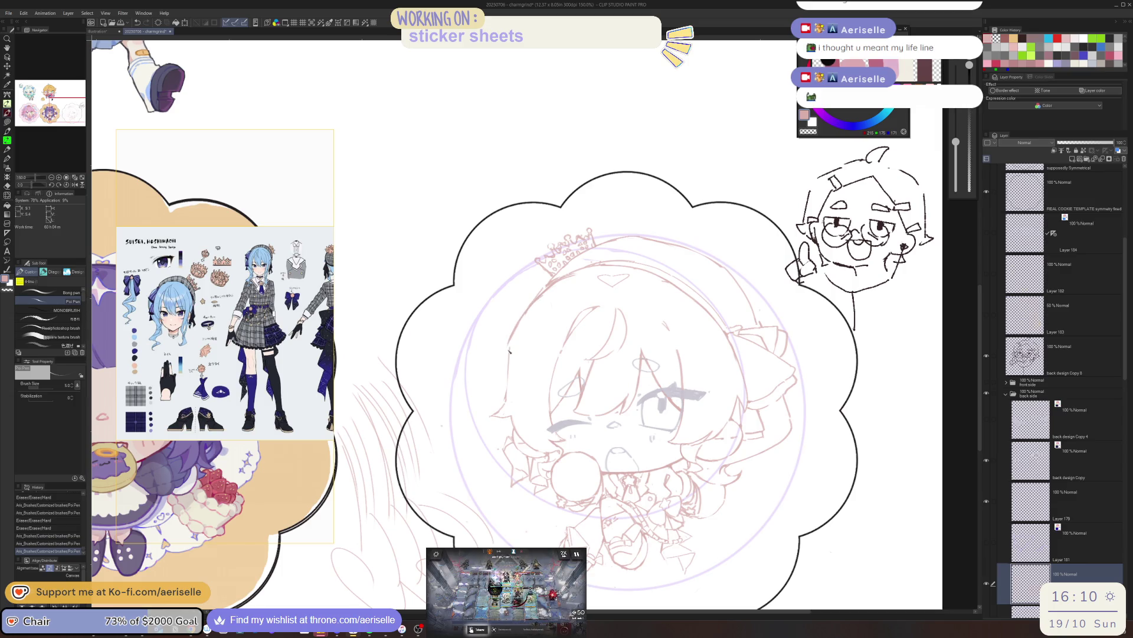
{"action": "key", "text": "e"}
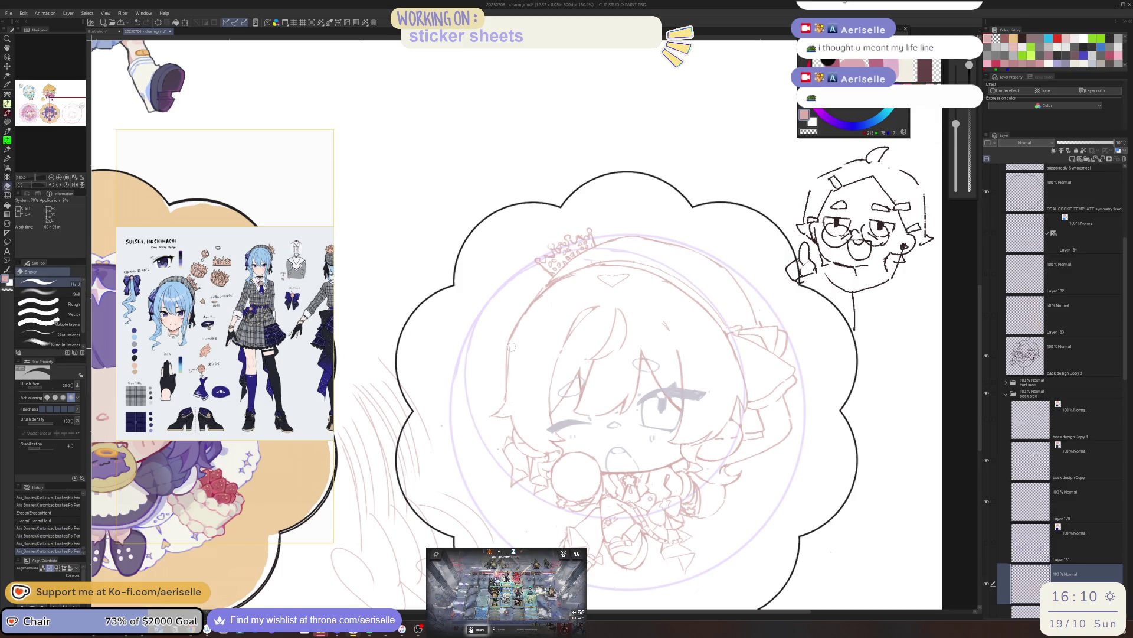
{"action": "scroll", "coordinate": [513, 363], "scroll_direction": "down", "scroll_amount": 5}
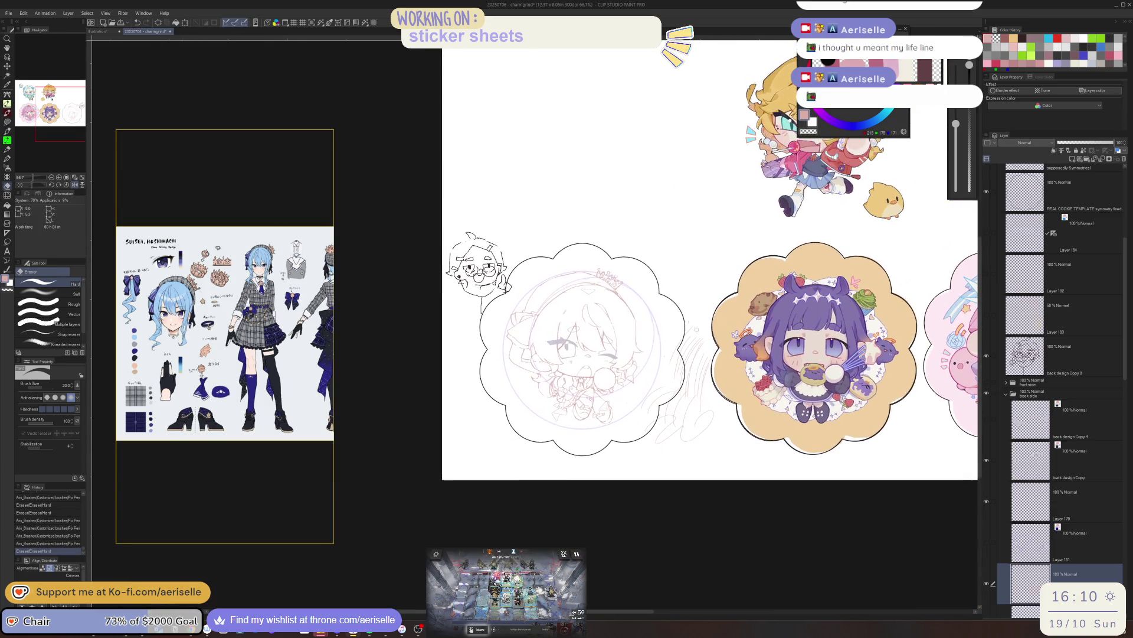
{"action": "scroll", "coordinate": [585, 289], "scroll_direction": "up", "scroll_amount": 2}
{"action": "scroll", "coordinate": [532, 337], "scroll_direction": "up", "scroll_amount": 1}
{"action": "scroll", "coordinate": [478, 372], "scroll_direction": "up", "scroll_amount": 1}
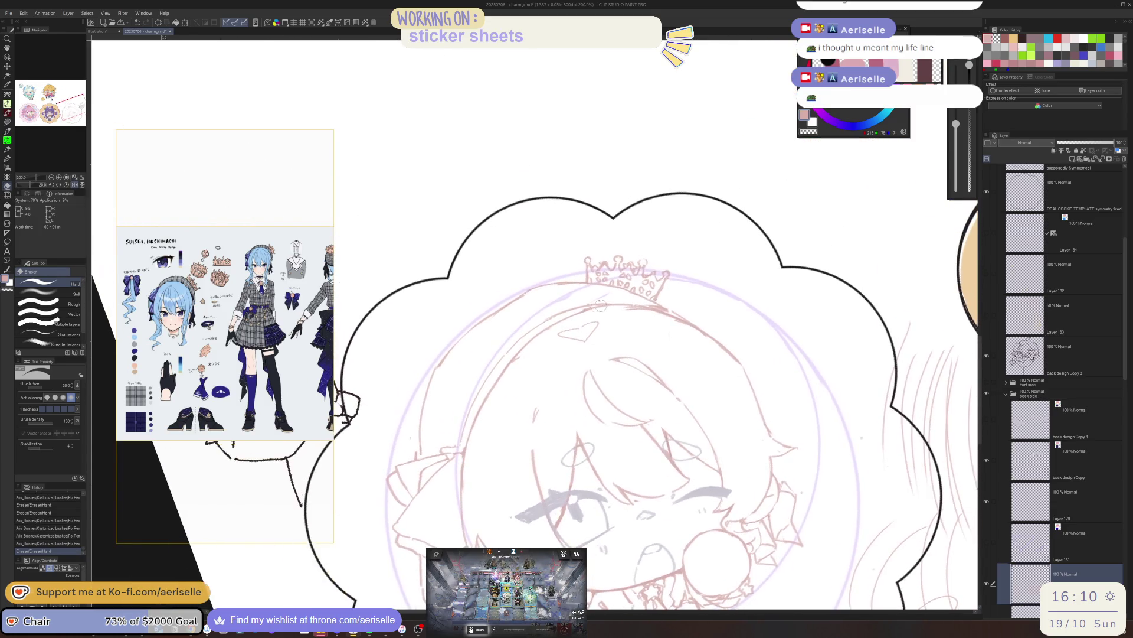
{"action": "scroll", "coordinate": [444, 405], "scroll_direction": "up", "scroll_amount": 1}
{"action": "key", "text": "p"}
{"action": "key", "text": "e"}
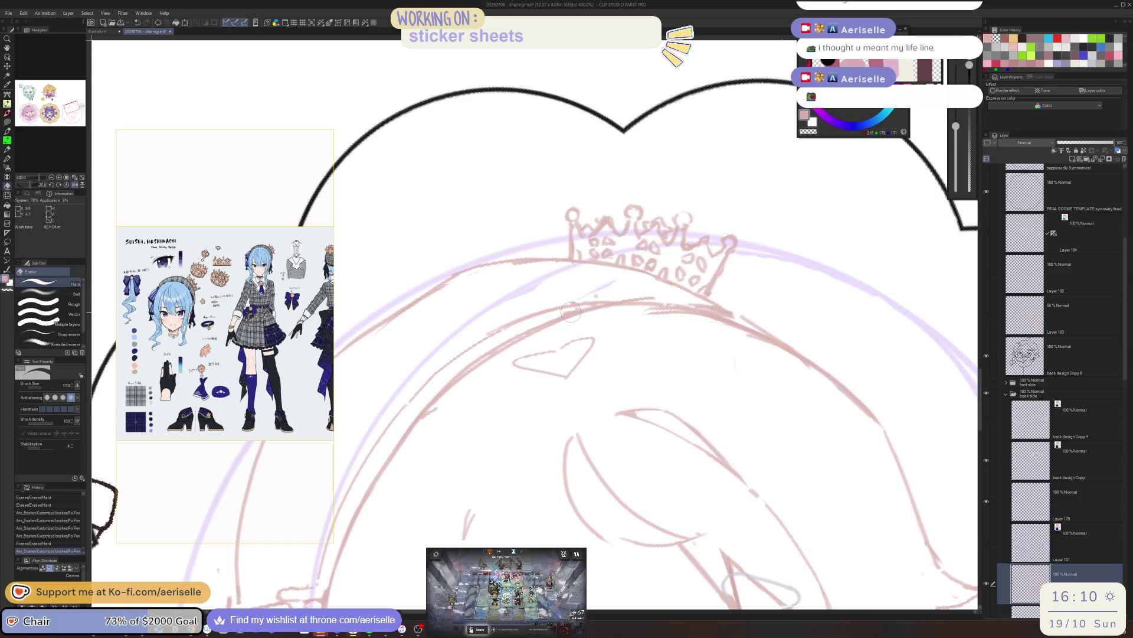
{"action": "key", "text": "p"}
{"action": "key", "text": "e"}
{"action": "left_click_drag", "start_coordinate": [566, 305], "coordinate": [546, 317]}
{"action": "left_click_drag", "start_coordinate": [532, 324], "coordinate": [412, 401]}
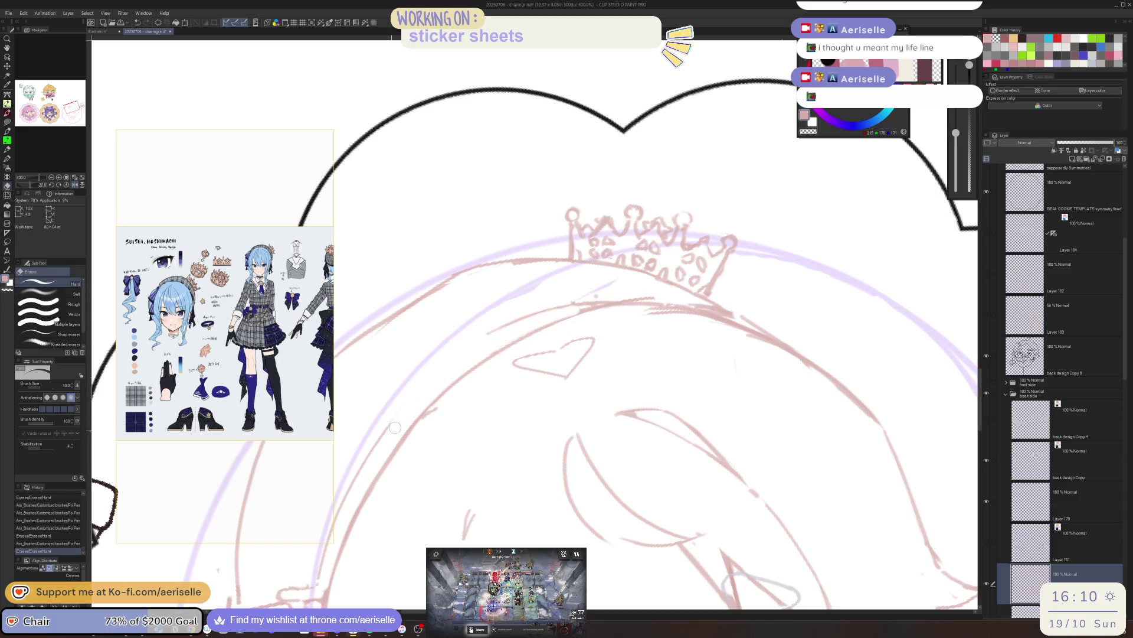
- Redraw the crown's lines with the Poi Pen, adding a small mark to the sketch
{"action": "key", "text": "p"}
{"action": "left_click", "coordinate": [434, 382]}
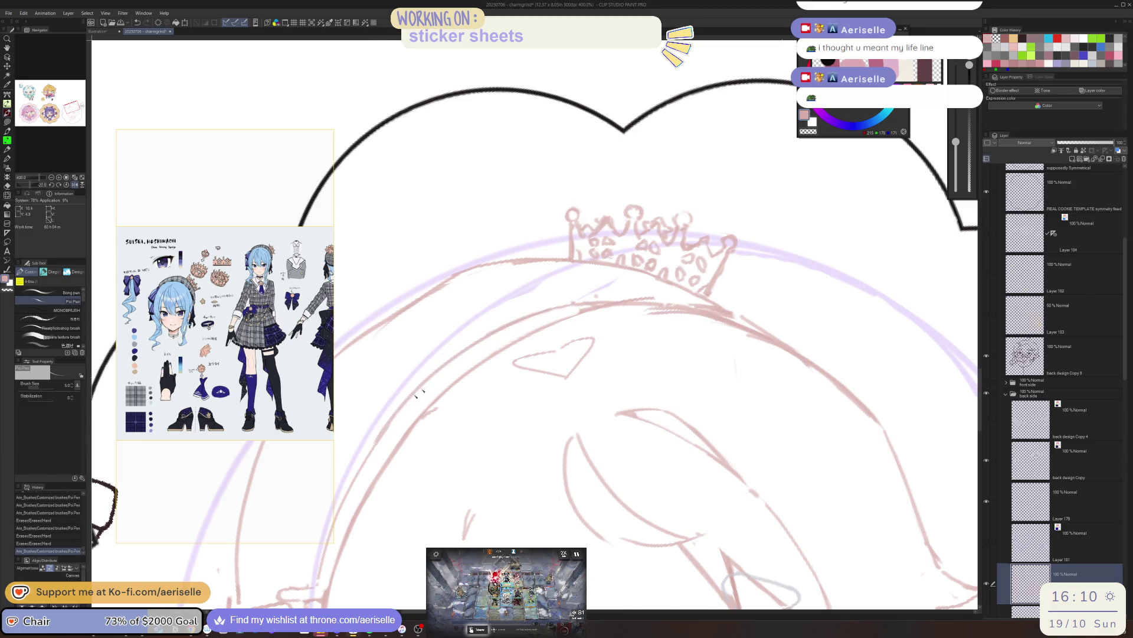
{"action": "scroll", "coordinate": [605, 337], "scroll_direction": "down", "scroll_amount": 2}
{"action": "scroll", "coordinate": [604, 337], "scroll_direction": "down", "scroll_amount": 1}
{"action": "scroll", "coordinate": [603, 337], "scroll_direction": "up", "scroll_amount": 1}
{"action": "scroll", "coordinate": [603, 336], "scroll_direction": "up", "scroll_amount": 2}
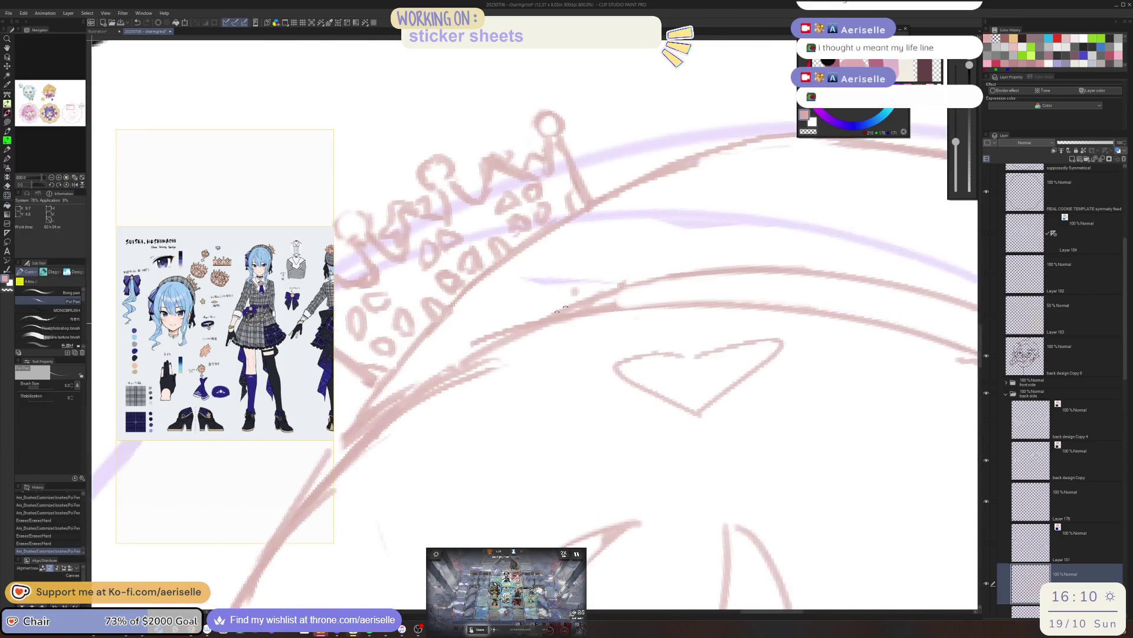
{"action": "scroll", "coordinate": [603, 336], "scroll_direction": "up", "scroll_amount": 1}
{"action": "key", "text": "e"}
{"action": "key", "text": "p"}
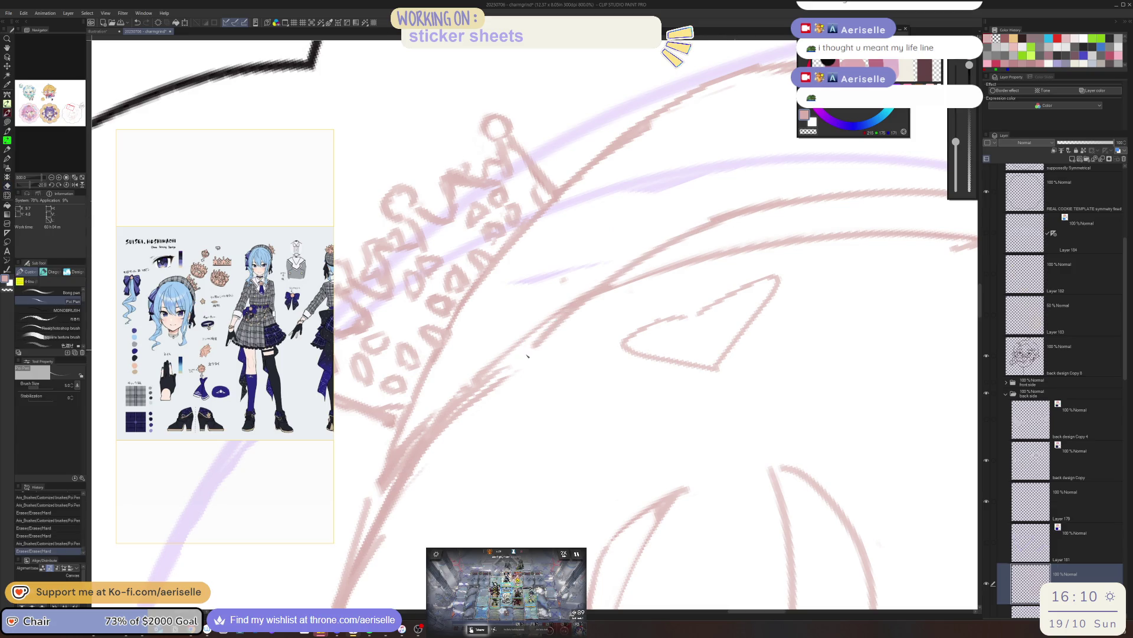
{"action": "left_click_drag", "start_coordinate": [735, 222], "coordinate": [528, 331]}
{"action": "scroll", "coordinate": [528, 332], "scroll_direction": "down", "scroll_amount": 2}
{"action": "scroll", "coordinate": [528, 332], "scroll_direction": "down", "scroll_amount": 1}
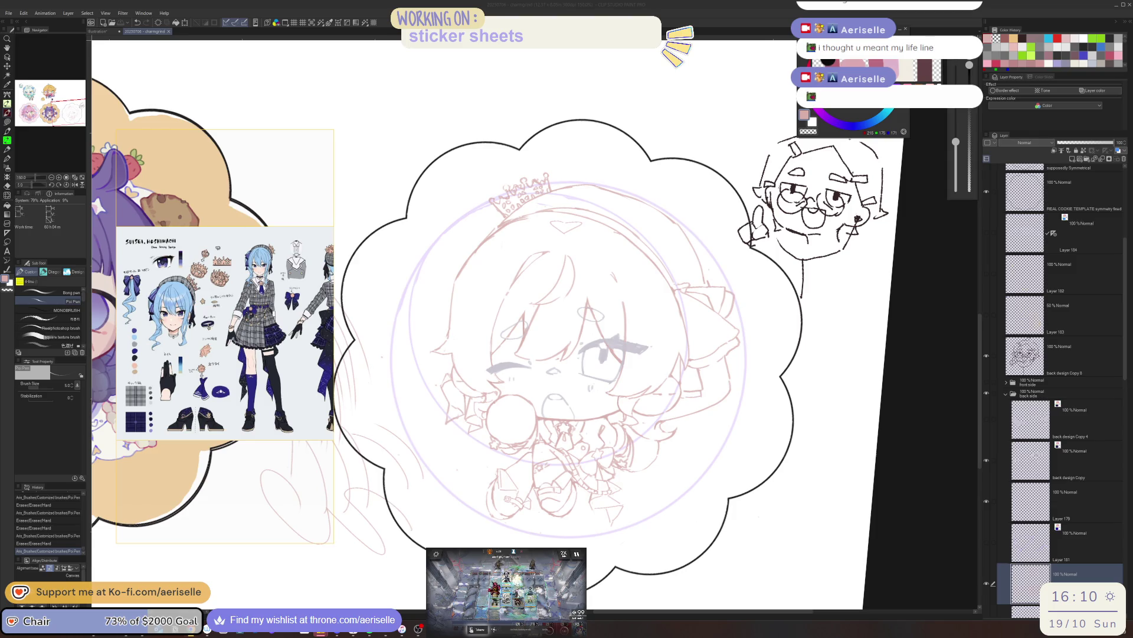
- Check the game window, then flip the canvas back to unmirrored and rotate the view
{"action": "left_click", "coordinate": [505, 585]}
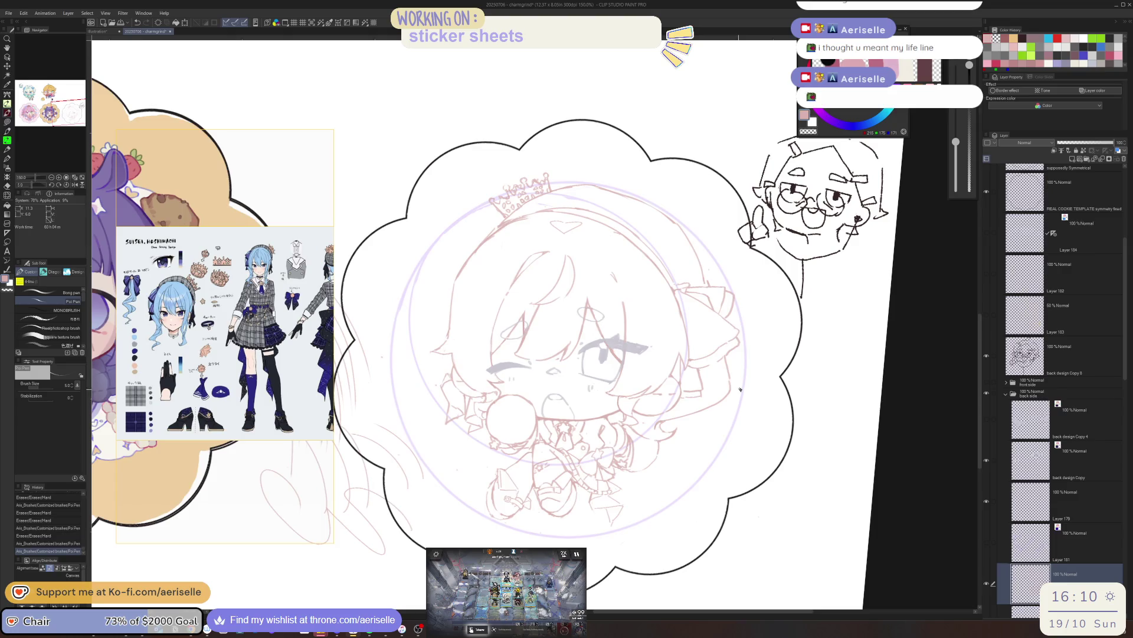
{"action": "key", "text": "h"}
{"action": "left_click_drag", "start_coordinate": [632, 437], "coordinate": [664, 321]}
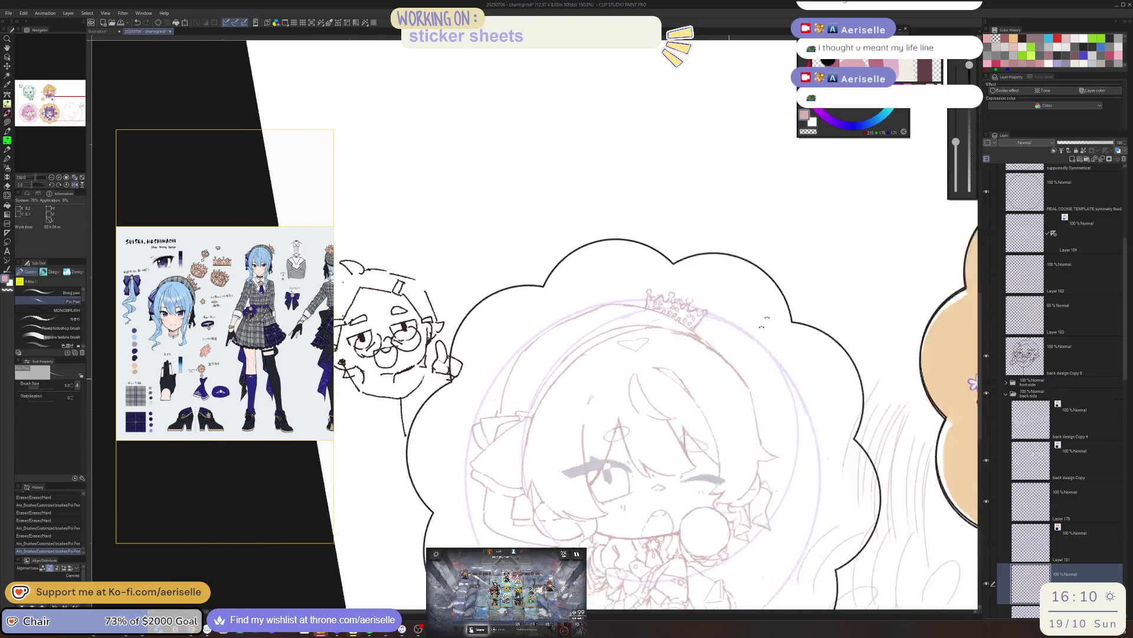
{"action": "scroll", "coordinate": [664, 321], "scroll_direction": "up", "scroll_amount": 4}
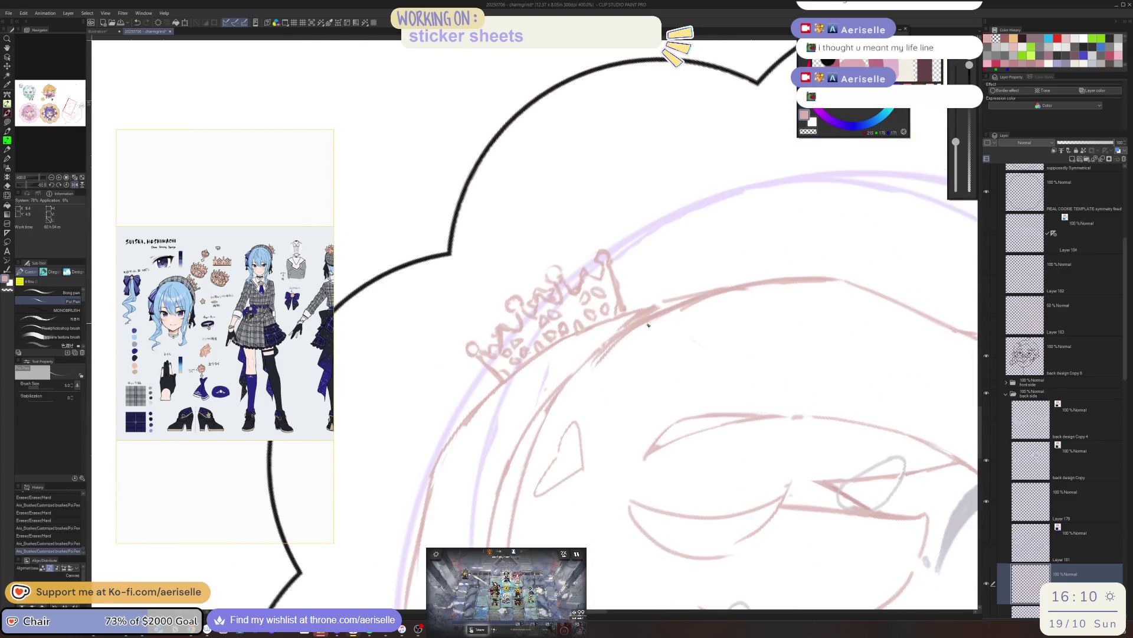
- Add short strokes to the crown and erase the stray lines at its tip
{"action": "key", "text": "e"}
{"action": "key", "text": "p"}
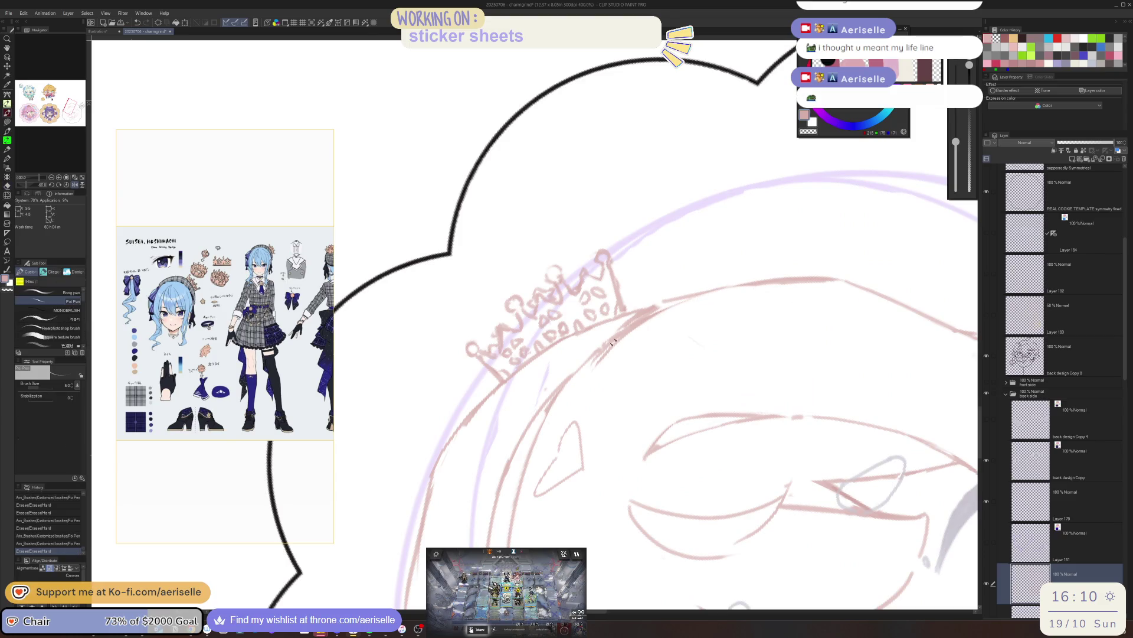
{"action": "mouse_move", "coordinate": [652, 315]}
{"action": "left_mouse_down"}
{"action": "mouse_move", "coordinate": [753, 286]}
{"action": "mouse_move", "coordinate": [650, 395]}
{"action": "left_mouse_up"}
{"action": "key", "text": "e"}
{"action": "mouse_move", "coordinate": [638, 325]}
{"action": "left_mouse_down"}
{"action": "mouse_move", "coordinate": [607, 337]}
{"action": "mouse_move", "coordinate": [627, 322]}
{"action": "left_mouse_up"}
{"action": "key", "text": "p"}
{"action": "key", "text": "e"}
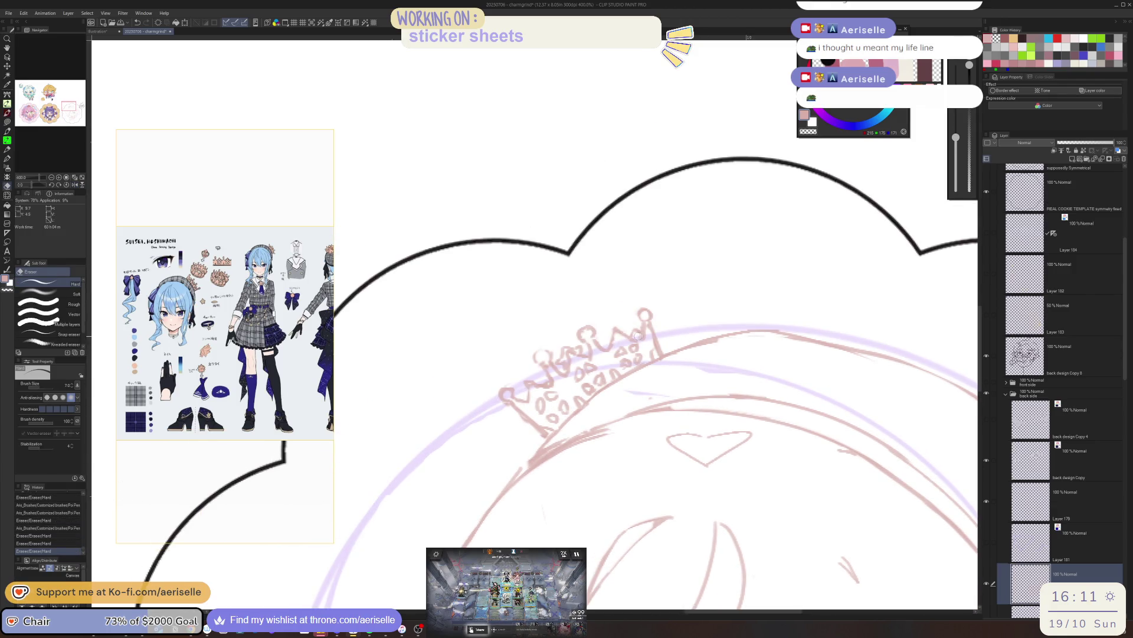
{"action": "key", "text": "p"}
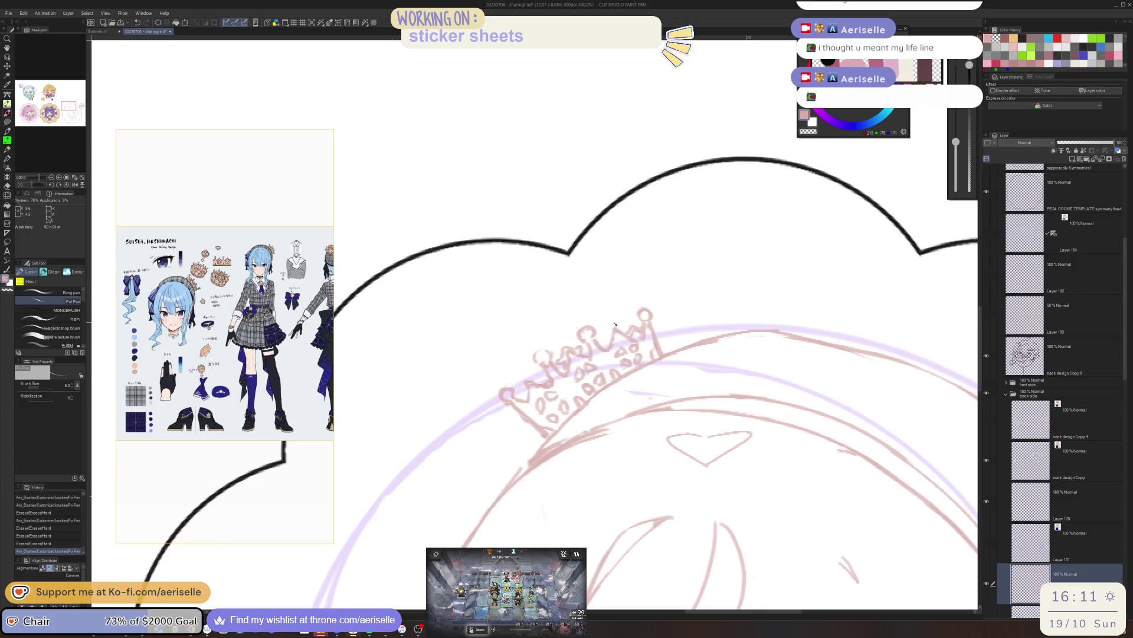
{"action": "left_click_drag", "start_coordinate": [614, 324], "coordinate": [620, 326]}
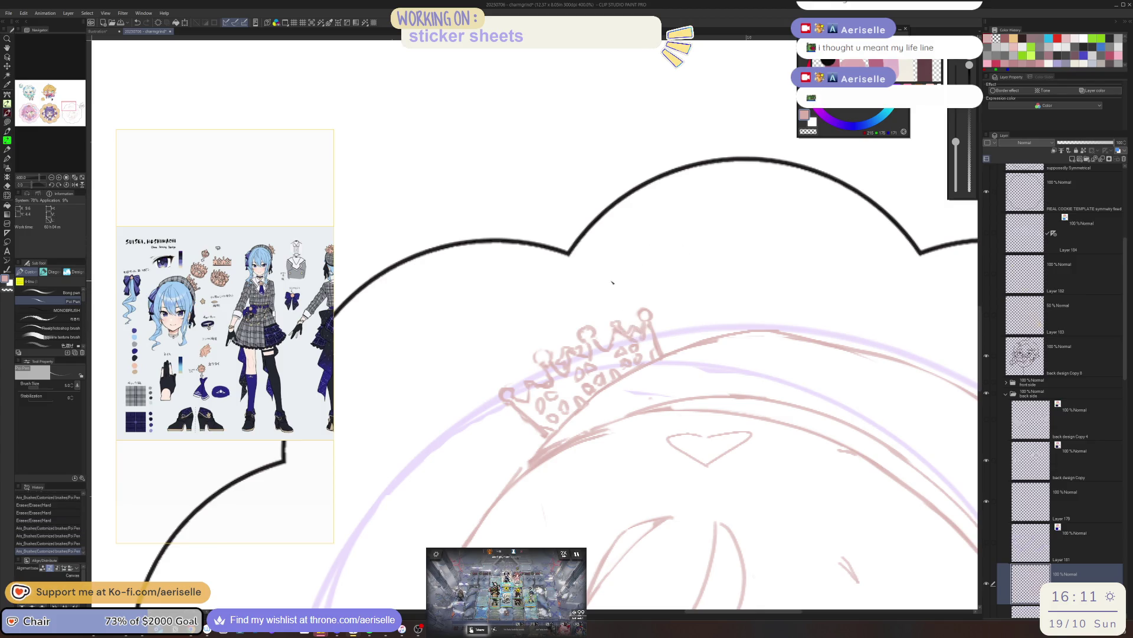
{"action": "key", "text": "e"}
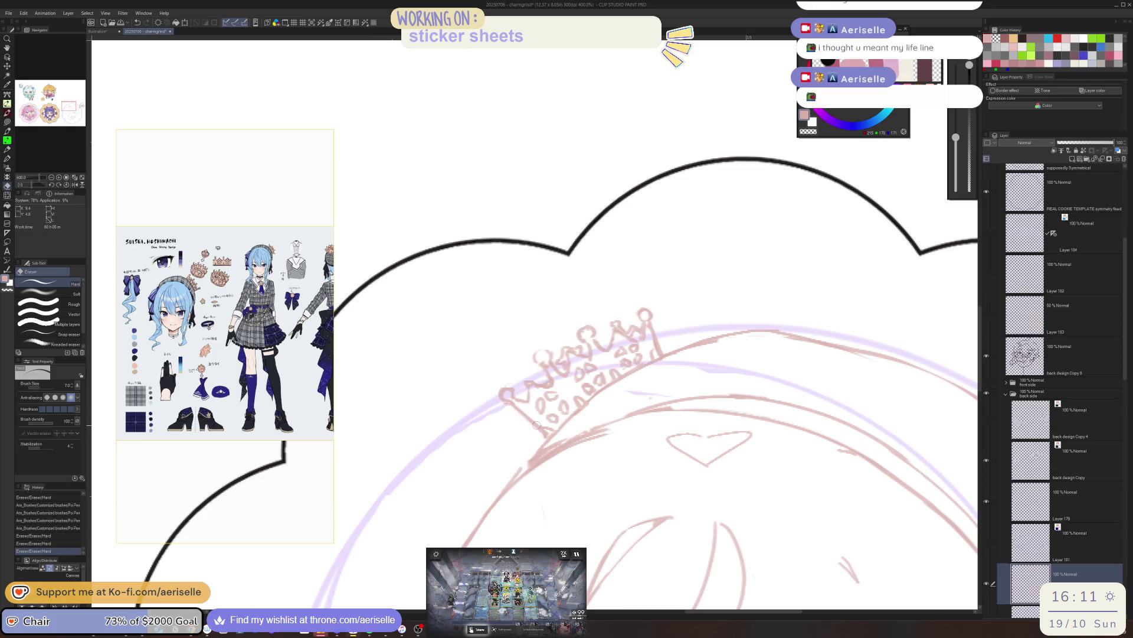
{"action": "scroll", "coordinate": [527, 423], "scroll_direction": "down", "scroll_amount": 5}
- Straighten the tilted canvas and pan over to the chibi sketch sticker
{"action": "key", "text": "^"}
{"action": "key", "text": "^"}
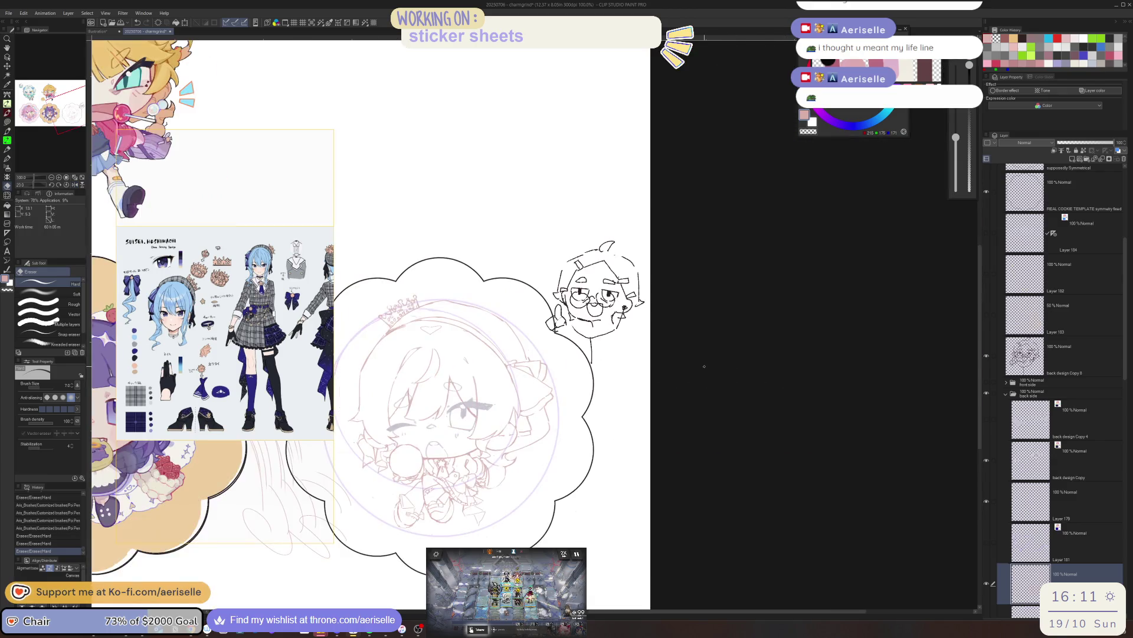
{"action": "mouse_move", "coordinate": [570, 471]}
{"action": "left_mouse_down"}
{"action": "mouse_move", "coordinate": [673, 433]}
{"action": "mouse_move", "coordinate": [921, 405]}
{"action": "mouse_move", "coordinate": [916, 417]}
{"action": "left_mouse_up"}
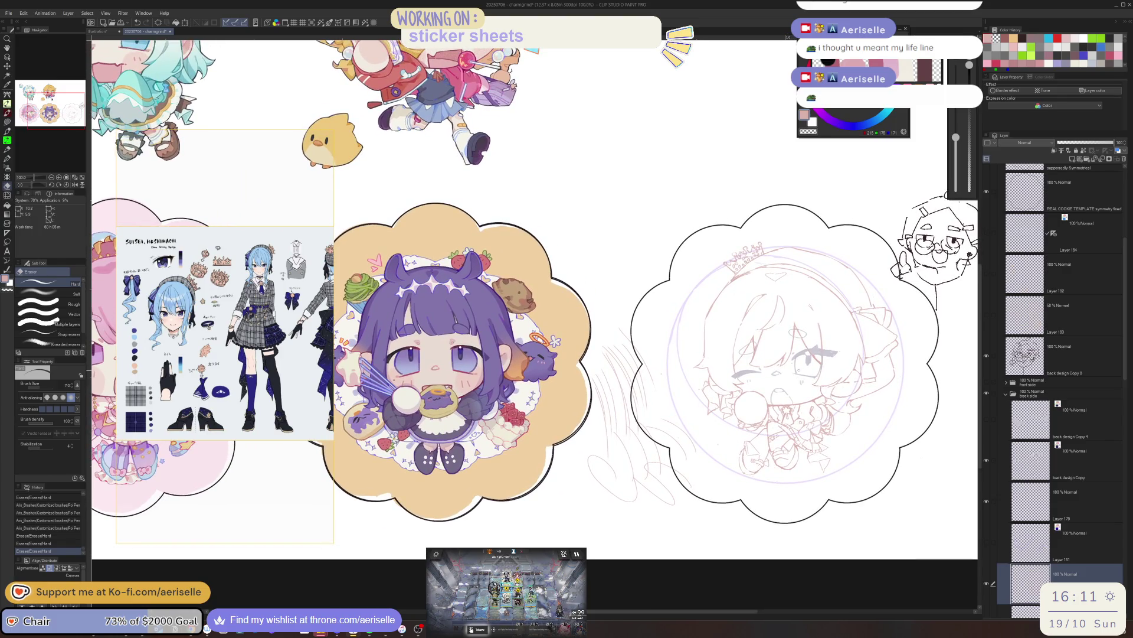
- On the back design Copy layer, lasso the sketched face, nudge it slightly, and deselect
{"action": "key", "text": "m"}
{"action": "left_click", "coordinate": [1031, 460]}
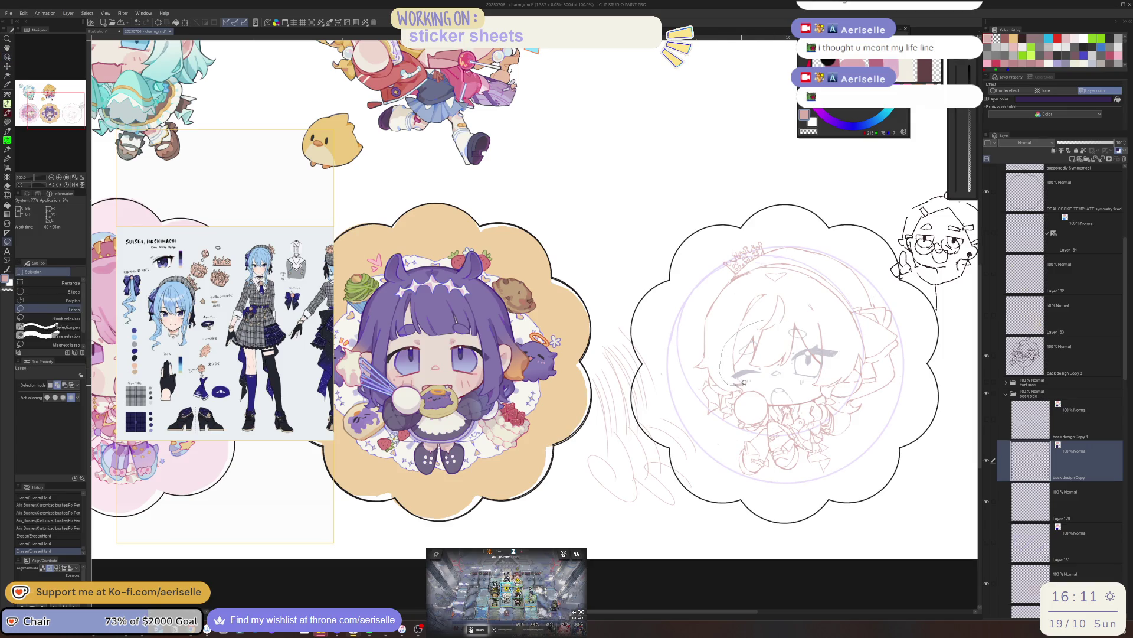
{"action": "left_click_drag", "start_coordinate": [845, 364], "coordinate": [841, 328]}
{"action": "key", "text": "k"}
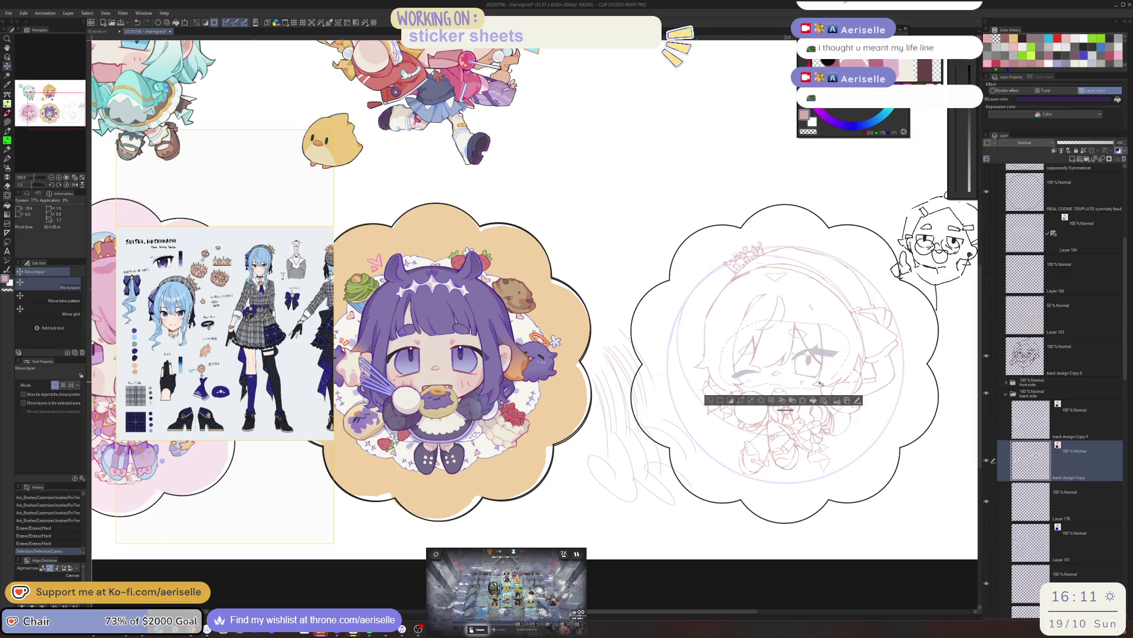
{"action": "left_click_drag", "start_coordinate": [819, 385], "coordinate": [785, 405]}
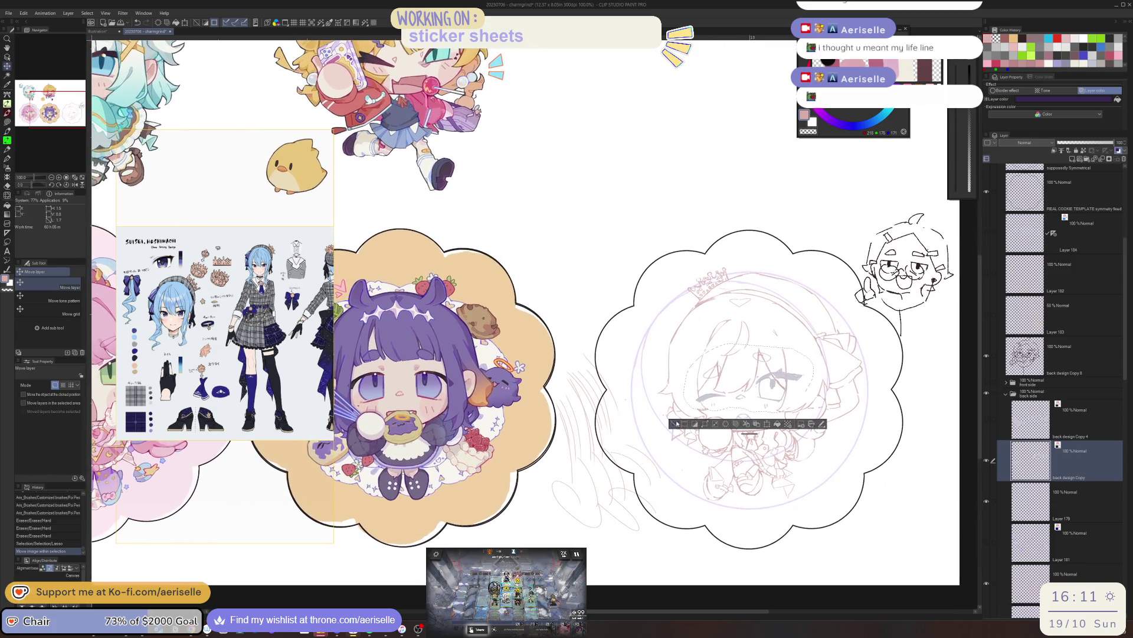
{"action": "key", "text": "ctrl+d"}
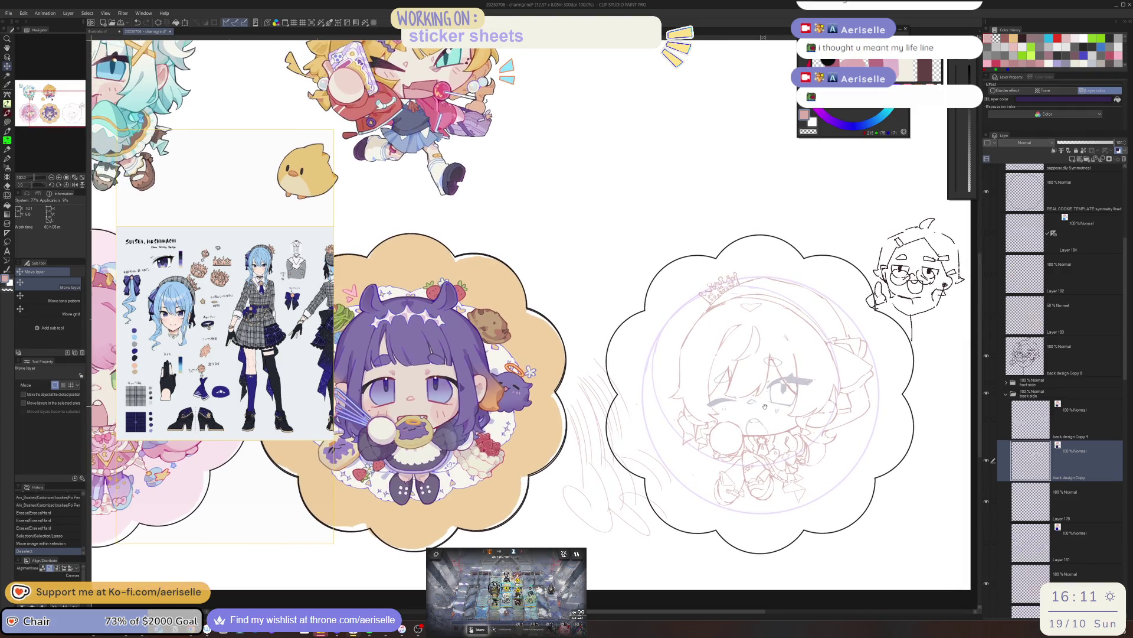
{"action": "scroll", "coordinate": [734, 293], "scroll_direction": "up", "scroll_amount": 5}
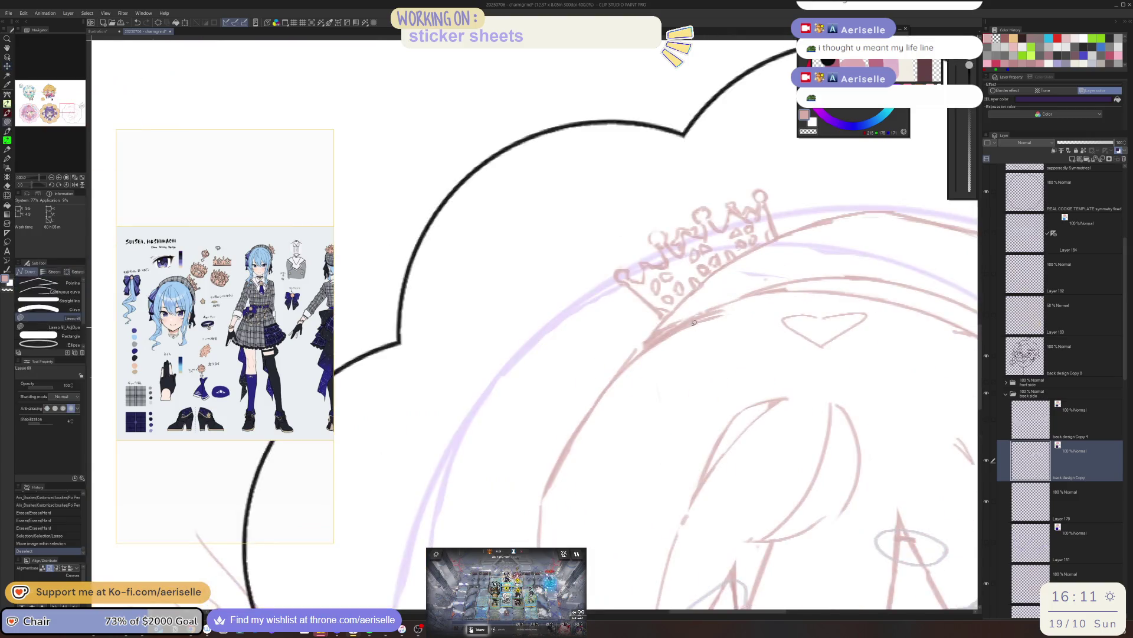
{"action": "key", "text": "e"}
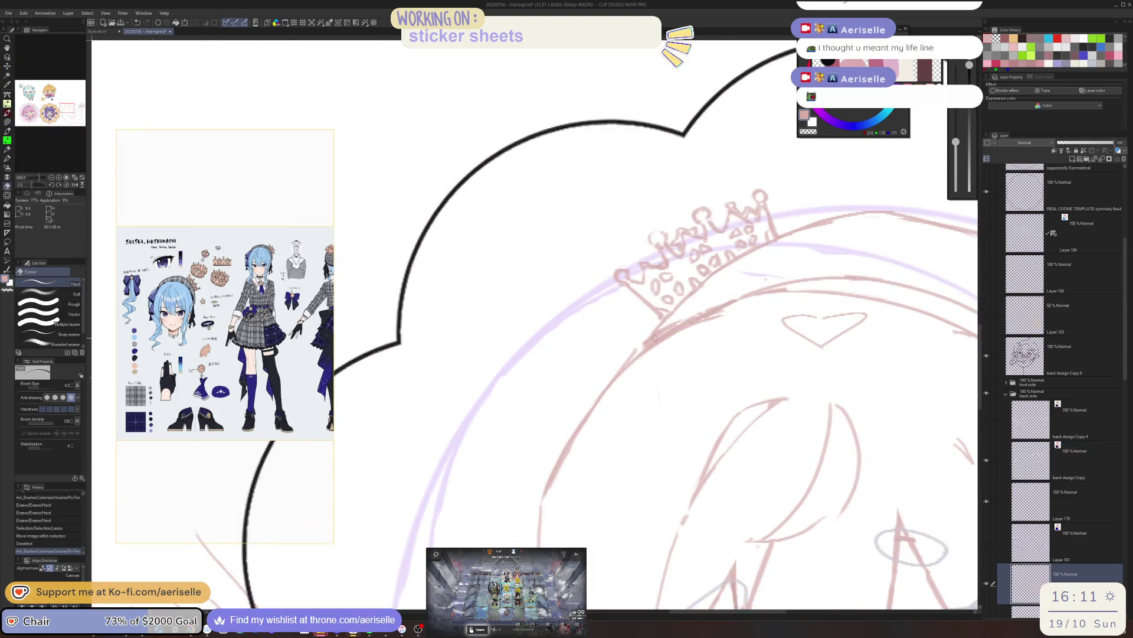
- Erase stray sketch lines below the crown and draw a darker line along the hair
{"action": "left_click_drag", "start_coordinate": [709, 311], "coordinate": [654, 341]}
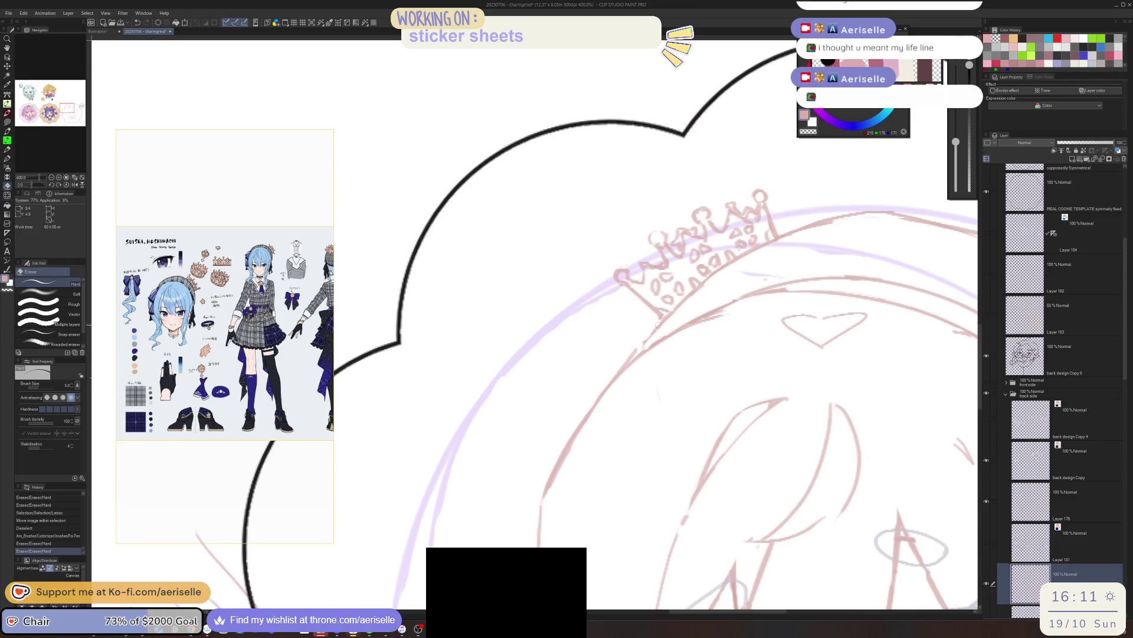
{"action": "key", "text": "p"}
{"action": "scroll", "coordinate": [836, 403], "scroll_direction": "down", "scroll_amount": 5}
{"action": "left_click_drag", "start_coordinate": [836, 402], "coordinate": [575, 371]}
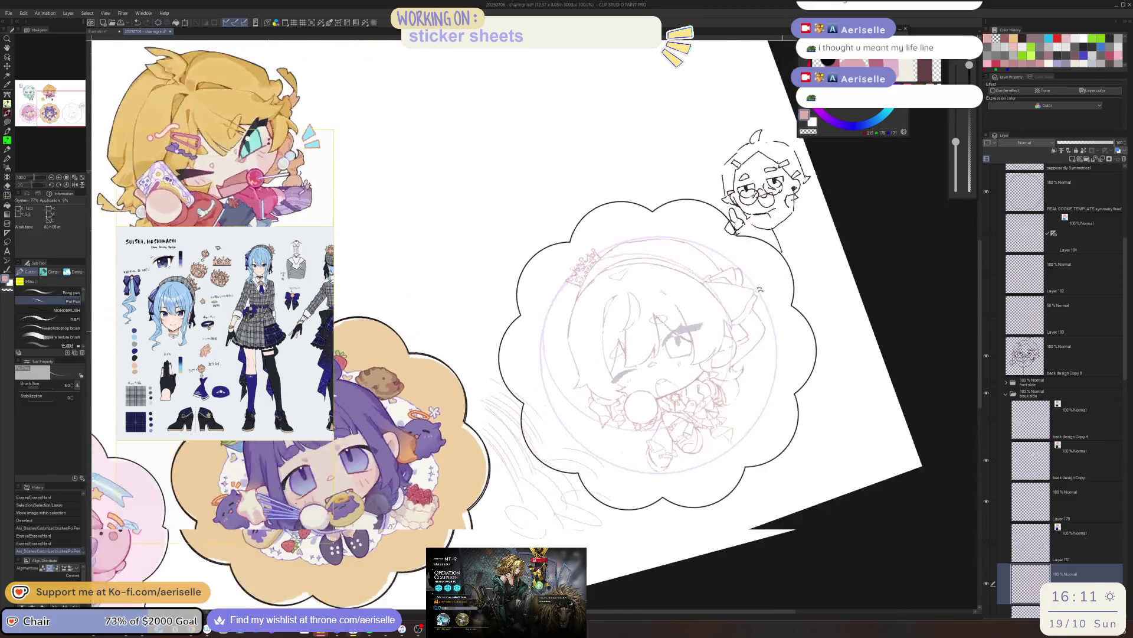
{"action": "scroll", "coordinate": [574, 370], "scroll_direction": "up", "scroll_amount": 5}
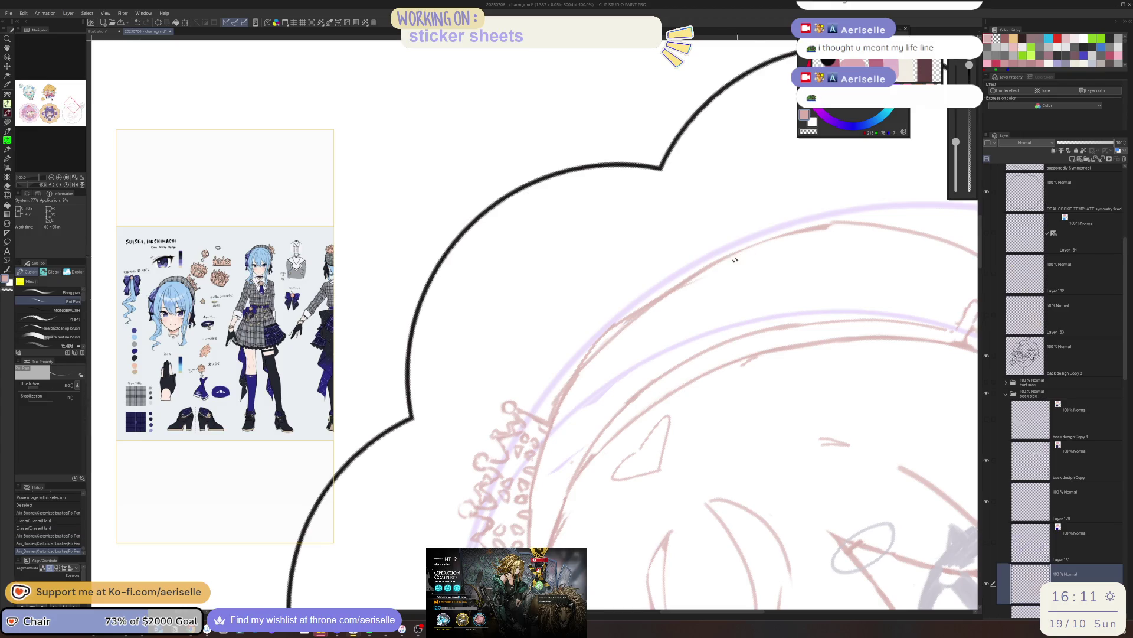
{"action": "key", "text": "e"}
{"action": "left_click_drag", "start_coordinate": [578, 357], "coordinate": [715, 277]}
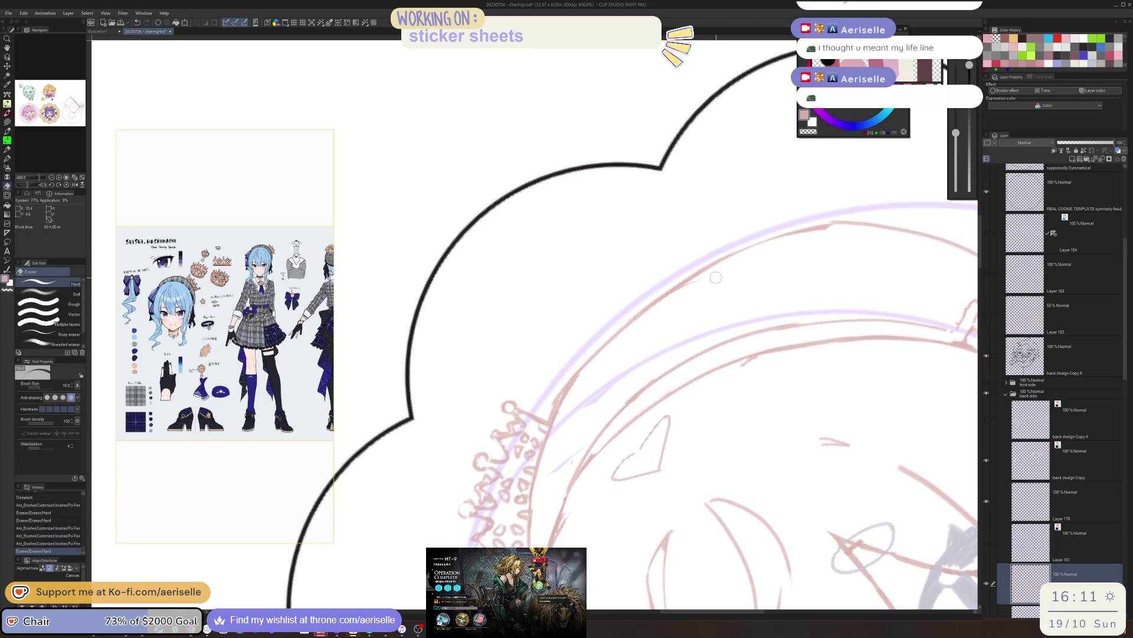
{"action": "scroll", "coordinate": [705, 281], "scroll_direction": "down", "scroll_amount": 5}
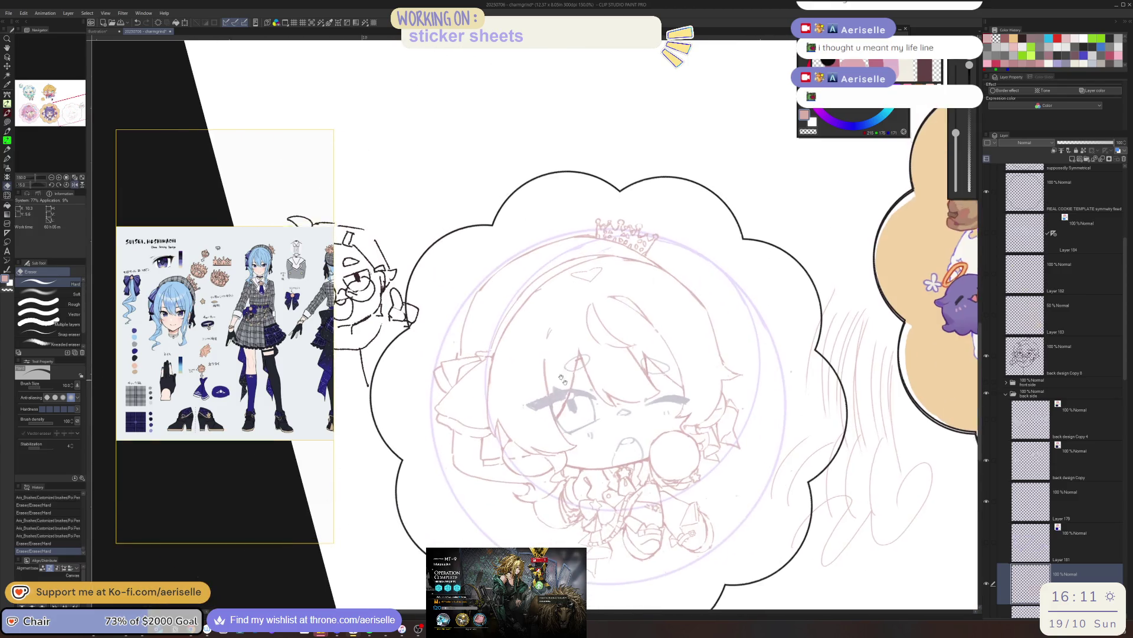
{"action": "scroll", "coordinate": [532, 356], "scroll_direction": "up", "scroll_amount": 3}
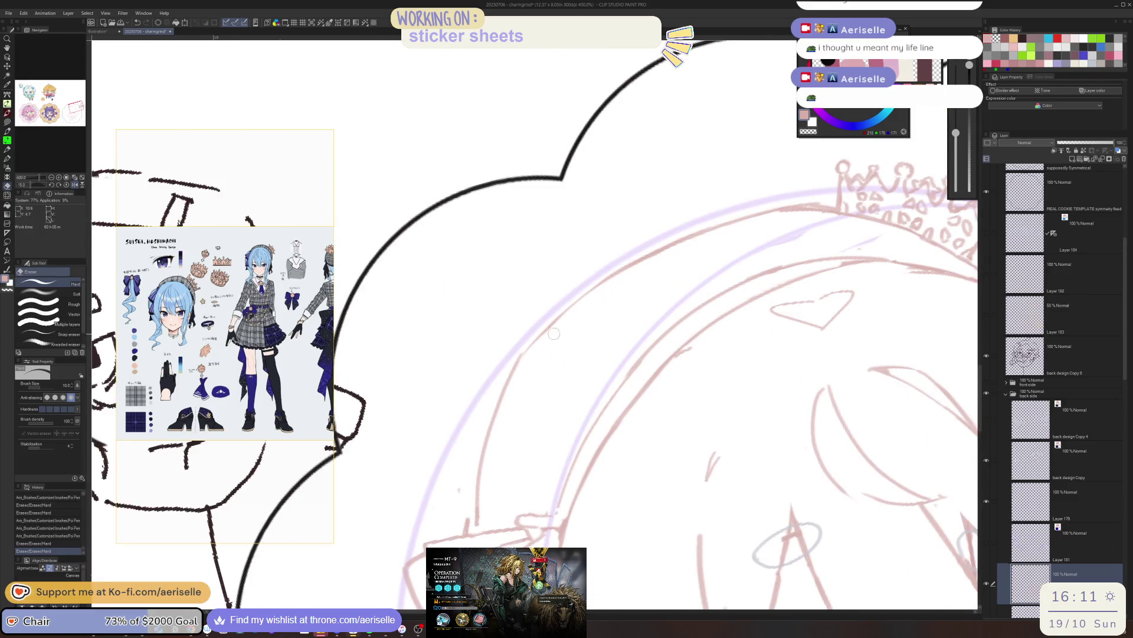
{"action": "key", "text": "p"}
{"action": "left_click_drag", "start_coordinate": [549, 325], "coordinate": [511, 376]}
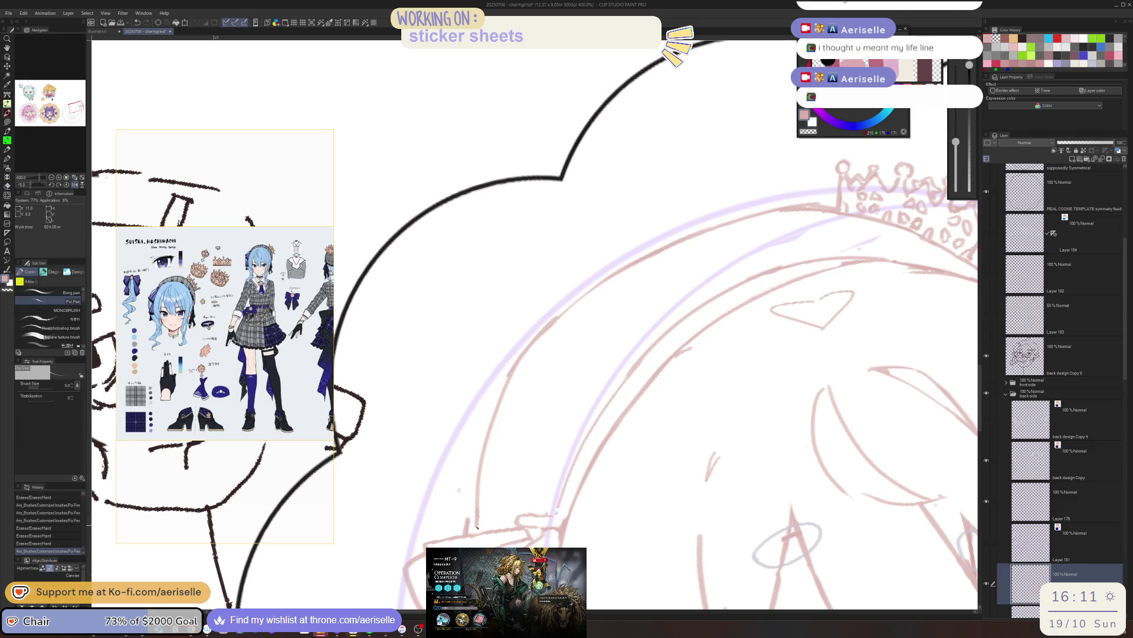
{"action": "key", "text": "e"}
{"action": "scroll", "coordinate": [466, 528], "scroll_direction": "down", "scroll_amount": 1}
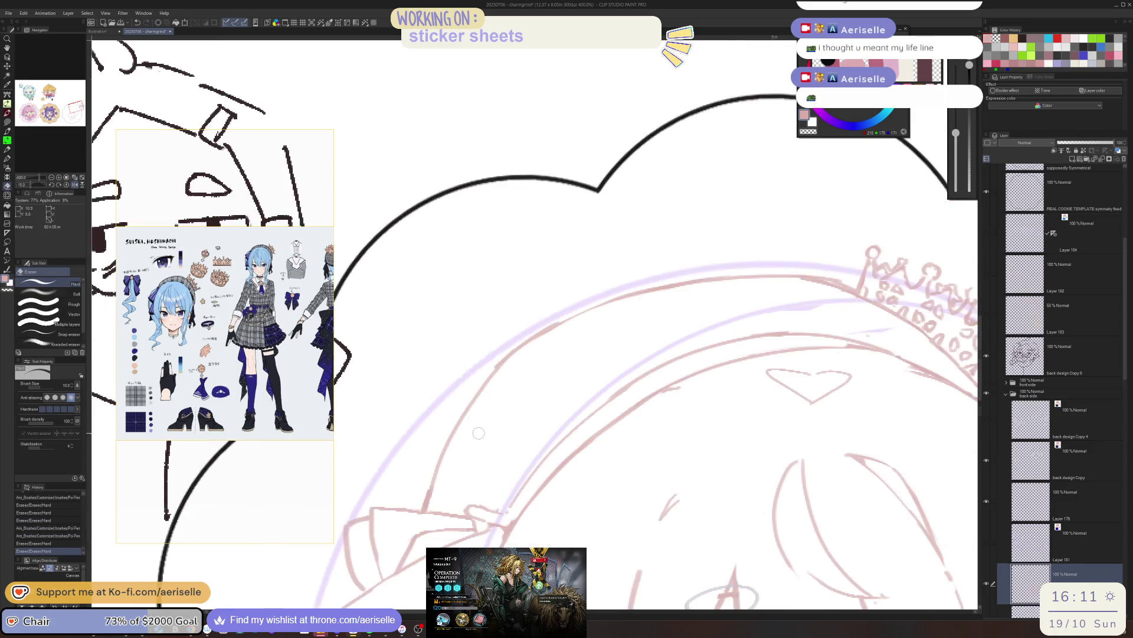
{"action": "scroll", "coordinate": [532, 443], "scroll_direction": "down", "scroll_amount": 1}
{"action": "scroll", "coordinate": [709, 460], "scroll_direction": "down", "scroll_amount": 1}
{"action": "scroll", "coordinate": [791, 463], "scroll_direction": "down", "scroll_amount": 1}
{"action": "scroll", "coordinate": [792, 462], "scroll_direction": "down", "scroll_amount": 2}
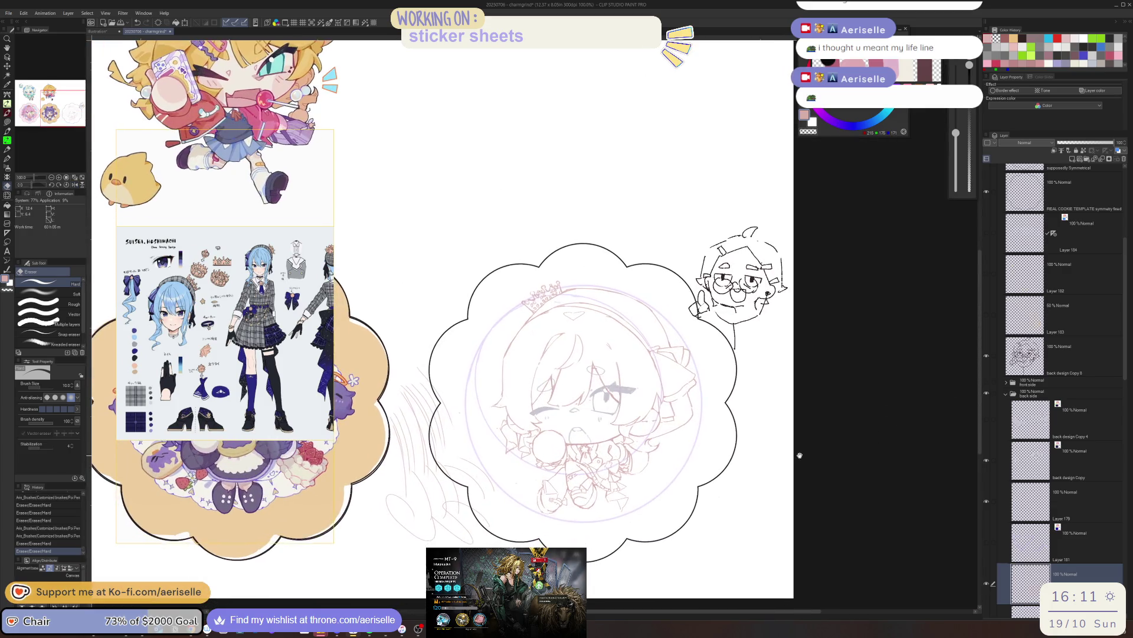
{"action": "scroll", "coordinate": [792, 443], "scroll_direction": "left", "scroll_amount": 3}
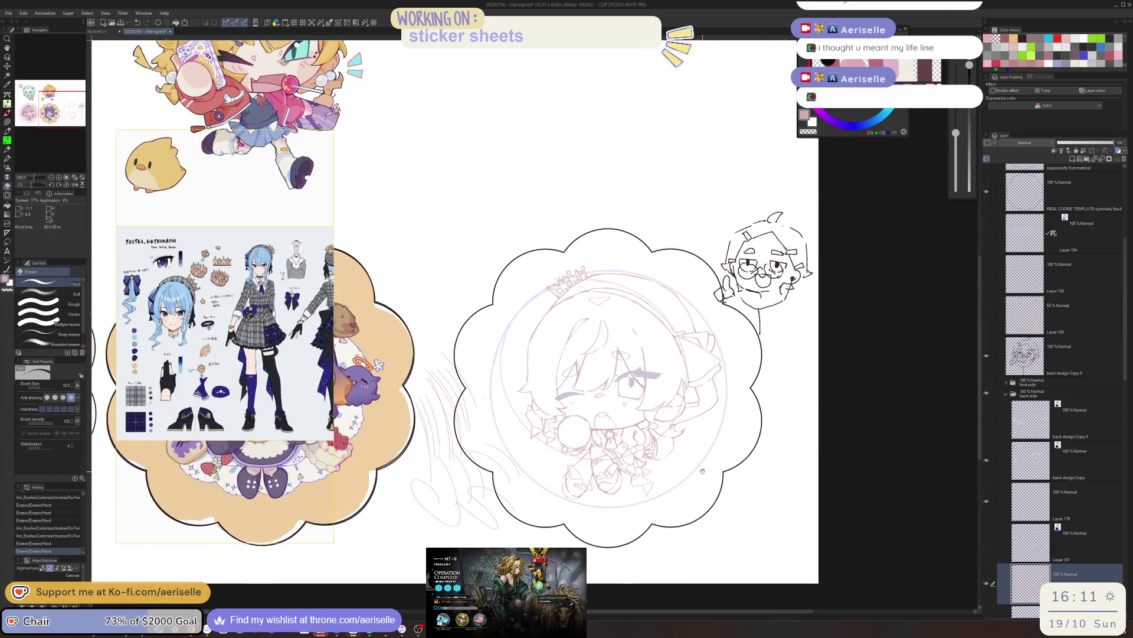
{"action": "scroll", "coordinate": [793, 429], "scroll_direction": "left", "scroll_amount": 2}
{"action": "scroll", "coordinate": [638, 463], "scroll_direction": "up", "scroll_amount": 1}
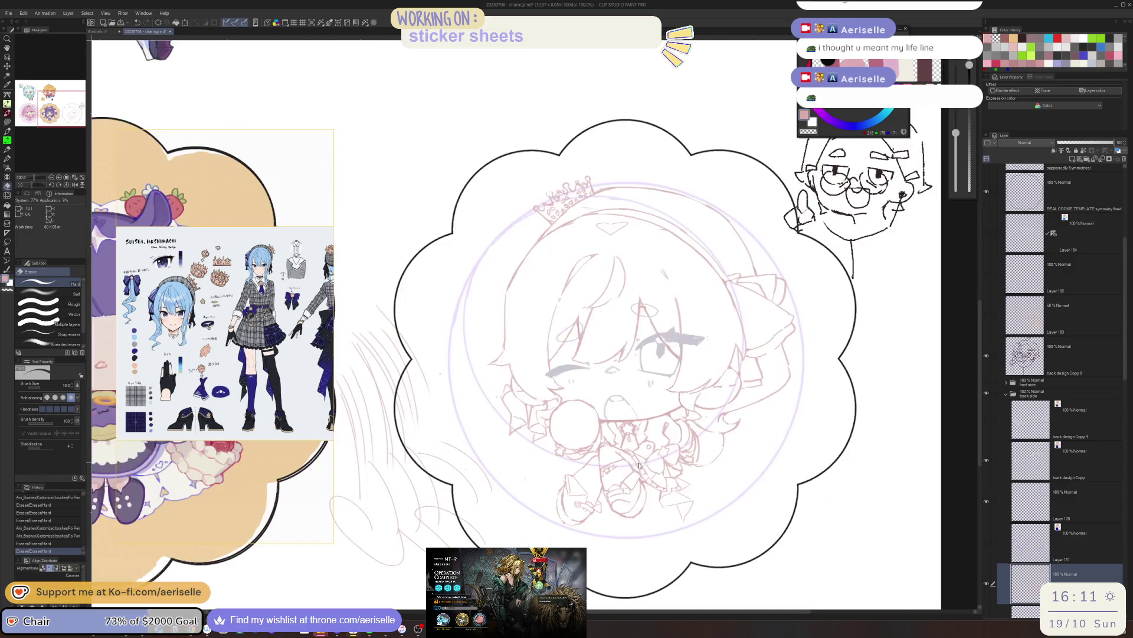
{"action": "scroll", "coordinate": [647, 496], "scroll_direction": "up", "scroll_amount": 2}
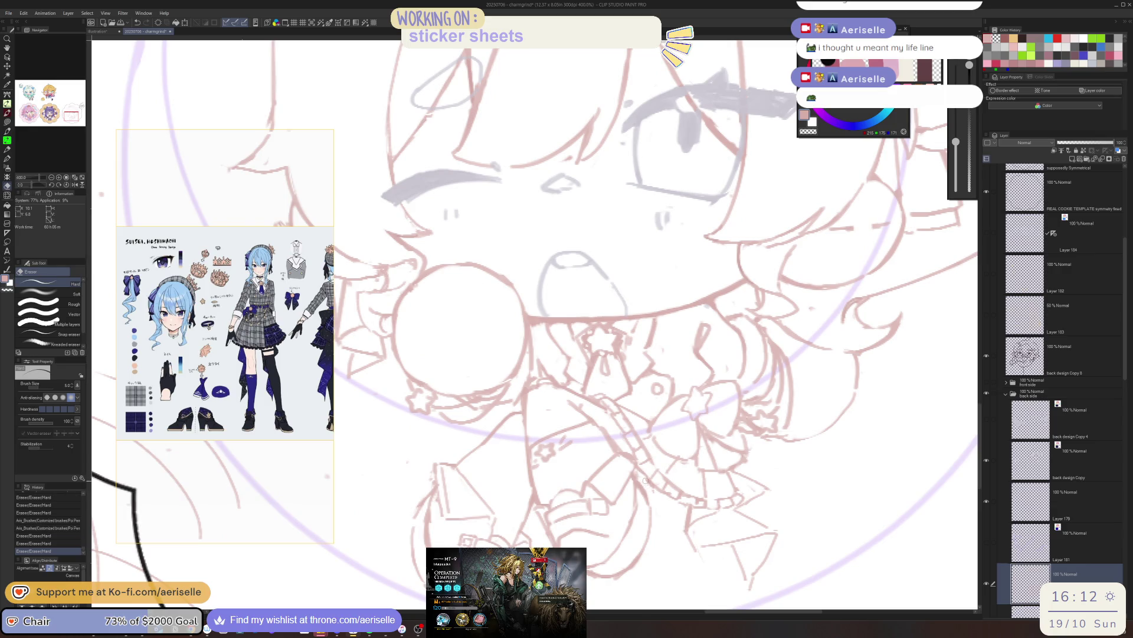
- Add tiny pen touches and erase a small spot on the sketch, then bring Arknights forward
{"action": "left_click_drag", "start_coordinate": [647, 468], "coordinate": [568, 446]}
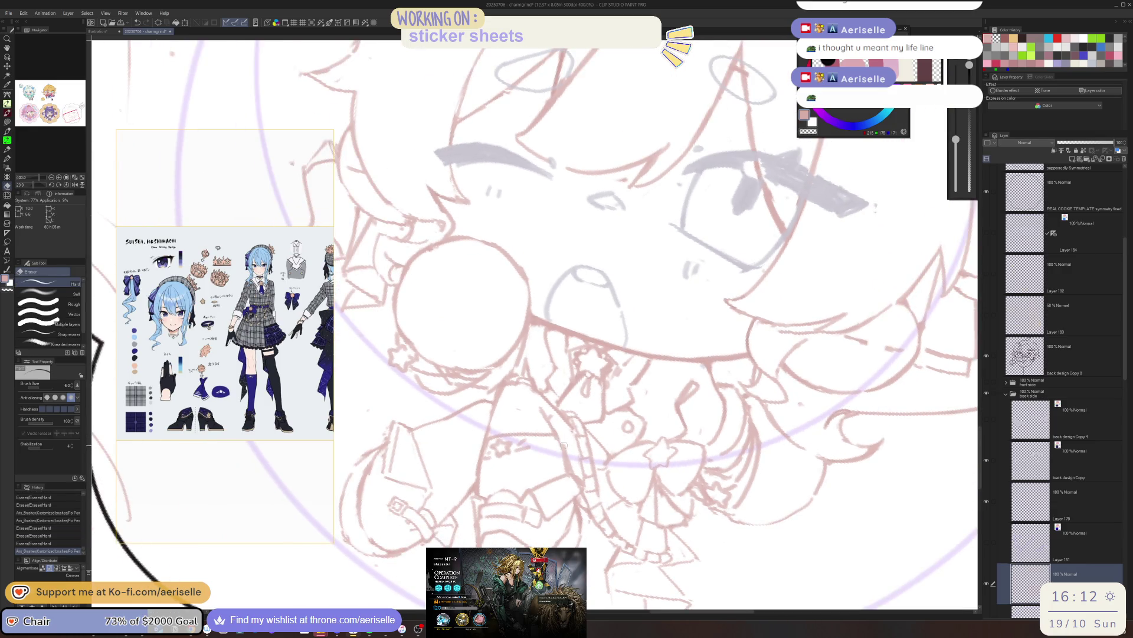
{"action": "key", "text": "p"}
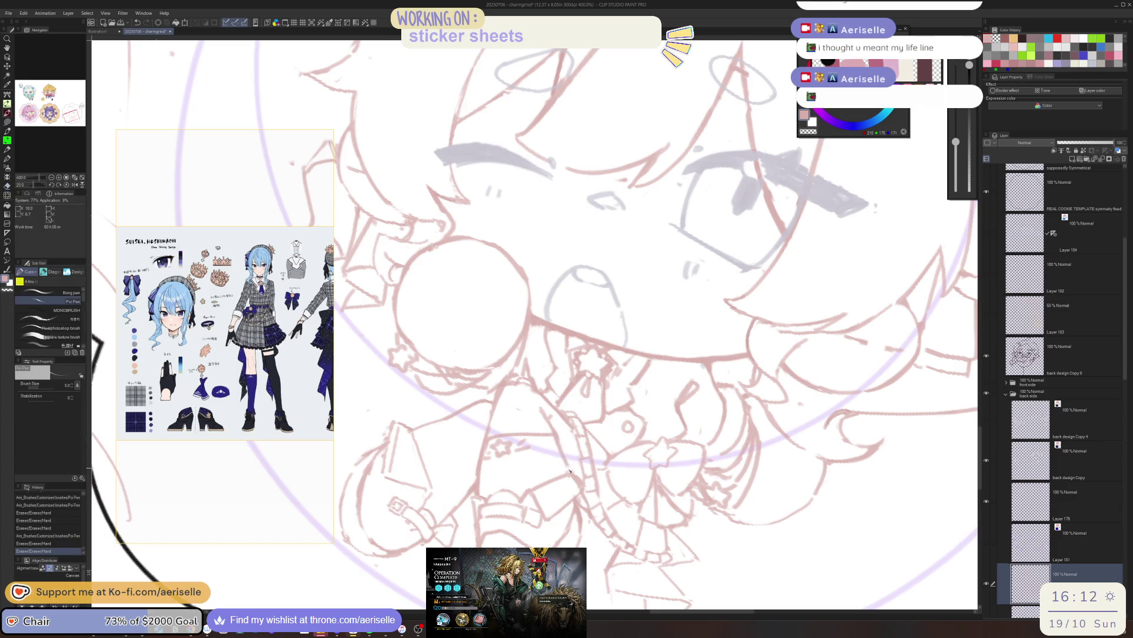
{"action": "left_click", "coordinate": [626, 345]}
{"action": "key", "text": "e"}
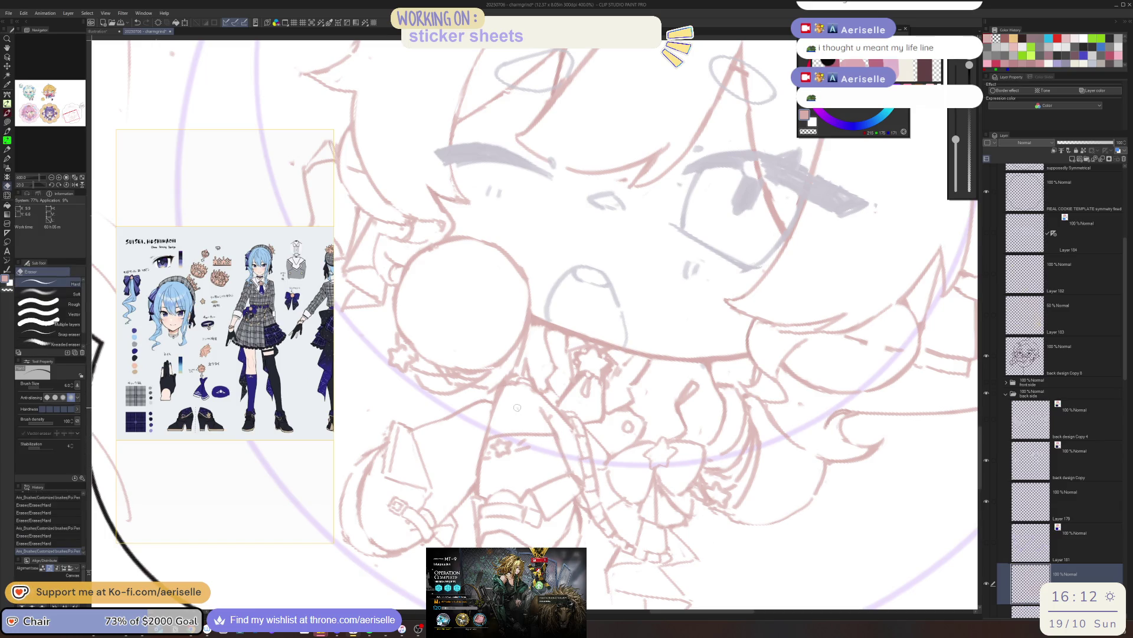
{"action": "left_click", "coordinate": [526, 403]}
{"action": "left_click_drag", "start_coordinate": [528, 403], "coordinate": [539, 386]}
{"action": "key", "text": "p"}
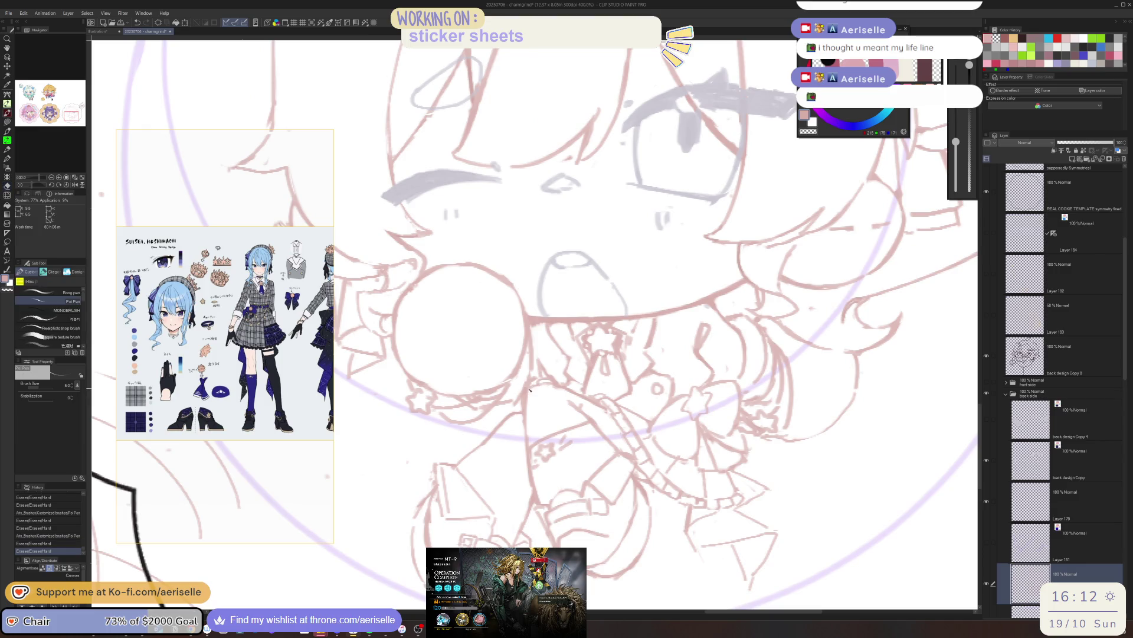
{"action": "left_click", "coordinate": [549, 400]}
{"action": "key", "text": "alt+Tab"}
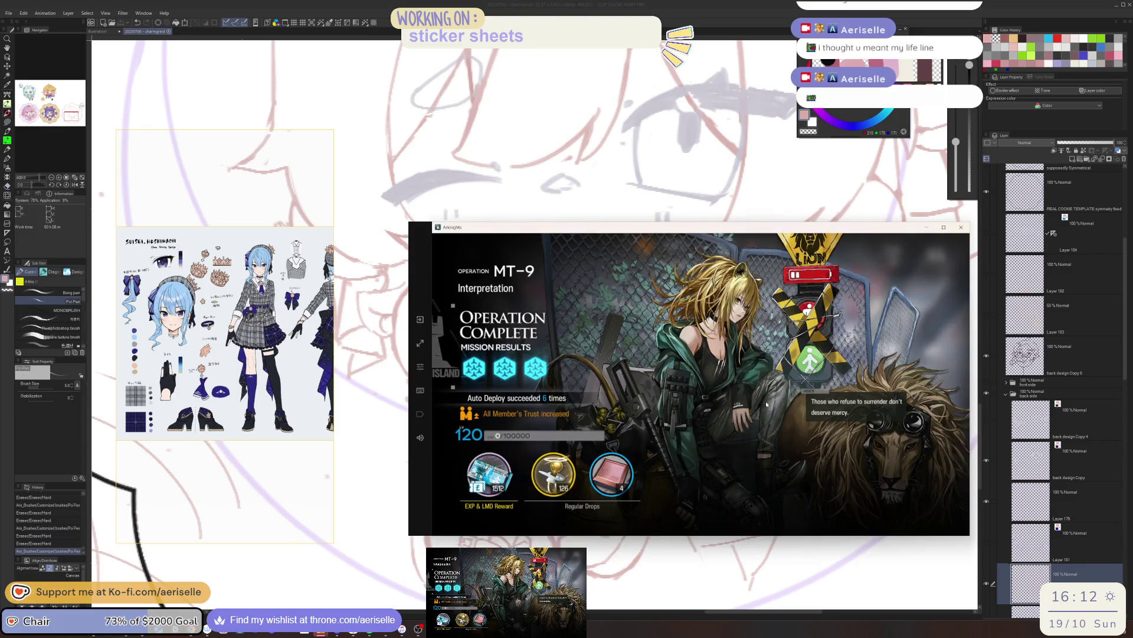
- Dismiss the Operation Complete results and collect the tally reward in A Firearm Technician's Night
{"action": "left_click", "coordinate": [761, 404]}
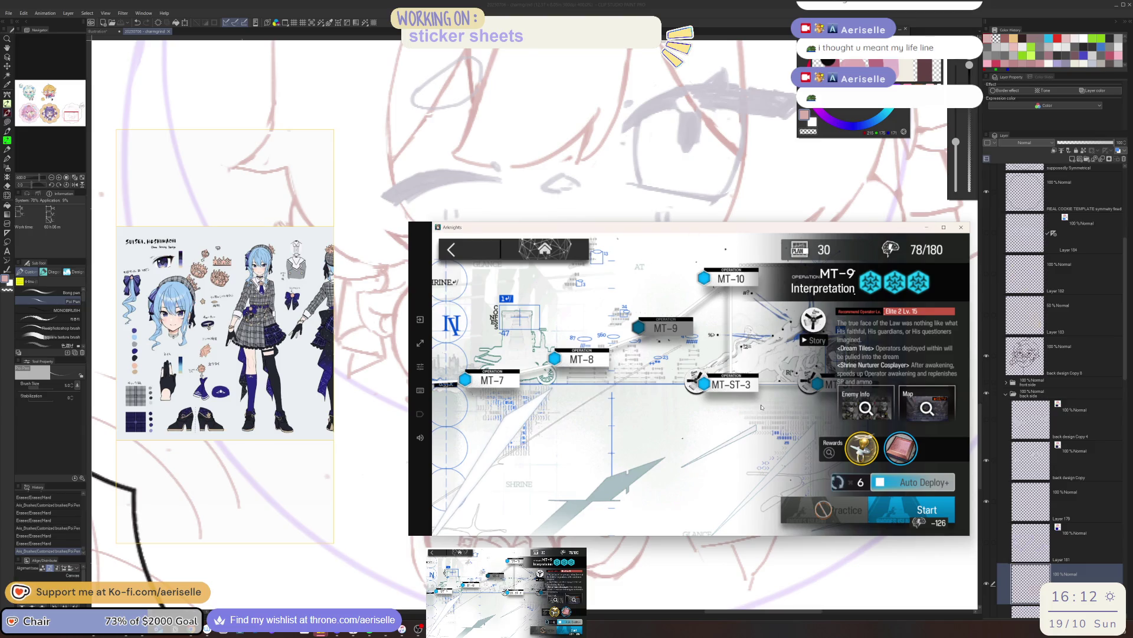
{"action": "left_click", "coordinate": [485, 255]}
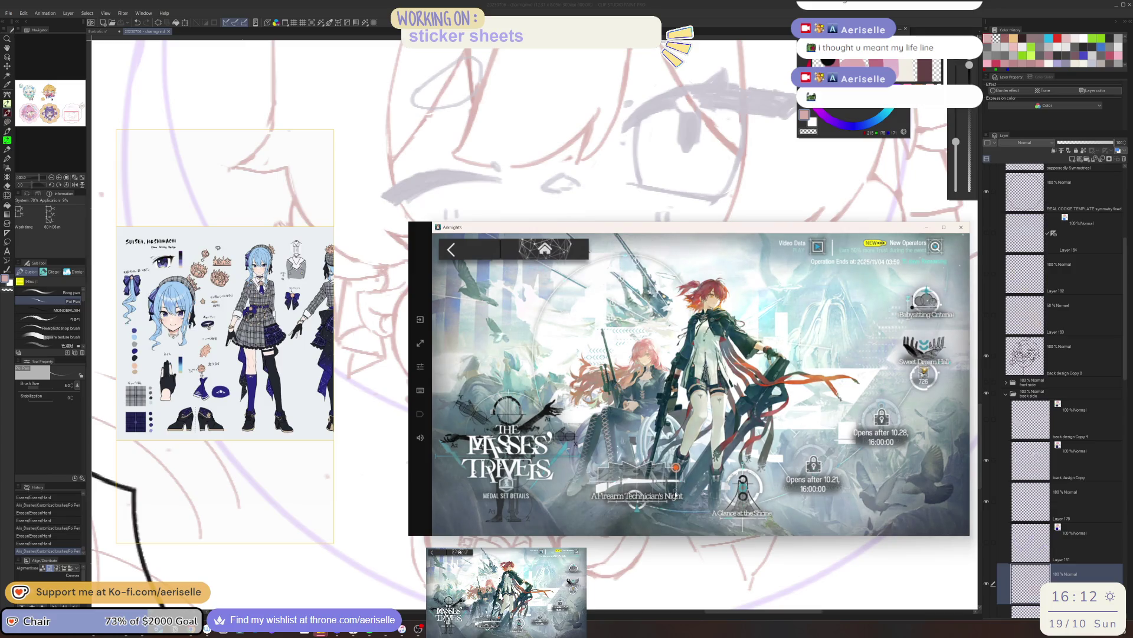
{"action": "left_click", "coordinate": [637, 483]}
{"action": "left_click", "coordinate": [522, 501]}
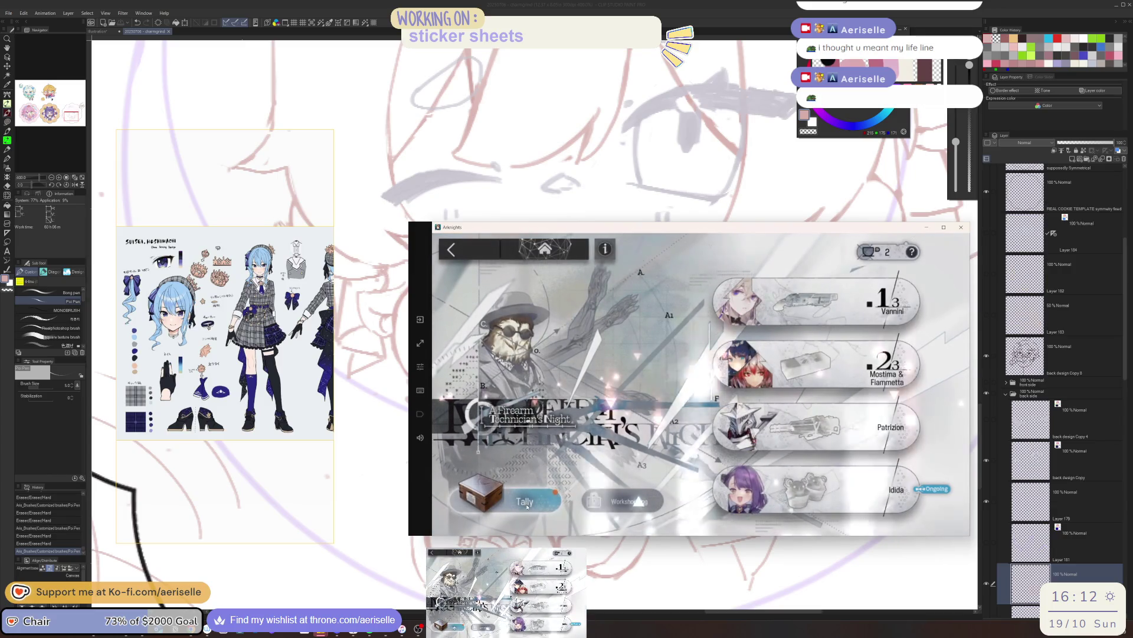
{"action": "left_click", "coordinate": [614, 471]}
- Review Idida's order, take Mostima & Fiammetta's Old Pocket Watch order, and return to the order list
{"action": "left_click", "coordinate": [796, 489]}
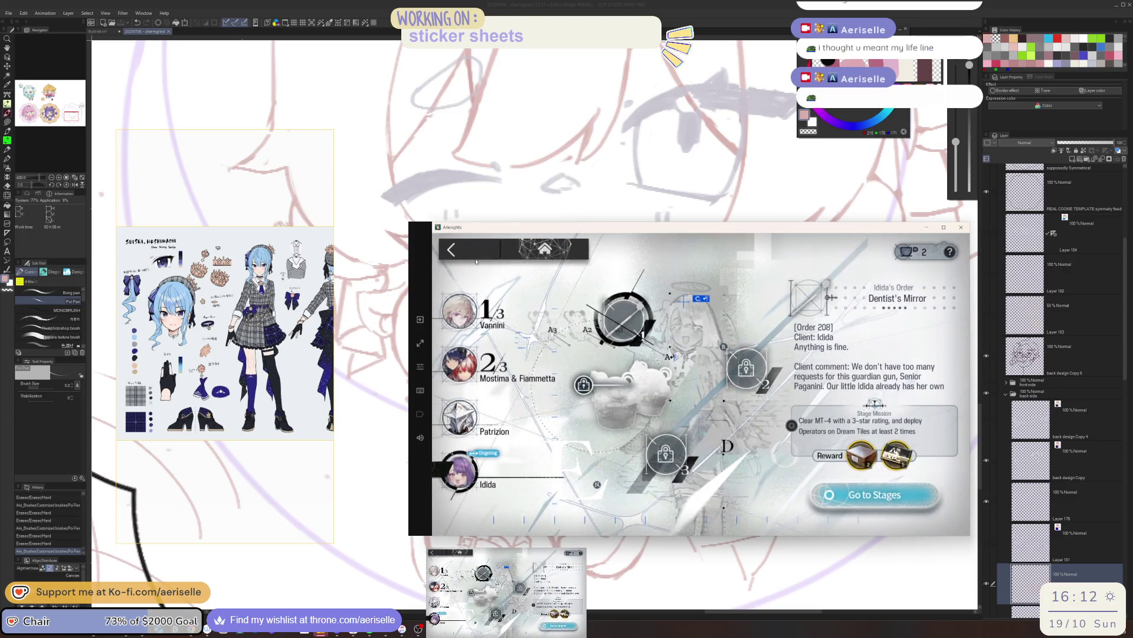
{"action": "left_click", "coordinate": [743, 378]}
{"action": "left_click", "coordinate": [903, 378]}
{"action": "left_click", "coordinate": [880, 503]}
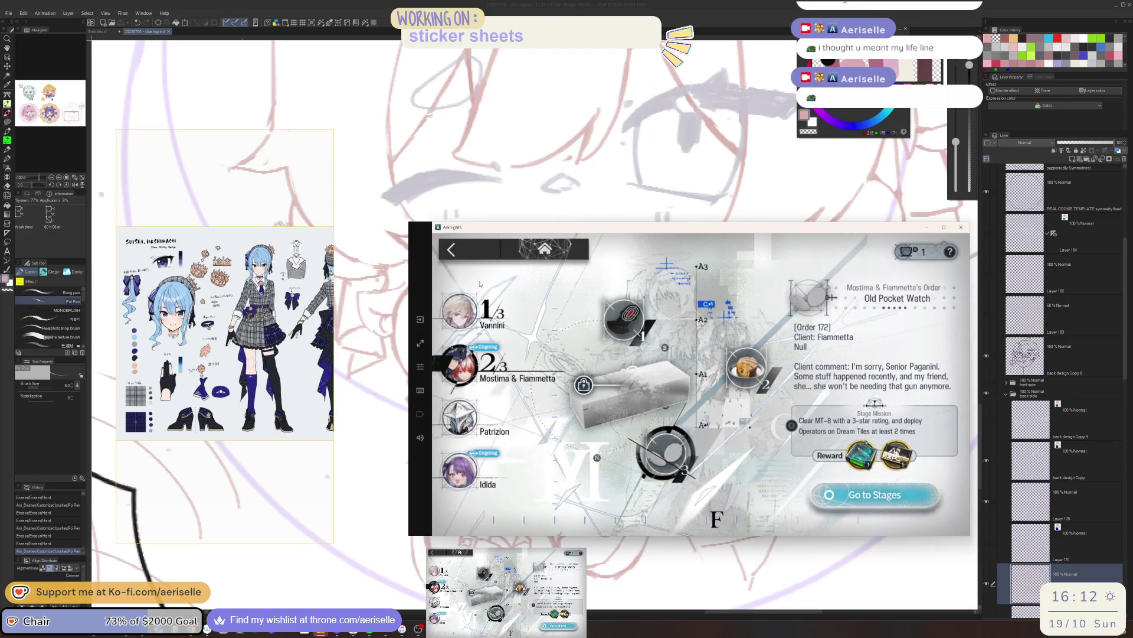
{"action": "key", "text": "Escape"}
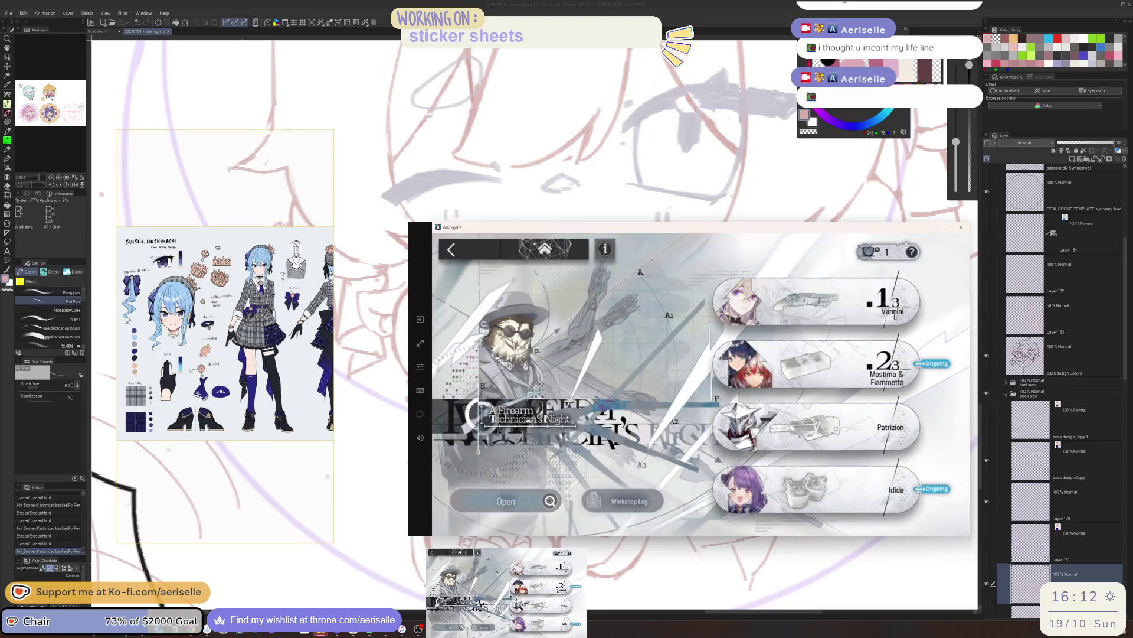
- Take Vanninni's order, go to its MT-5 stage and turn on auto deploy
{"action": "left_click", "coordinate": [816, 301]}
{"action": "left_click", "coordinate": [889, 502]}
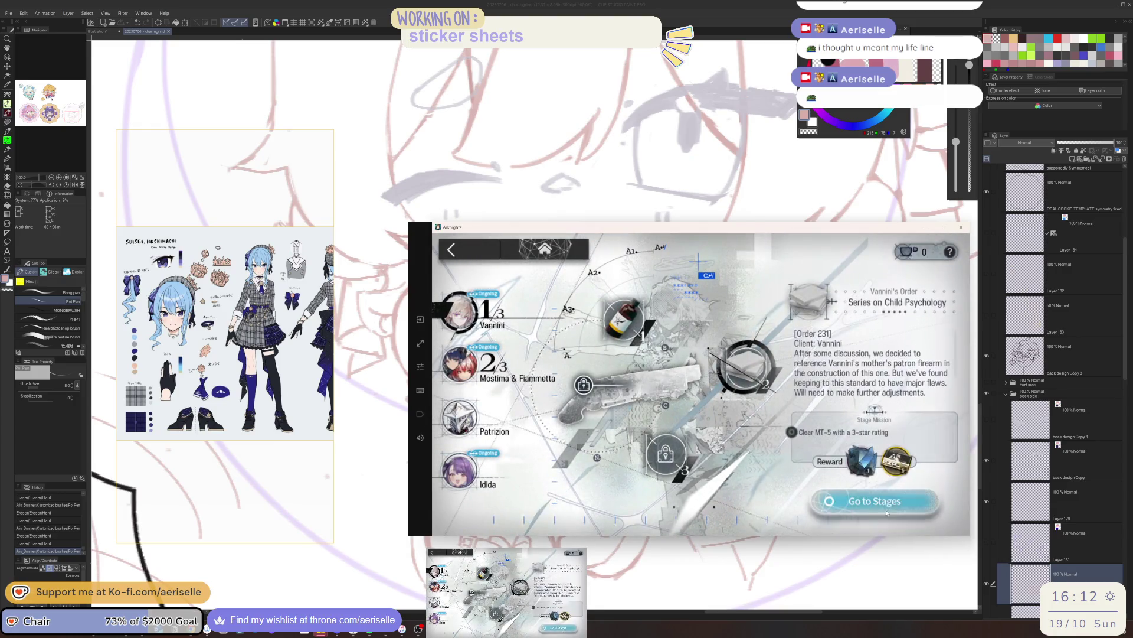
{"action": "left_click", "coordinate": [890, 502]}
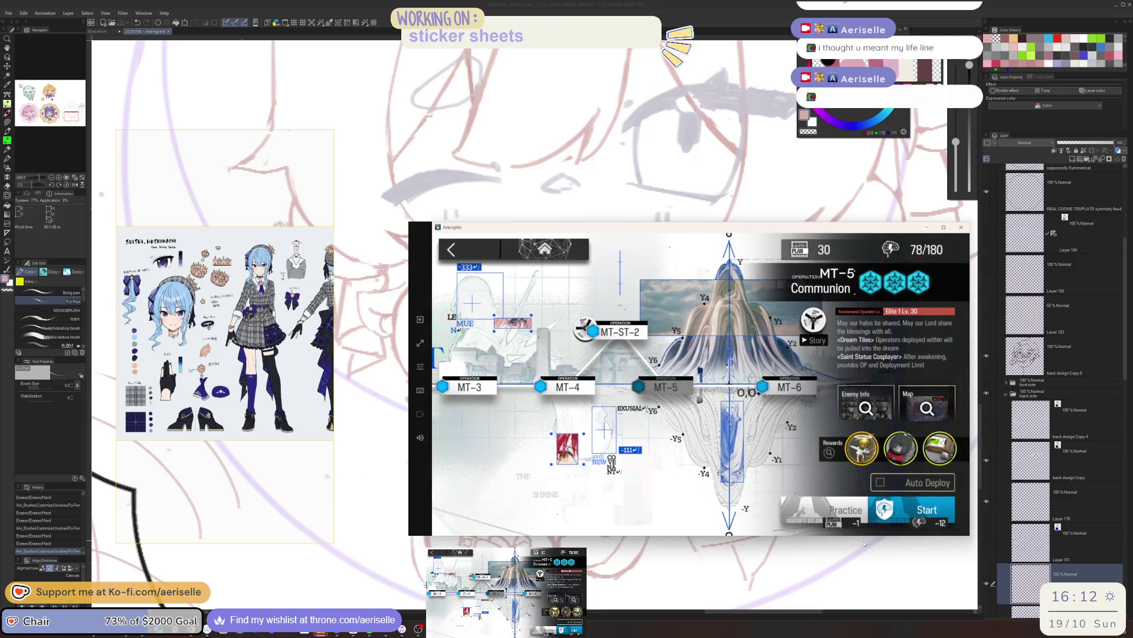
{"action": "left_click", "coordinate": [885, 483]}
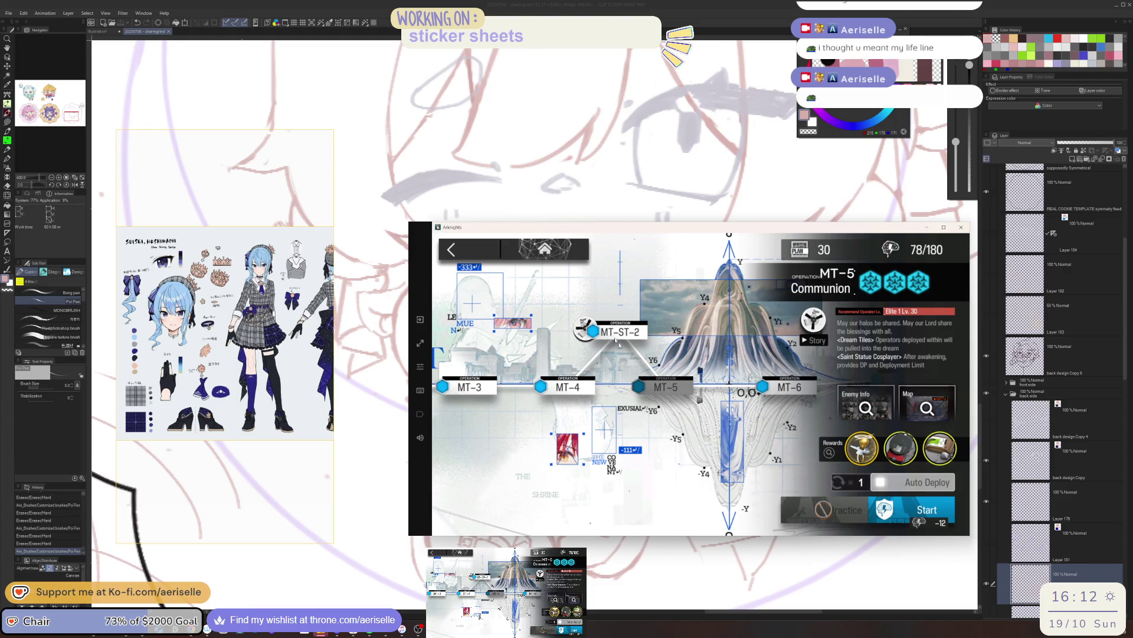
{"action": "left_click", "coordinate": [540, 297]}
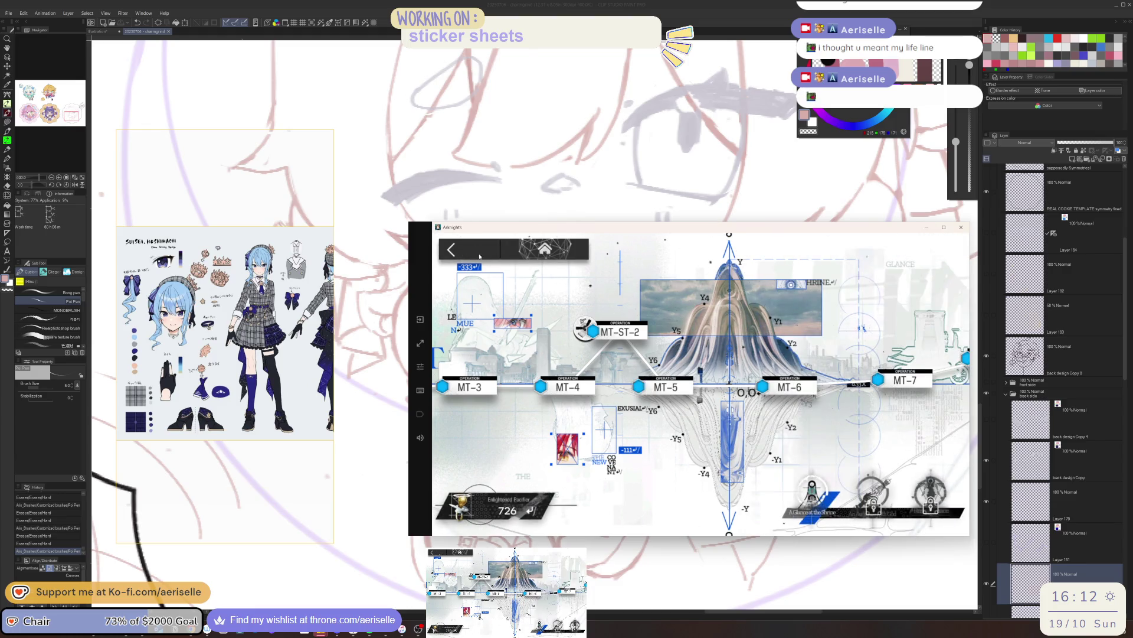
{"action": "left_click", "coordinate": [452, 249]}
- Reopen the workshop task, start MT-5 Communion with the chosen squad, then return to the canvas
{"action": "left_click", "coordinate": [497, 452]}
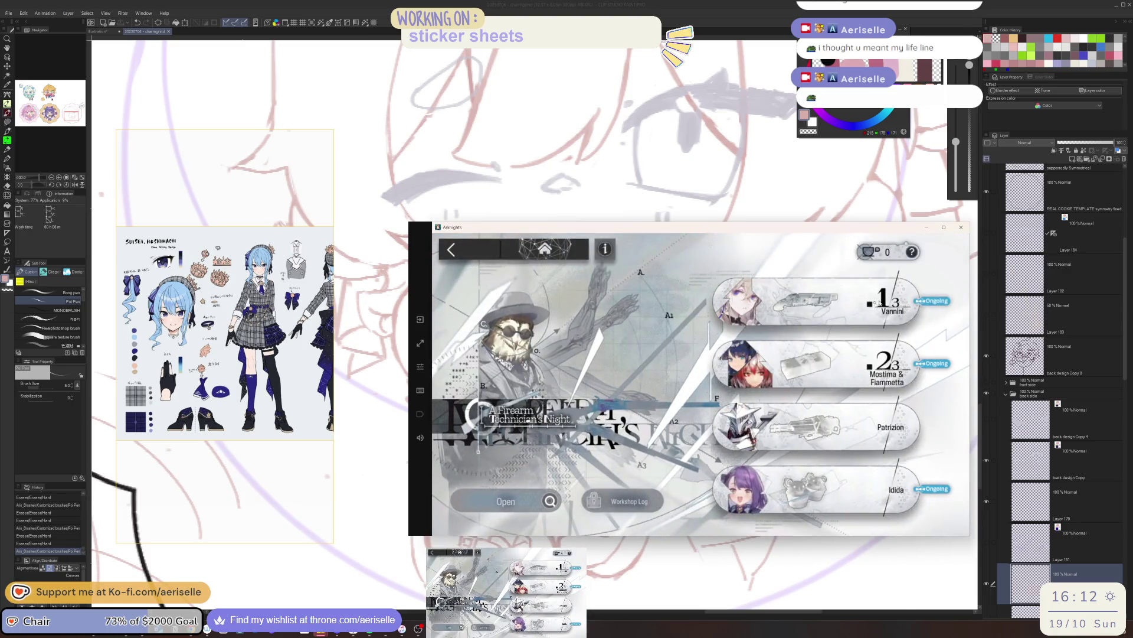
{"action": "left_click", "coordinate": [832, 487]}
{"action": "left_click", "coordinate": [902, 506]}
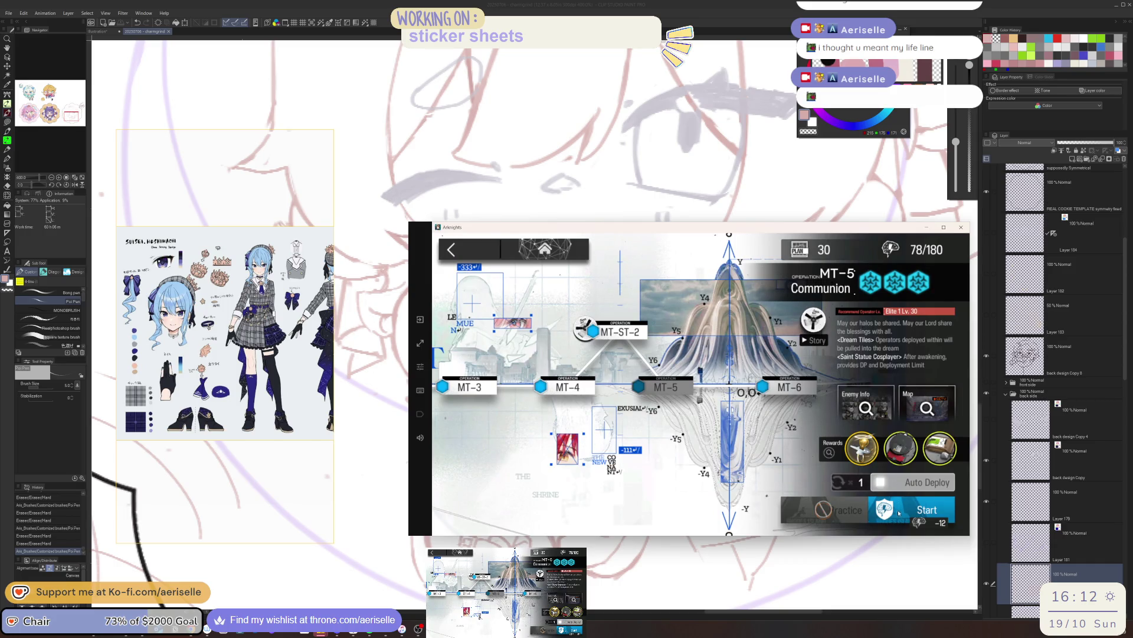
{"action": "left_click", "coordinate": [899, 513]}
{"action": "left_click", "coordinate": [895, 390]}
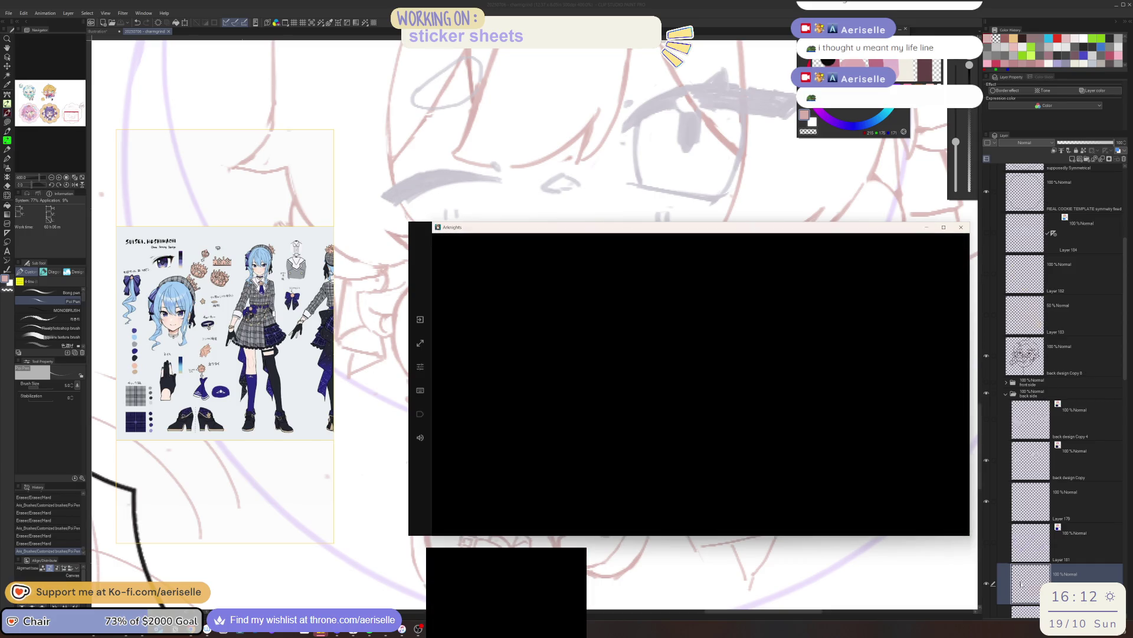
{"action": "key", "text": "alt+Tab"}
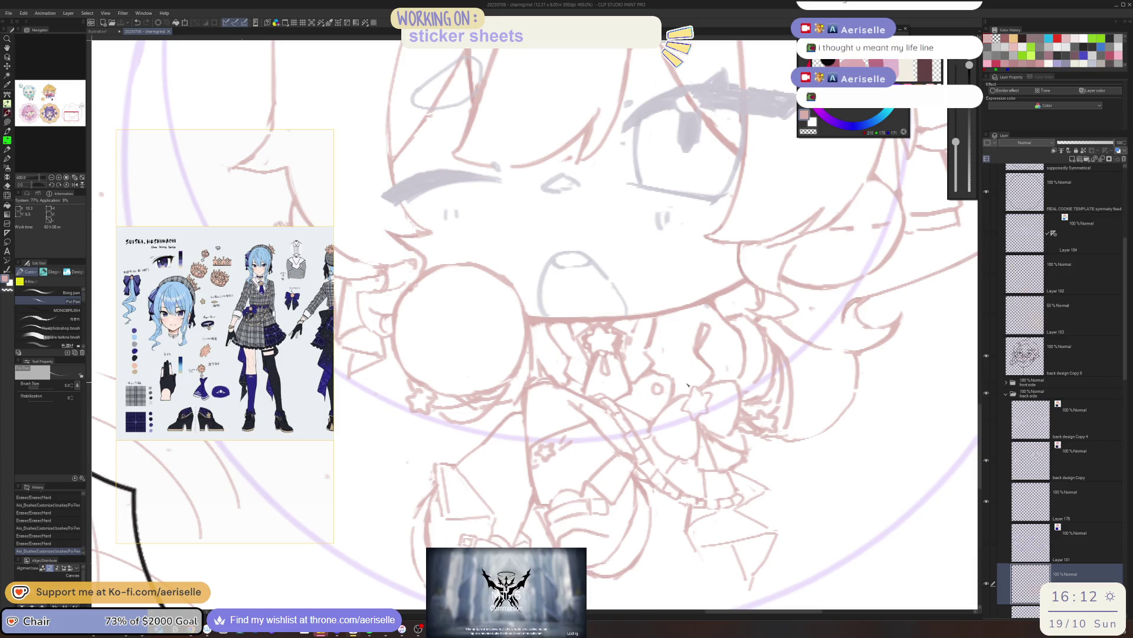
- Erase and redraw stray sketch lines on the chibi's bow with Eraser and pen
{"action": "key", "text": "e"}
{"action": "scroll", "coordinate": [663, 354], "scroll_direction": "down", "scroll_amount": 3}
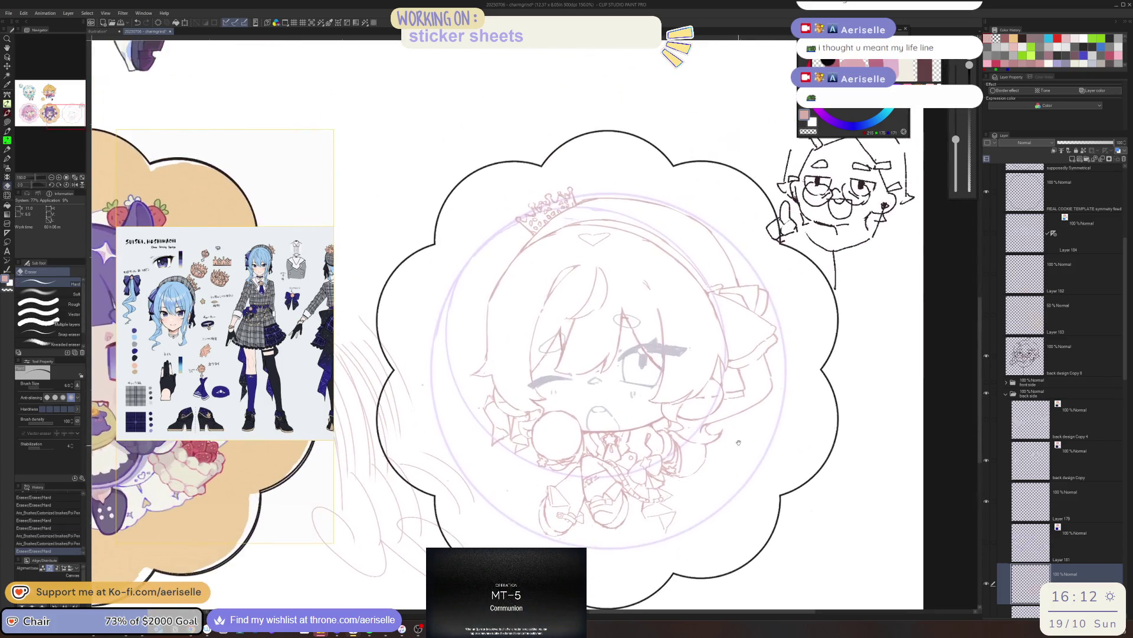
{"action": "scroll", "coordinate": [642, 406], "scroll_direction": "up", "scroll_amount": 3}
{"action": "key", "text": "b"}
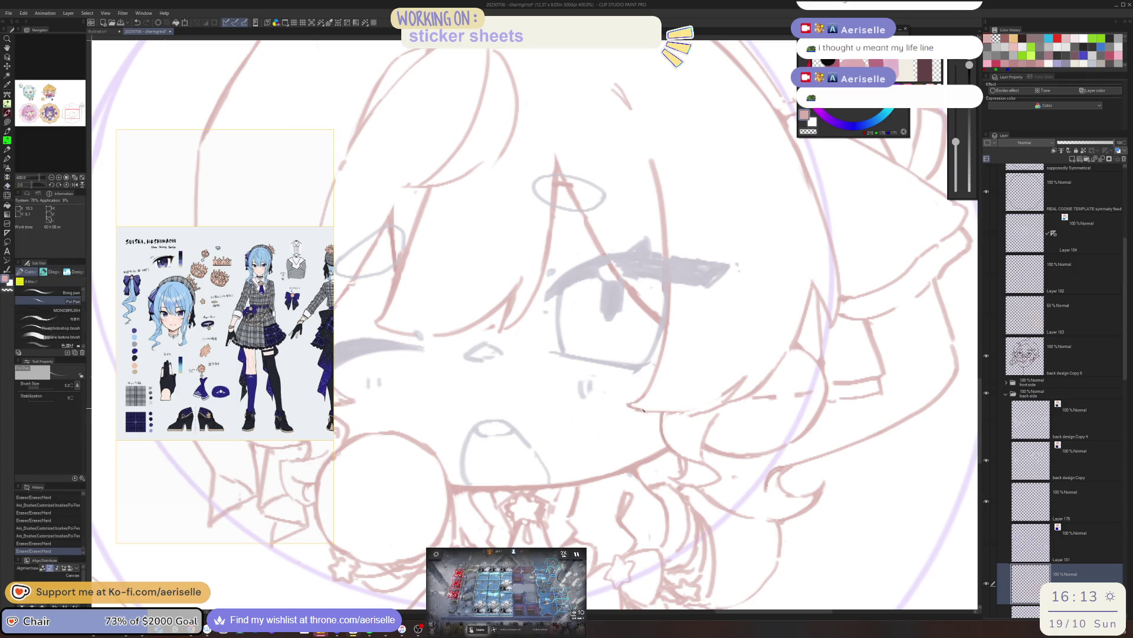
{"action": "key", "text": "e"}
{"action": "left_click_drag", "start_coordinate": [687, 413], "coordinate": [724, 410]}
{"action": "key", "text": "b"}
{"action": "key", "text": "e"}
{"action": "key", "text": "b"}
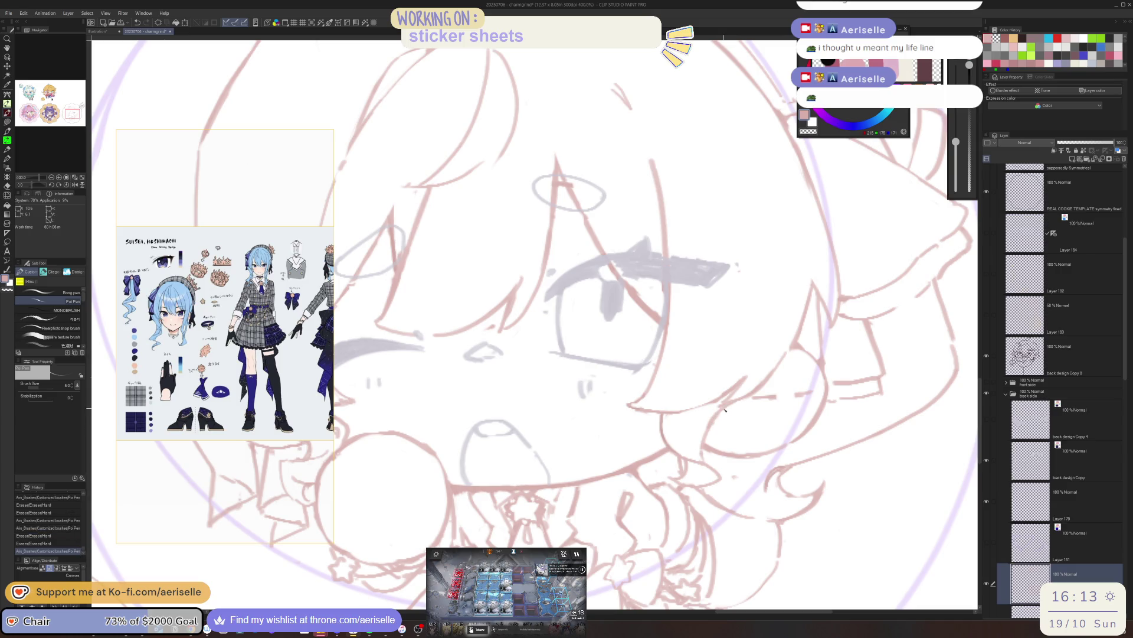
- Zoom out, mirror the view to check proportions, and undo a short test stroke near the bow
{"action": "key", "text": "ctrl+0"}
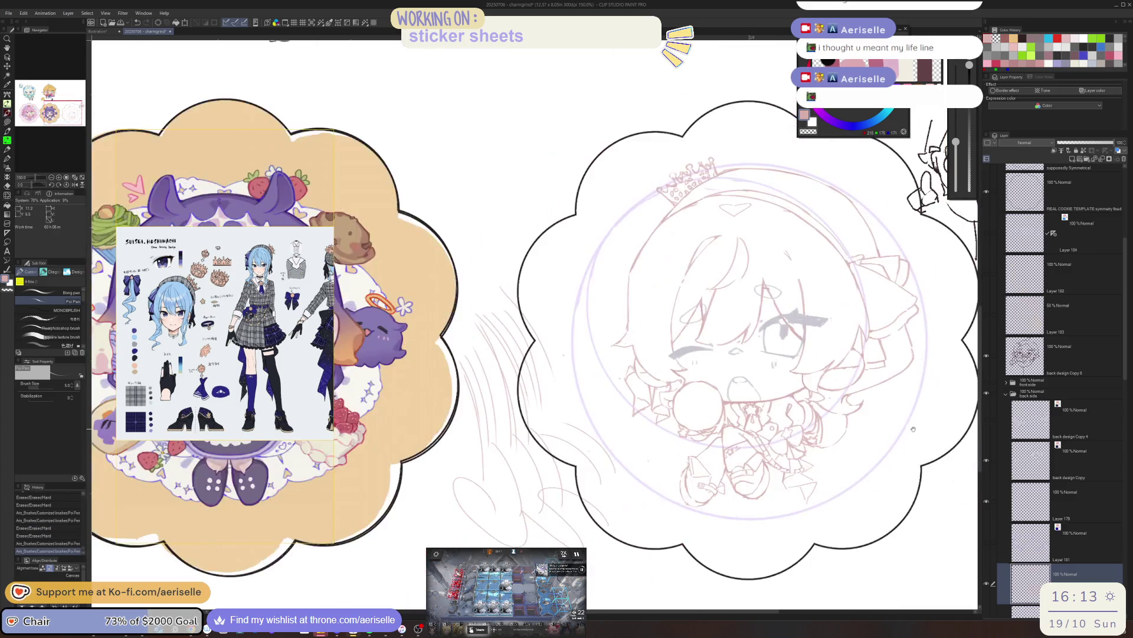
{"action": "scroll", "coordinate": [791, 449], "scroll_direction": "up", "scroll_amount": 3}
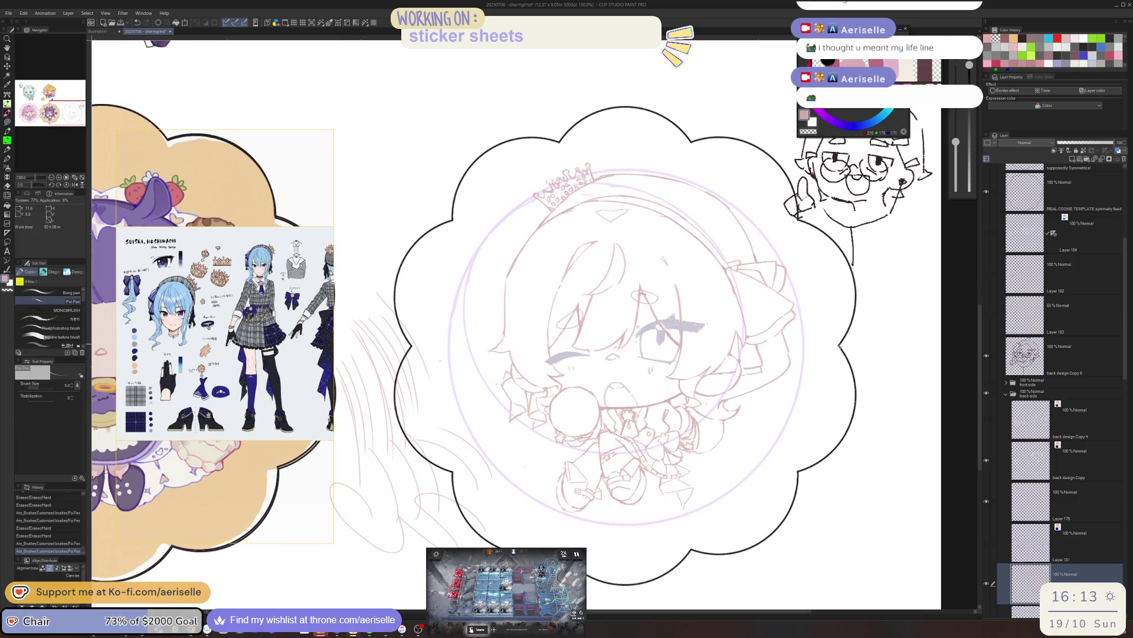
{"action": "key", "text": "h"}
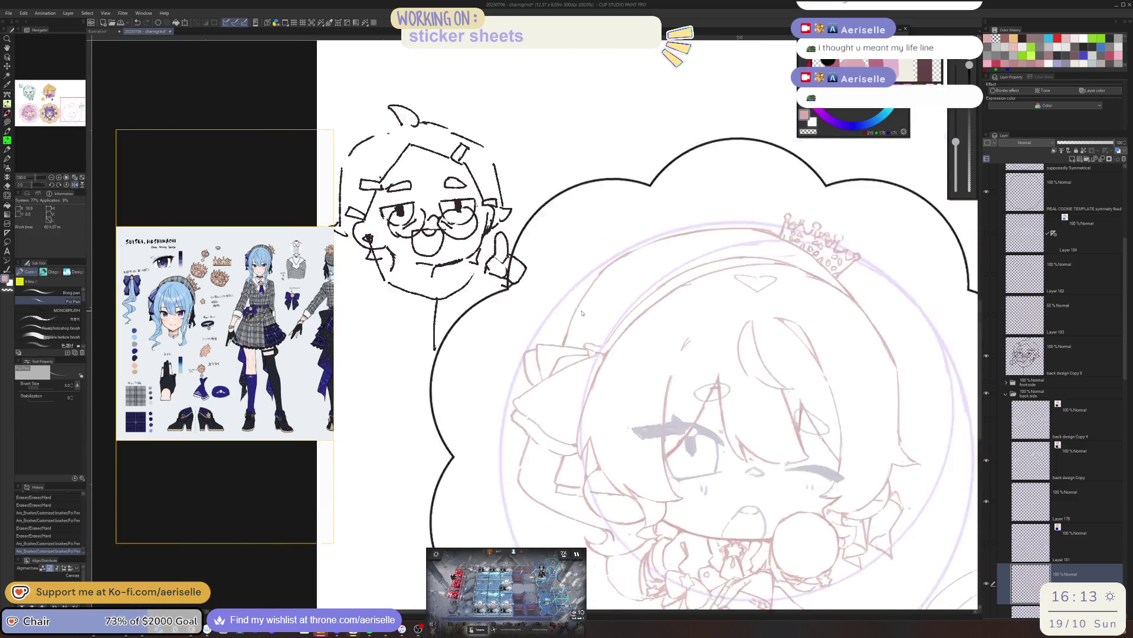
{"action": "scroll", "coordinate": [550, 366], "scroll_direction": "up", "scroll_amount": 3}
{"action": "mouse_move", "coordinate": [518, 395]}
{"action": "left_mouse_down"}
{"action": "mouse_move", "coordinate": [528, 388]}
{"action": "mouse_move", "coordinate": [528, 439]}
{"action": "mouse_move", "coordinate": [547, 404]}
{"action": "mouse_move", "coordinate": [549, 413]}
{"action": "mouse_move", "coordinate": [523, 428]}
{"action": "left_mouse_up"}
{"action": "key", "text": "ctrl+z"}
{"action": "key", "text": "ctrl+z"}
- Rework the ribbon-knot star strokes, add a small mark beside it, and fit the sticker in view
{"action": "key", "text": "e"}
{"action": "key", "text": "p"}
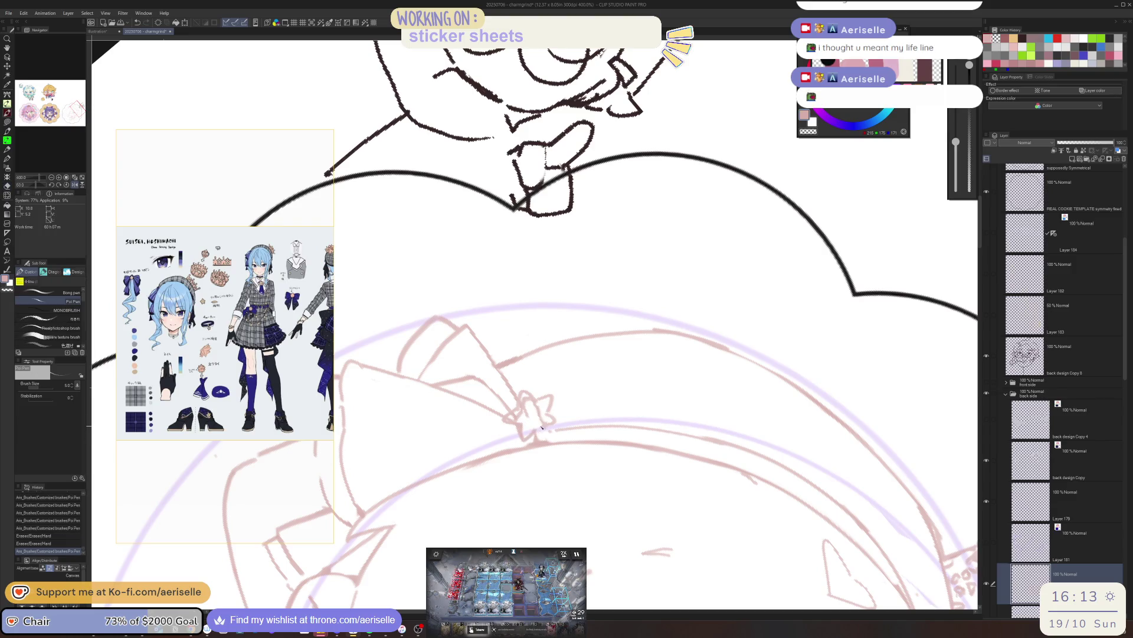
{"action": "key", "text": "e"}
{"action": "left_click_drag", "start_coordinate": [509, 418], "coordinate": [532, 406]}
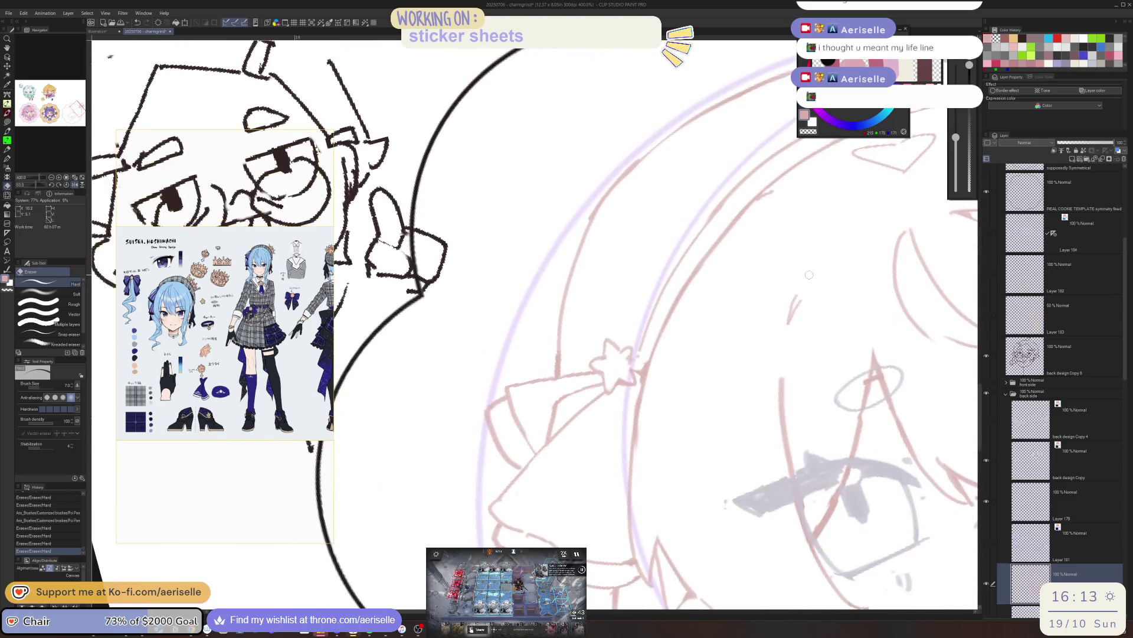
{"action": "key", "text": "p"}
{"action": "left_click_drag", "start_coordinate": [639, 356], "coordinate": [635, 362]}
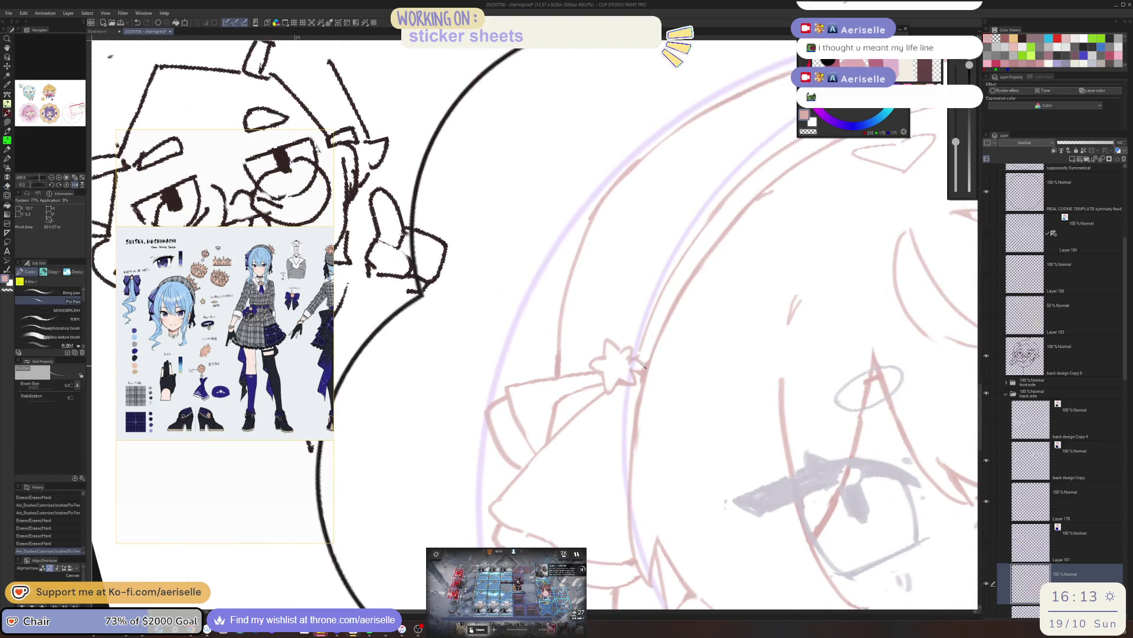
{"action": "key", "text": "ctrl+minus"}
{"action": "key", "text": "ctrl+0"}
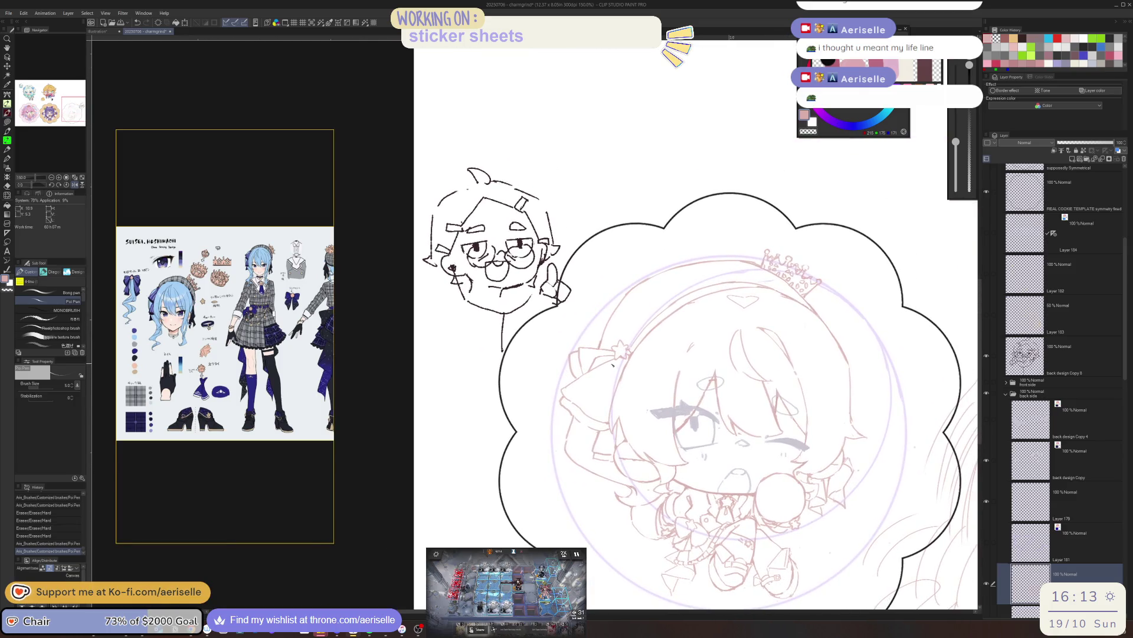
{"action": "scroll", "coordinate": [613, 363], "scroll_direction": "up", "scroll_amount": 4}
- Erase the crossing lines along the bow's left edge and add short pen strokes near it
{"action": "key", "text": "minus"}
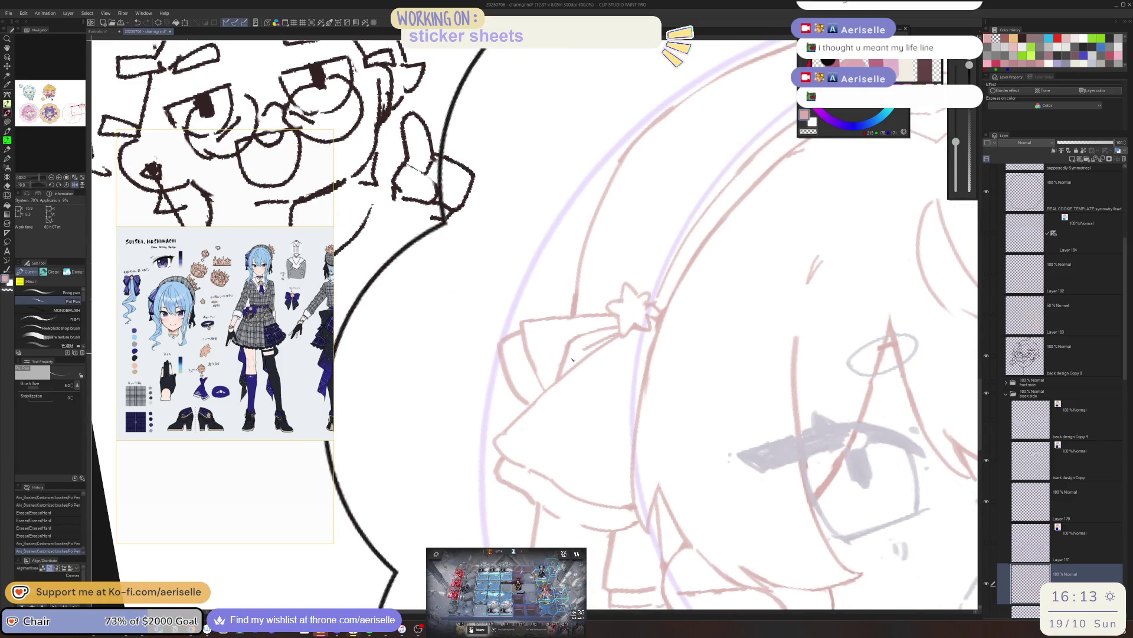
{"action": "key", "text": "e"}
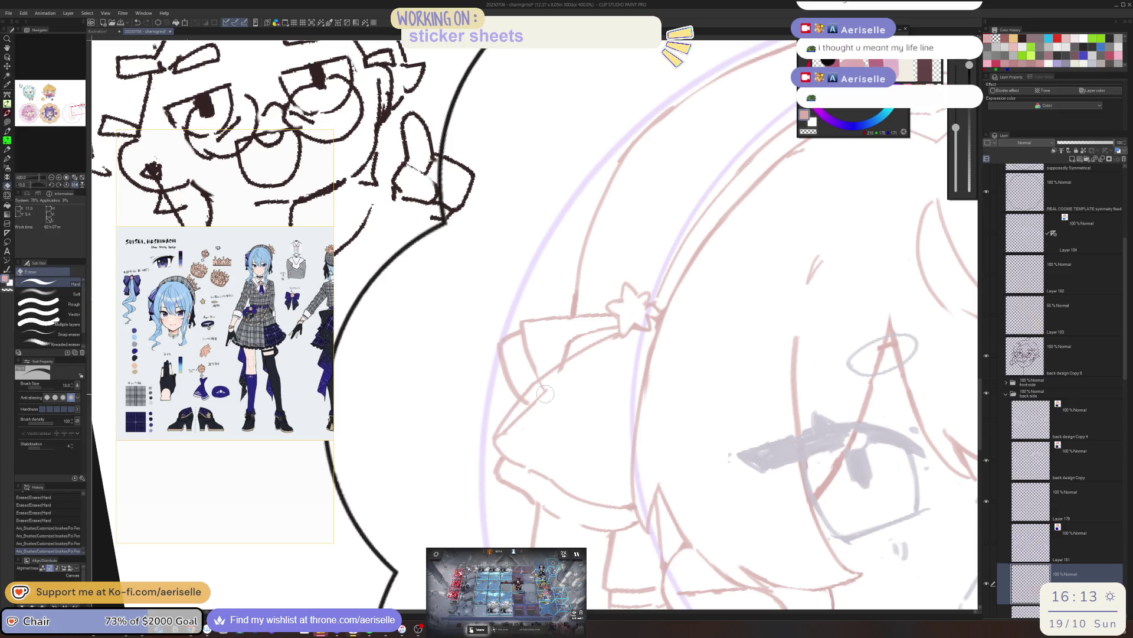
{"action": "left_click_drag", "start_coordinate": [545, 393], "coordinate": [518, 420]}
{"action": "key", "text": "p"}
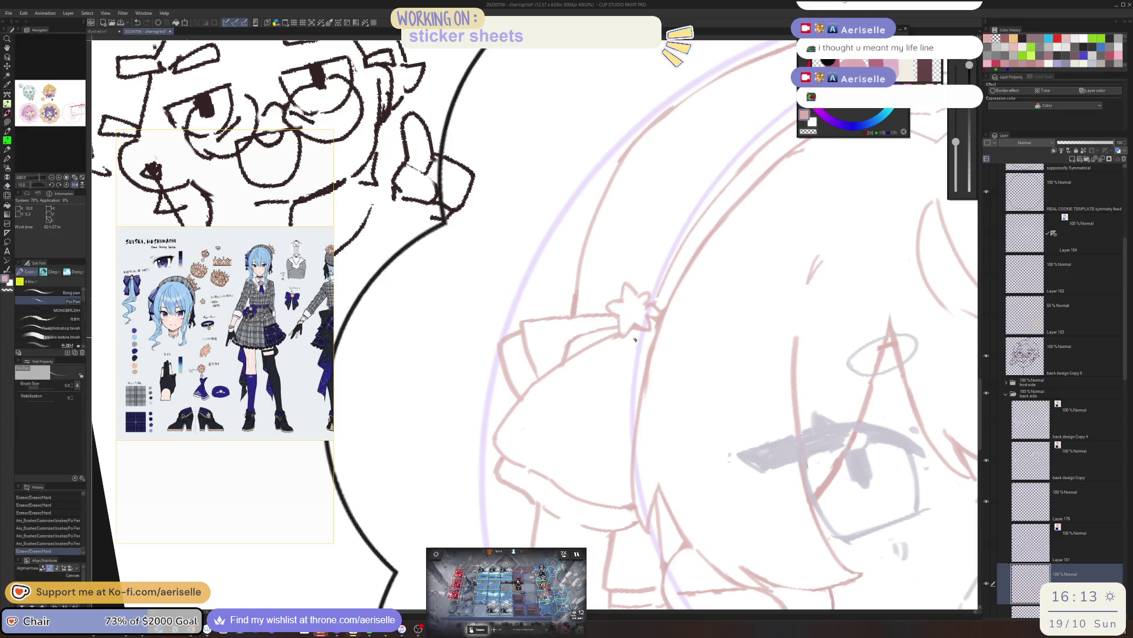
{"action": "mouse_move", "coordinate": [637, 340]}
{"action": "left_mouse_down"}
{"action": "mouse_move", "coordinate": [603, 383]}
{"action": "mouse_move", "coordinate": [636, 356]}
{"action": "left_mouse_up"}
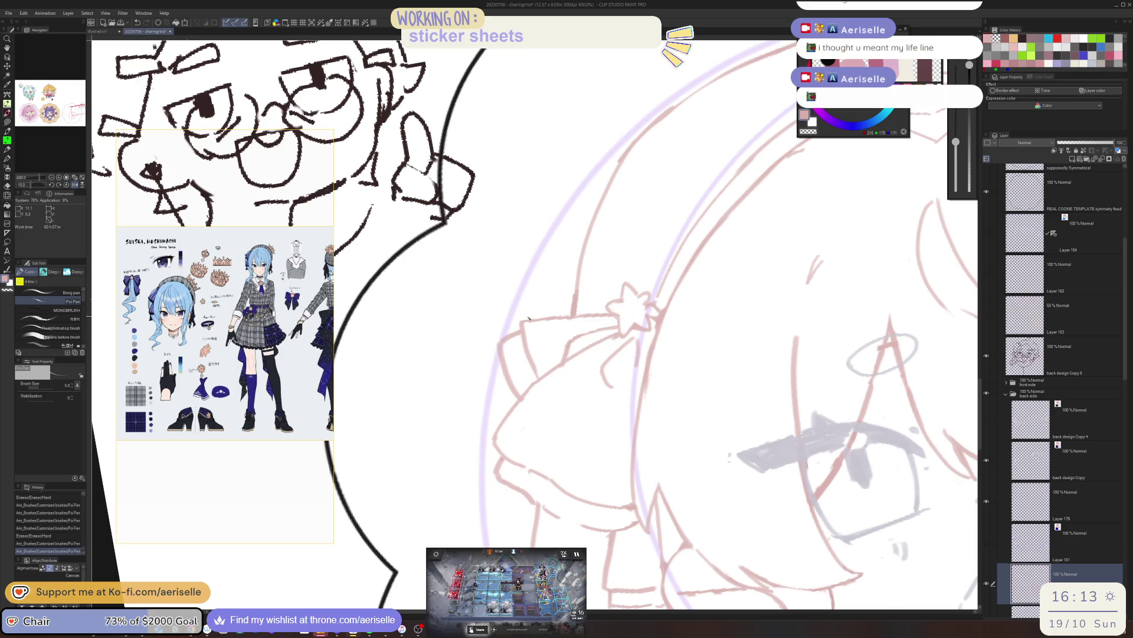
- Rotate the canvas counter-clockwise while switching between Eraser and pen for further tidying
{"action": "left_click_drag", "start_coordinate": [529, 317], "coordinate": [547, 377]}
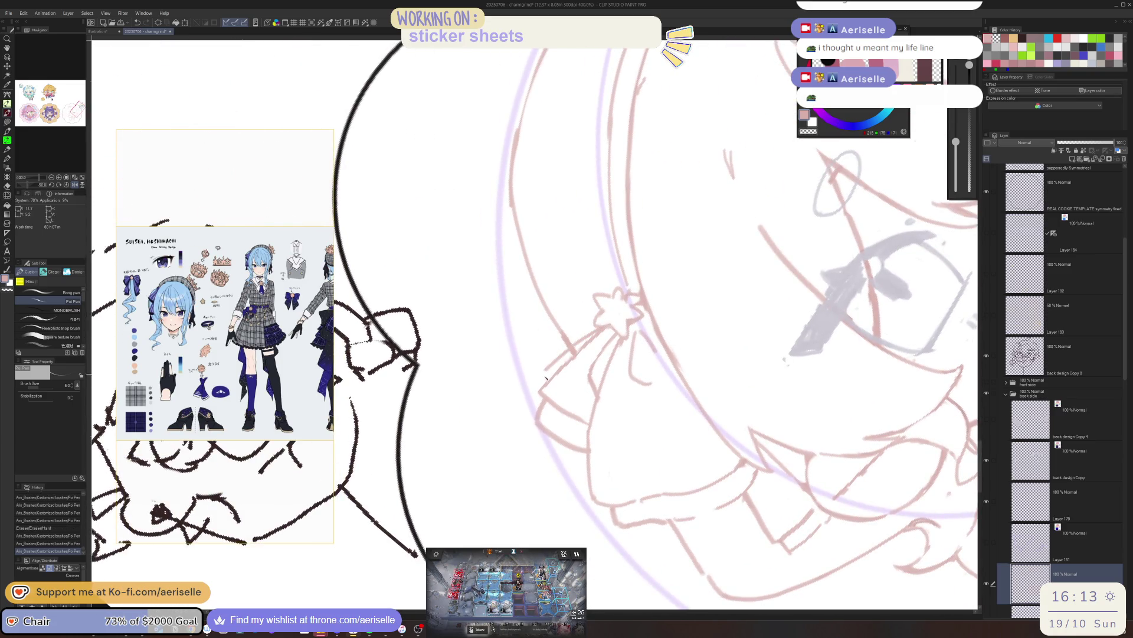
{"action": "key", "text": "e"}
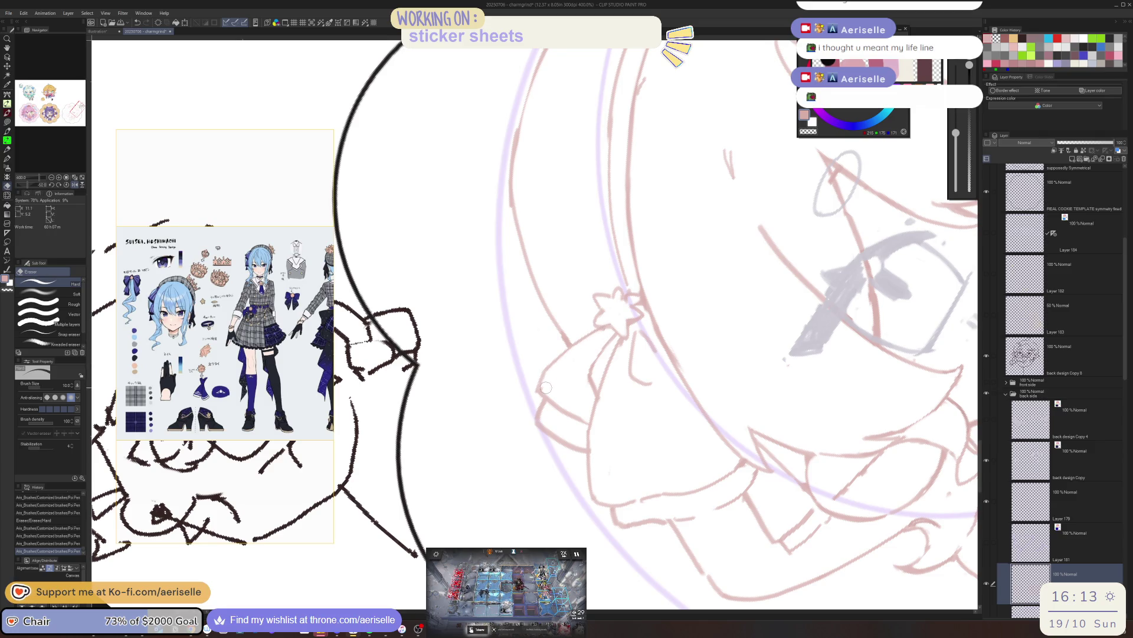
{"action": "left_click_drag", "start_coordinate": [547, 386], "coordinate": [518, 388]}
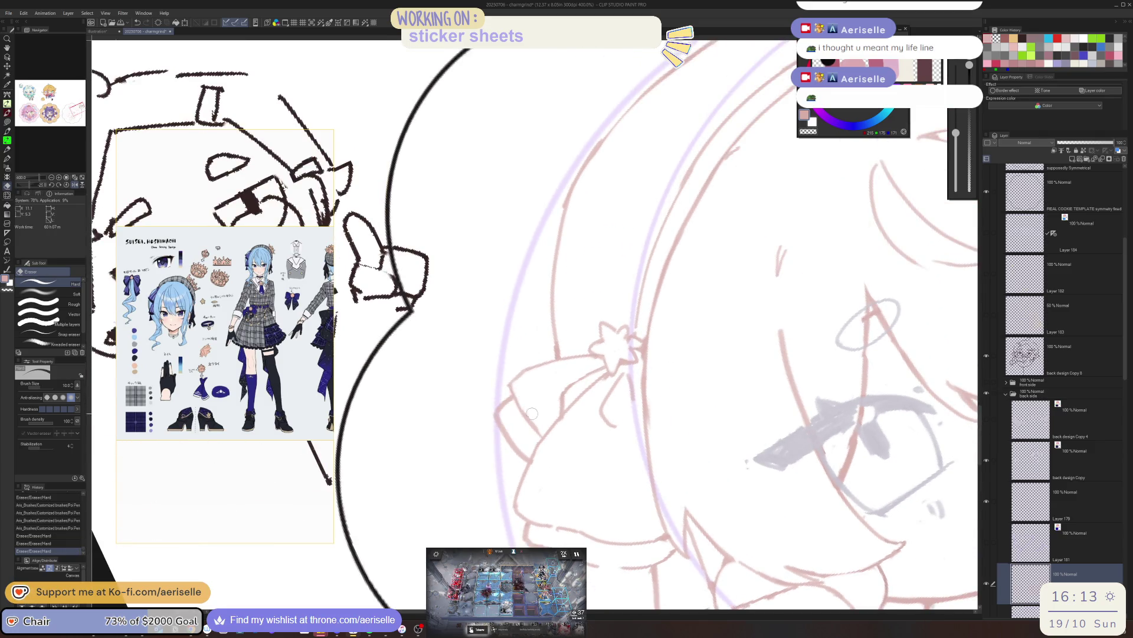
{"action": "key", "text": "p"}
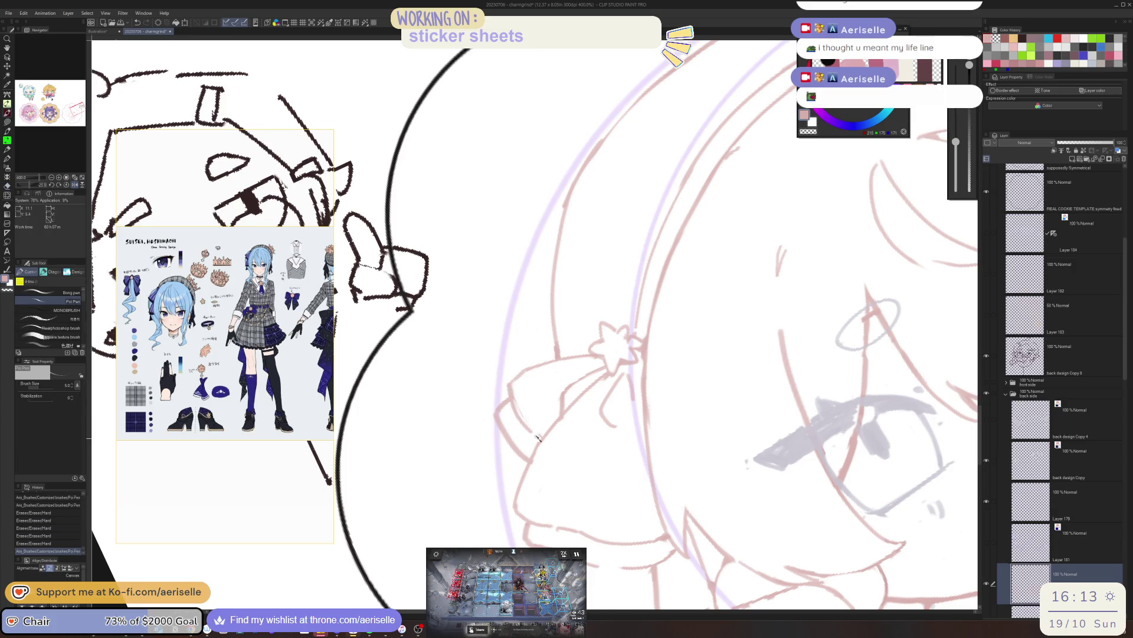
{"action": "key", "text": "e"}
{"action": "scroll", "coordinate": [516, 386], "scroll_direction": "down", "scroll_amount": 2}
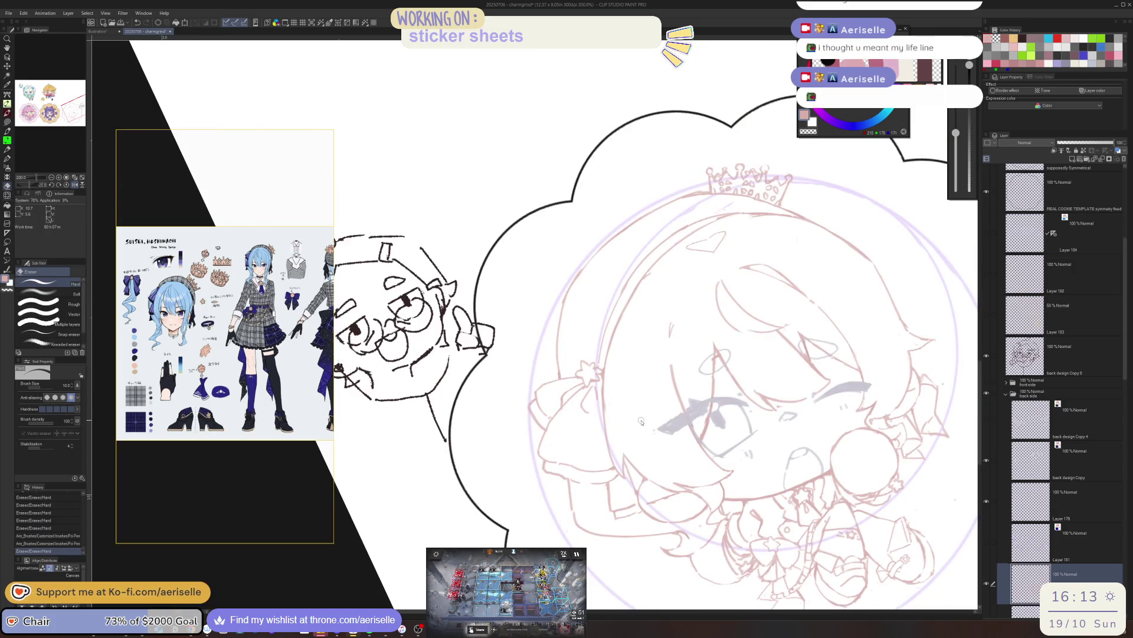
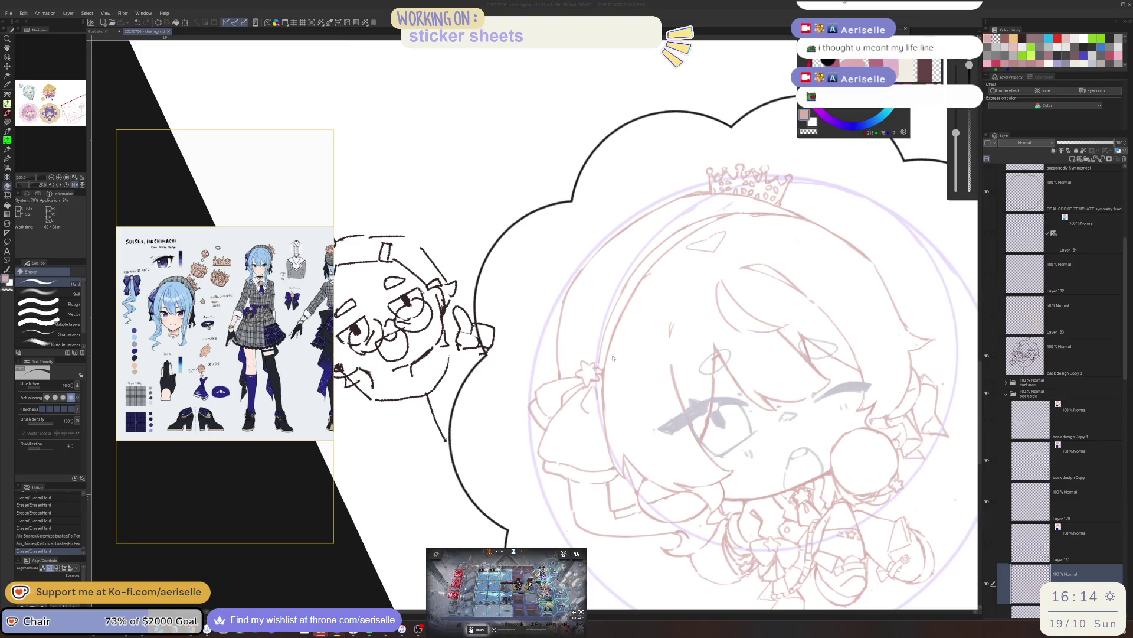
- Zoom out to the whole sticker sheet and mirror the canvas view horizontally
{"action": "mouse_move", "coordinate": [613, 358]}
{"action": "left_mouse_down"}
{"action": "mouse_move", "coordinate": [773, 239]}
{"action": "mouse_move", "coordinate": [621, 419]}
{"action": "left_mouse_up"}
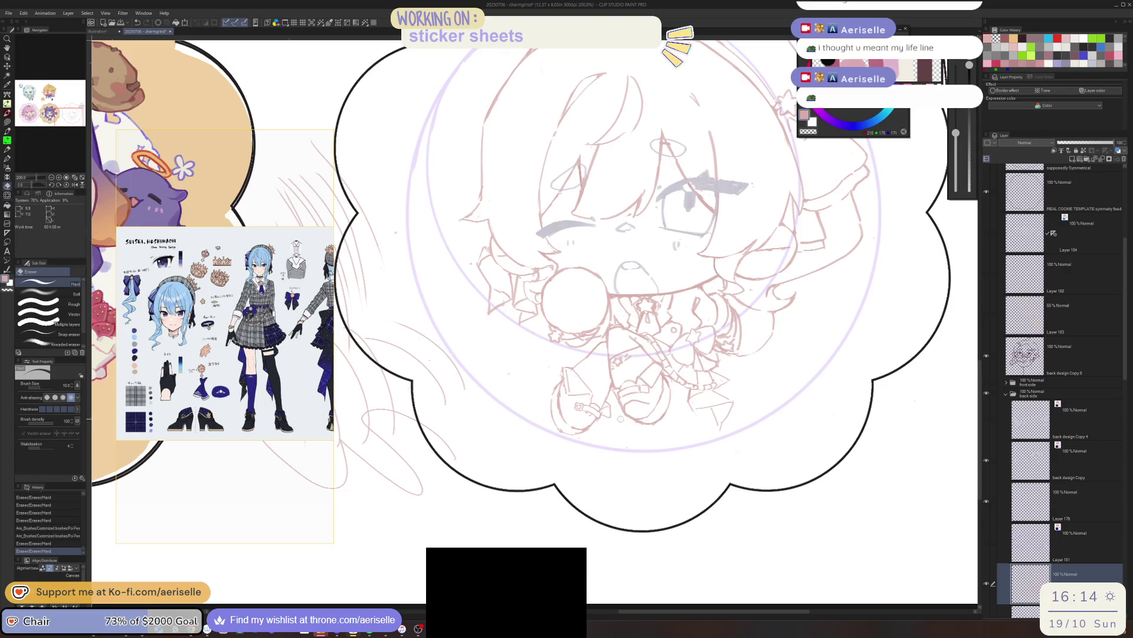
{"action": "key", "text": "ctrl+0"}
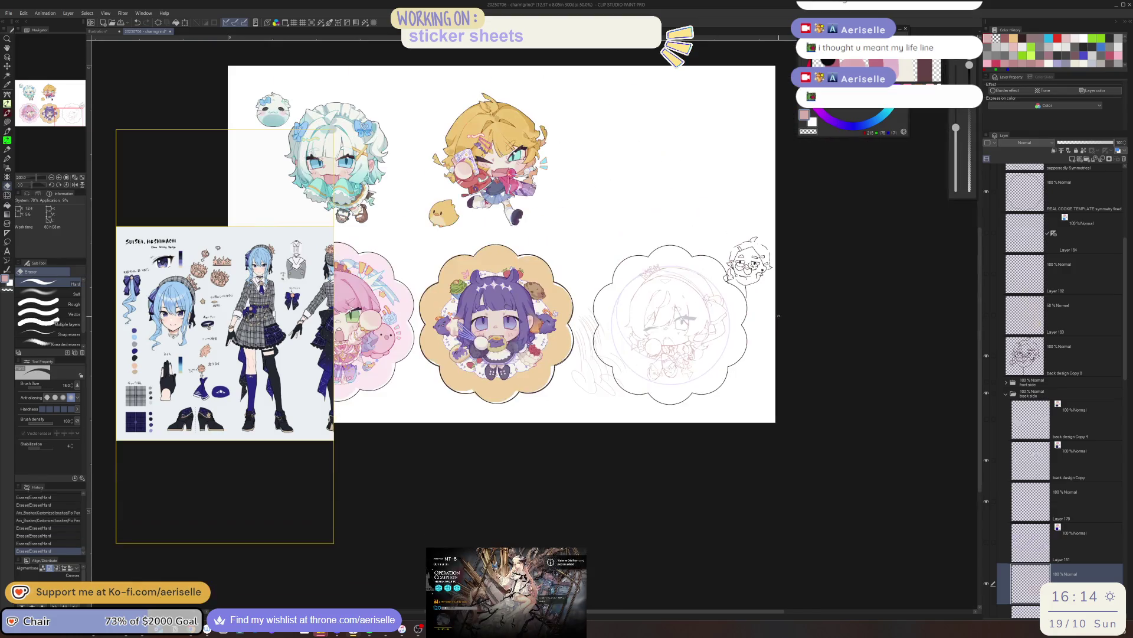
{"action": "left_click_drag", "start_coordinate": [820, 385], "coordinate": [794, 401]}
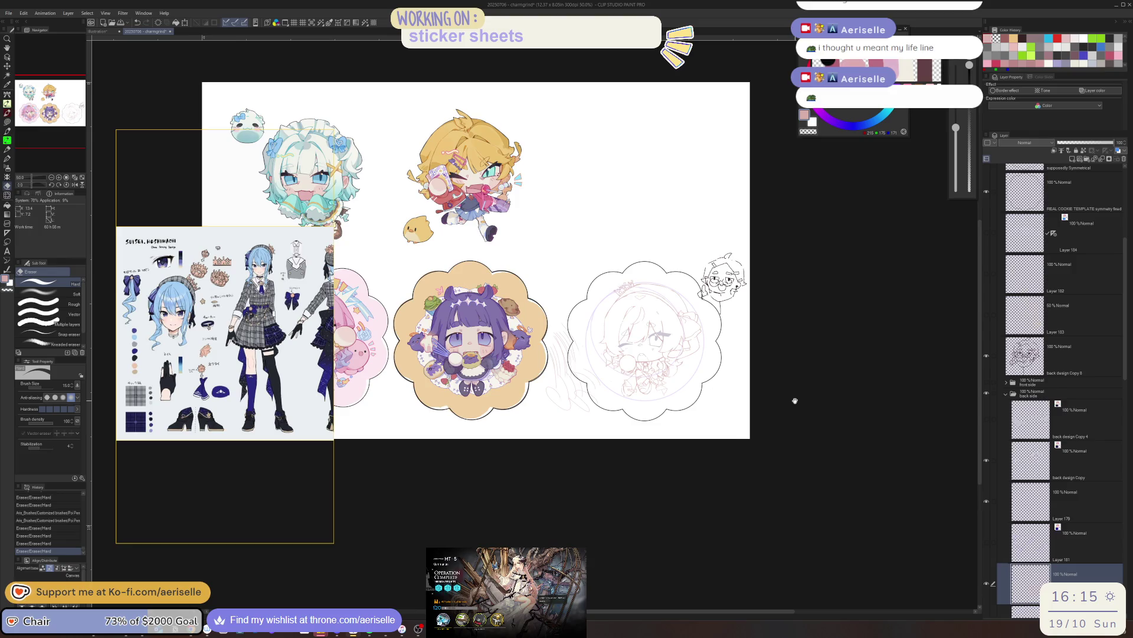
{"action": "key", "text": "h"}
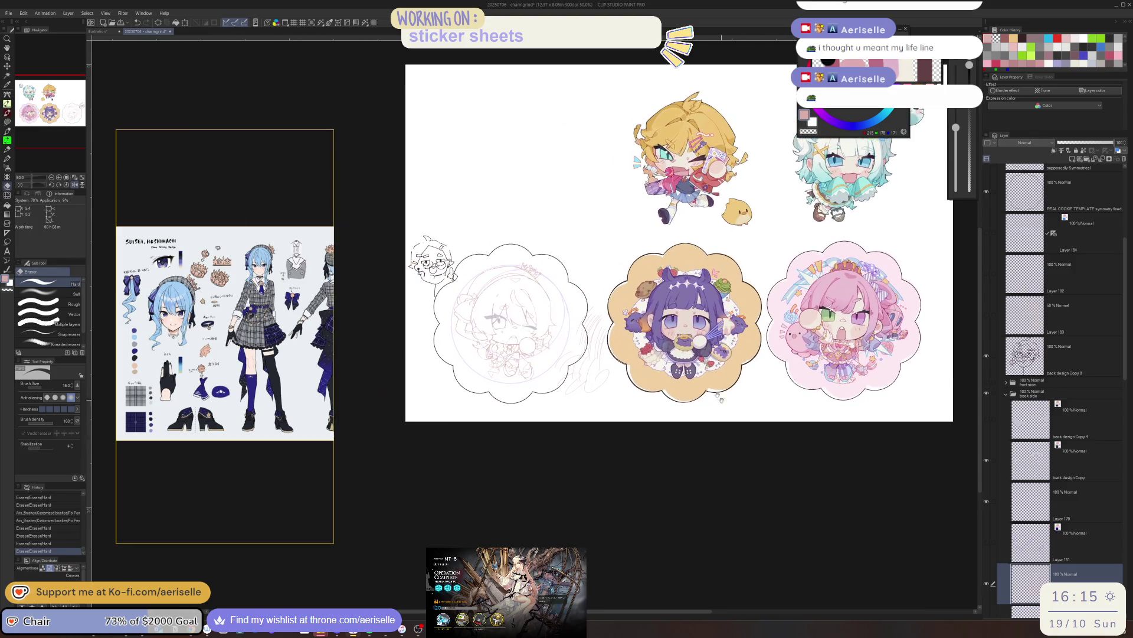
{"action": "scroll", "coordinate": [354, 299], "scroll_direction": "up", "scroll_amount": 3}
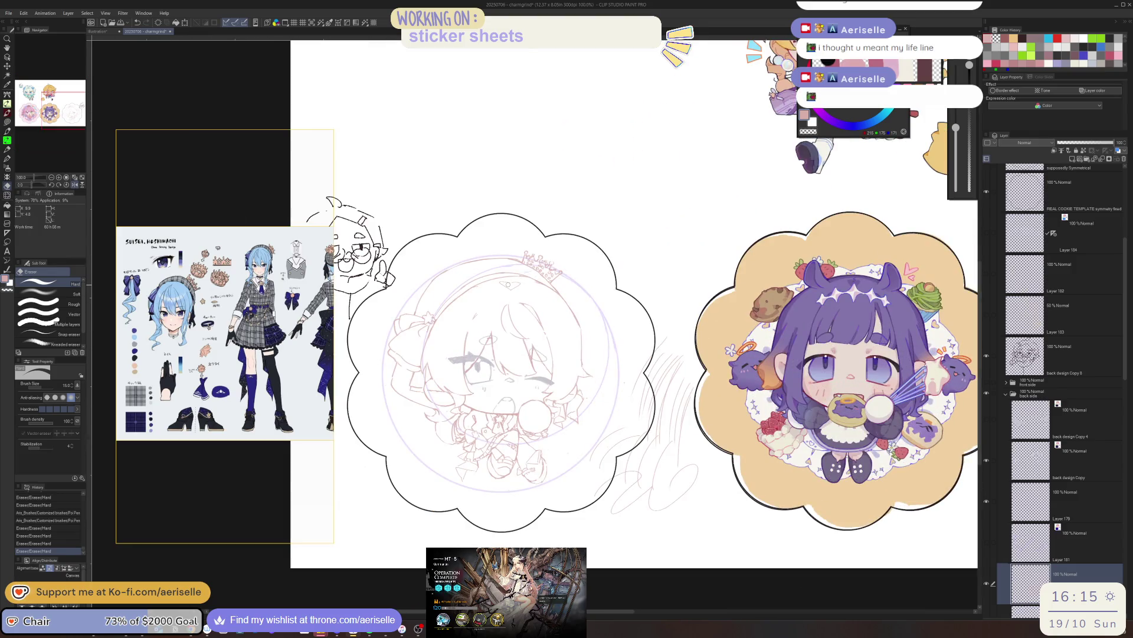
{"action": "scroll", "coordinate": [283, 242], "scroll_direction": "up", "scroll_amount": 2}
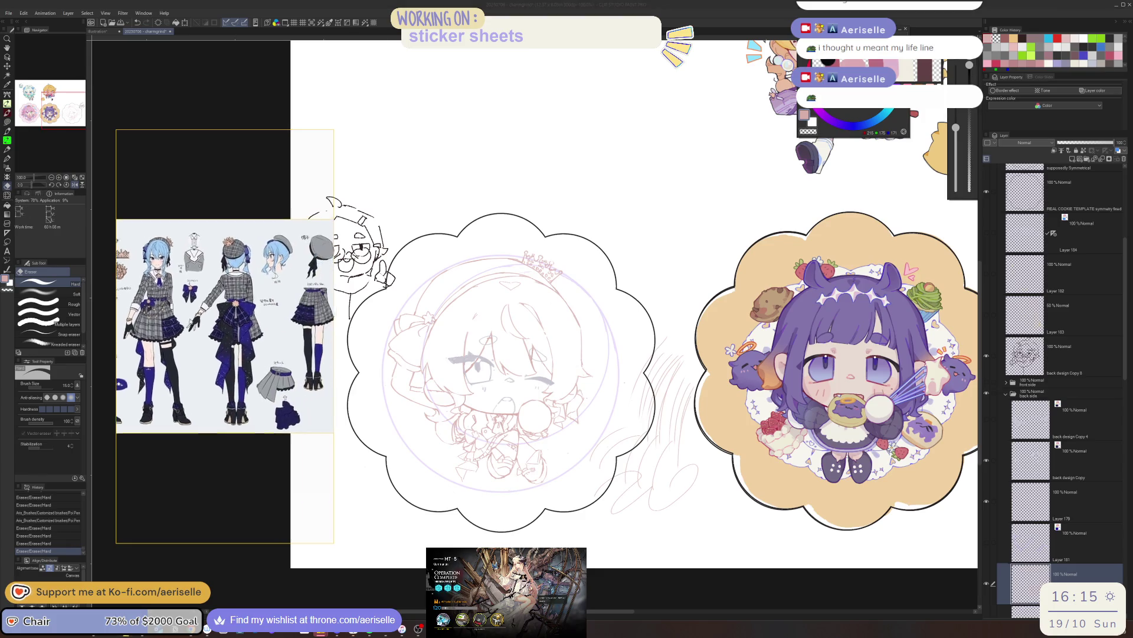
{"action": "scroll", "coordinate": [284, 242], "scroll_direction": "up", "scroll_amount": 1}
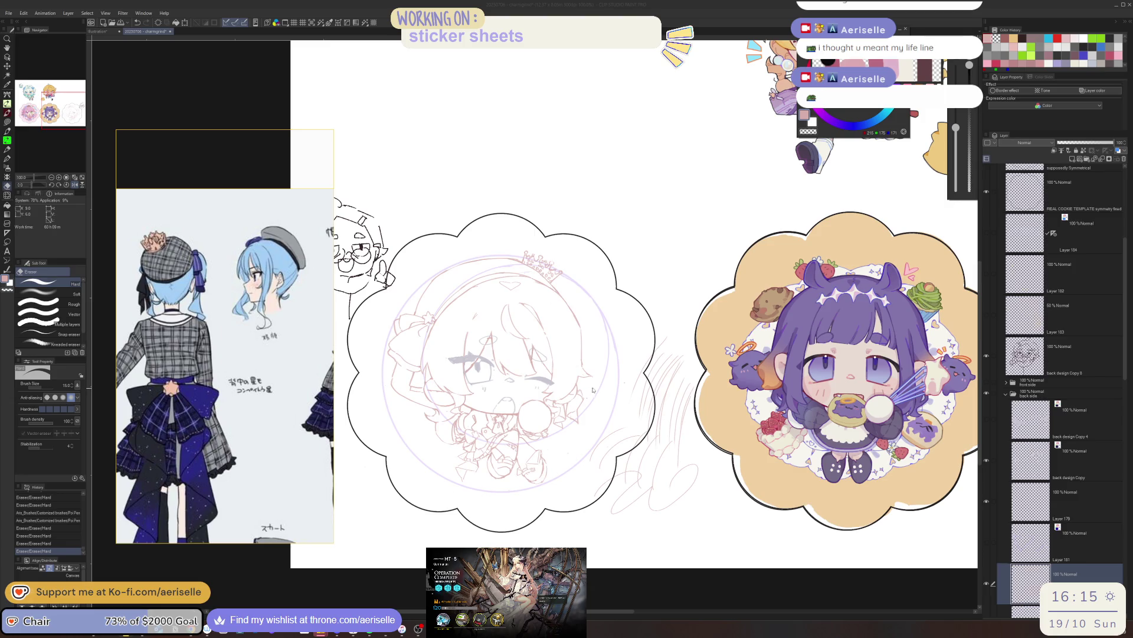
{"action": "scroll", "coordinate": [582, 333], "scroll_direction": "up", "scroll_amount": 2}
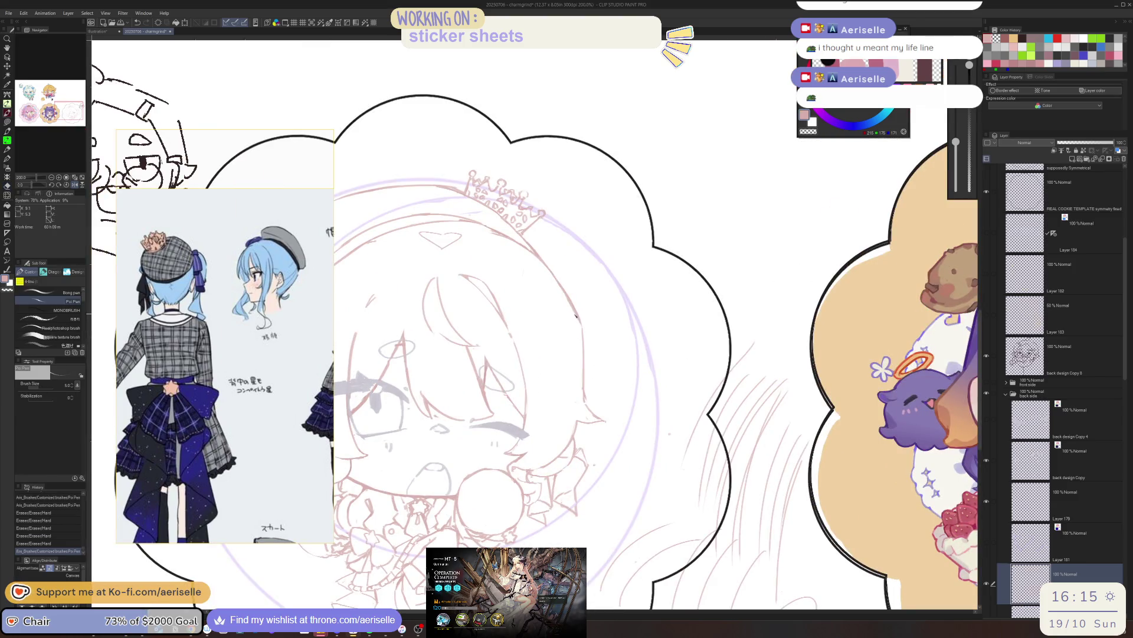
- Stroke the hair edge and erase a bit at its right edge, mirroring the view
{"action": "mouse_move", "coordinate": [593, 359]}
{"action": "left_mouse_down"}
{"action": "mouse_move", "coordinate": [596, 397]}
{"action": "mouse_move", "coordinate": [578, 414]}
{"action": "mouse_move", "coordinate": [593, 417]}
{"action": "mouse_move", "coordinate": [578, 332]}
{"action": "left_mouse_up"}
{"action": "key", "text": "e"}
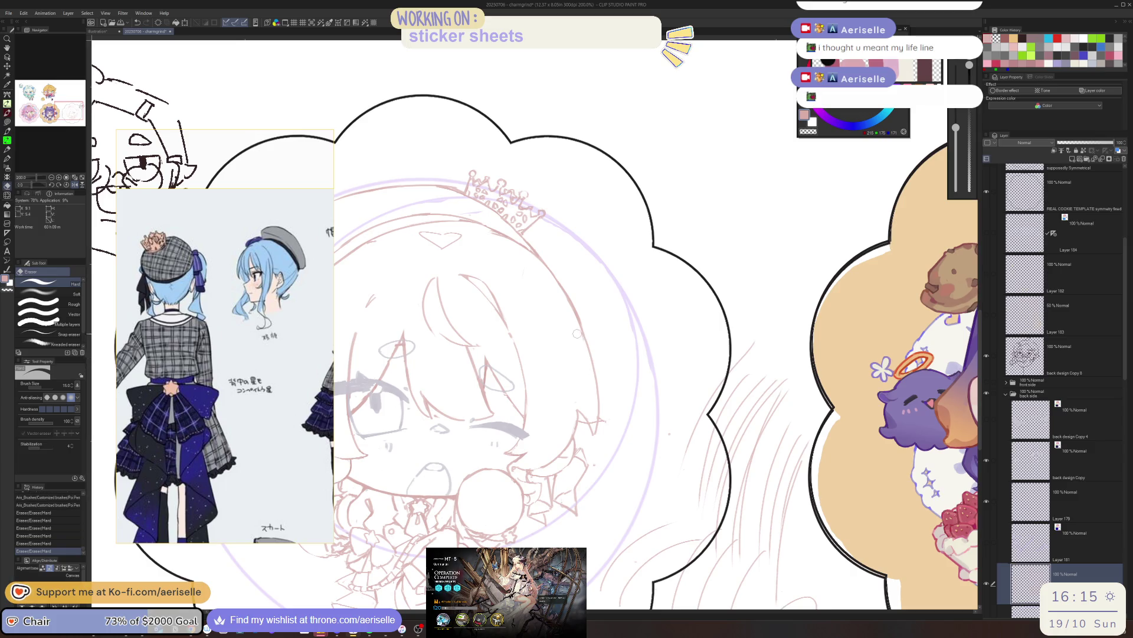
{"action": "left_click", "coordinate": [602, 417]}
{"action": "key", "text": "p"}
{"action": "scroll", "coordinate": [583, 427], "scroll_direction": "down", "scroll_amount": 2}
{"action": "scroll", "coordinate": [584, 428], "scroll_direction": "down", "scroll_amount": 1}
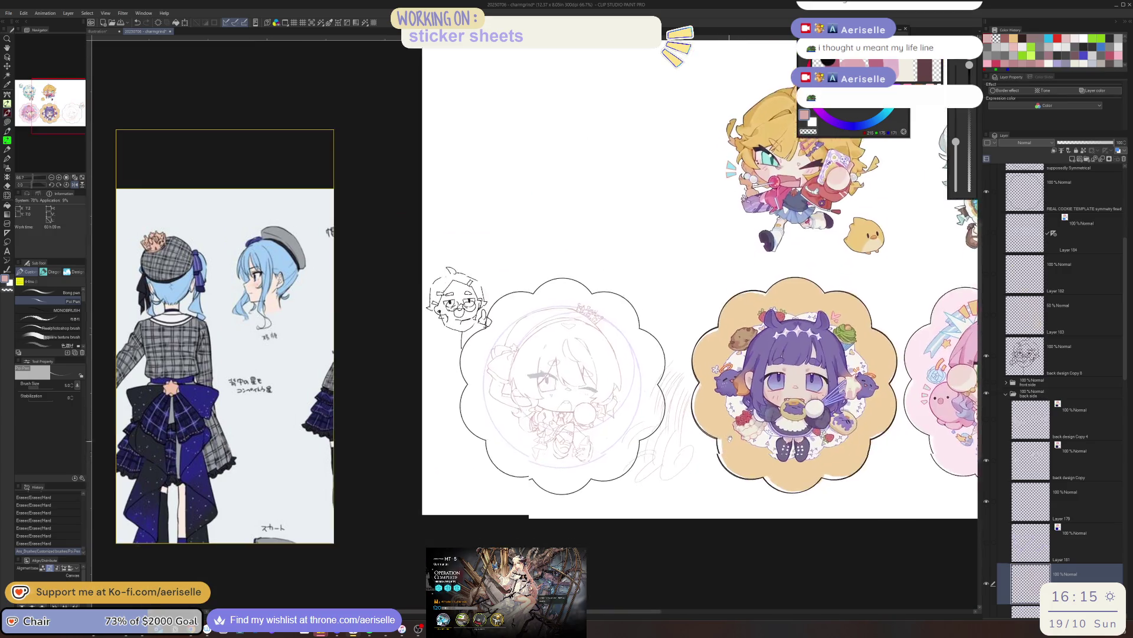
{"action": "scroll", "coordinate": [584, 427], "scroll_direction": "down", "scroll_amount": 1}
{"action": "scroll", "coordinate": [641, 325], "scroll_direction": "up", "scroll_amount": 2}
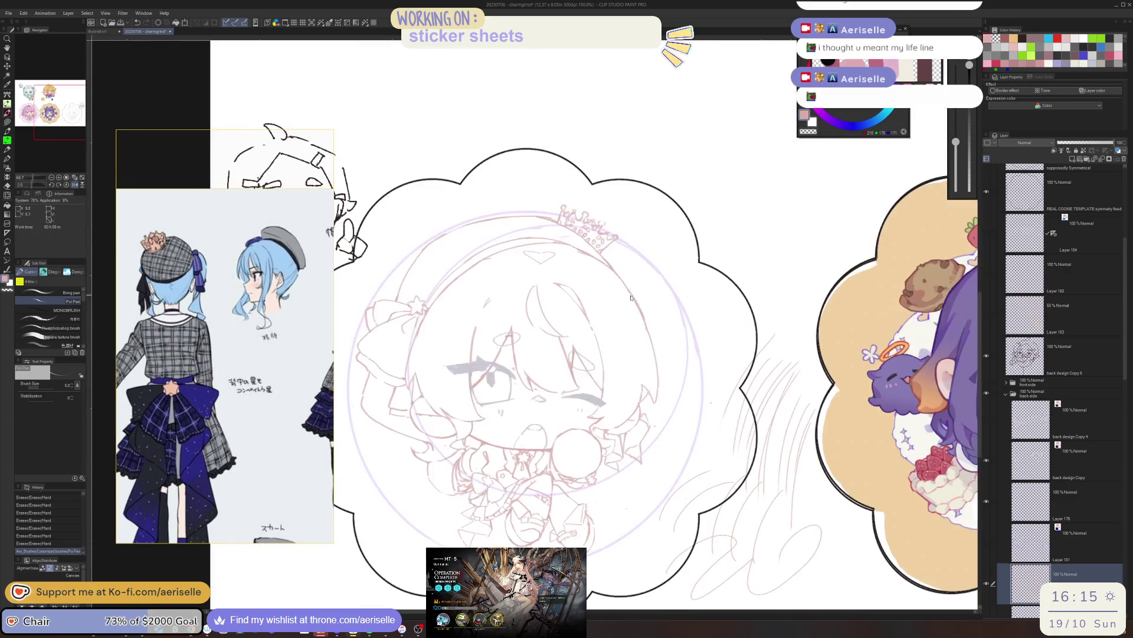
{"action": "key", "text": "e"}
{"action": "scroll", "coordinate": [640, 321], "scroll_direction": "down", "scroll_amount": 2}
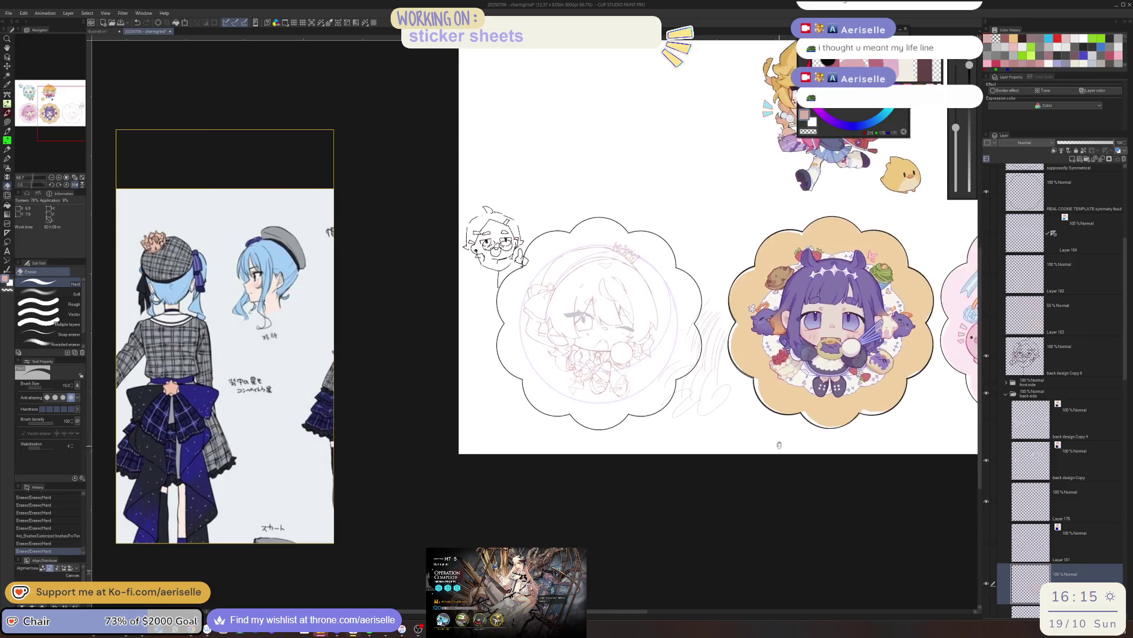
{"action": "key", "text": "h"}
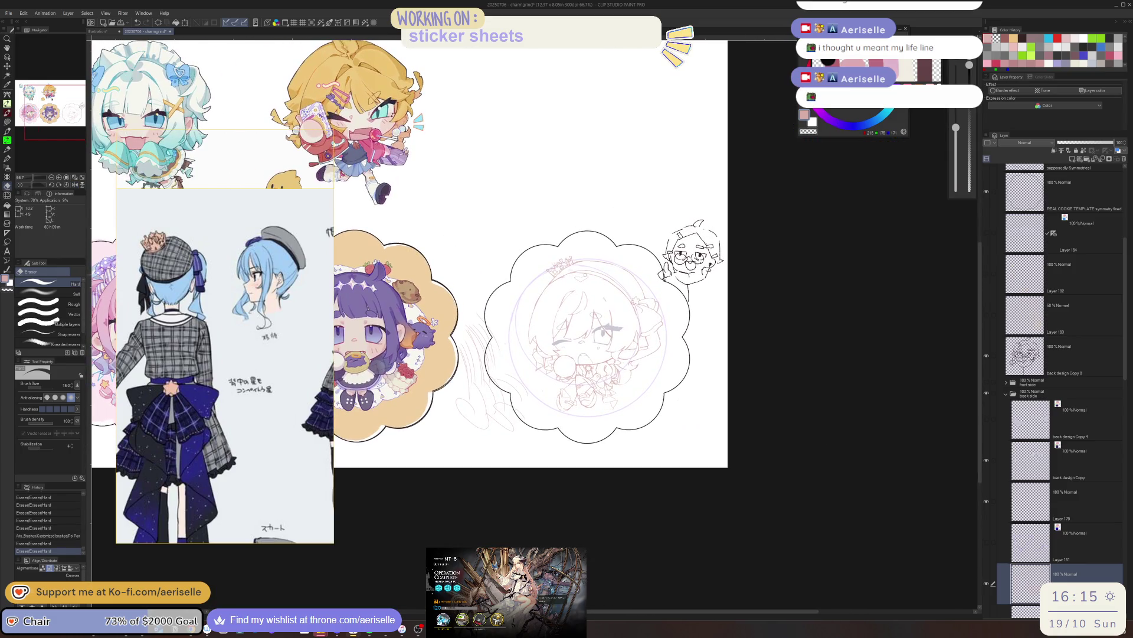
{"action": "scroll", "coordinate": [604, 341], "scroll_direction": "up", "scroll_amount": 1}
{"action": "scroll", "coordinate": [603, 341], "scroll_direction": "up", "scroll_amount": 1}
{"action": "scroll", "coordinate": [604, 341], "scroll_direction": "up", "scroll_amount": 1}
{"action": "key", "text": "p"}
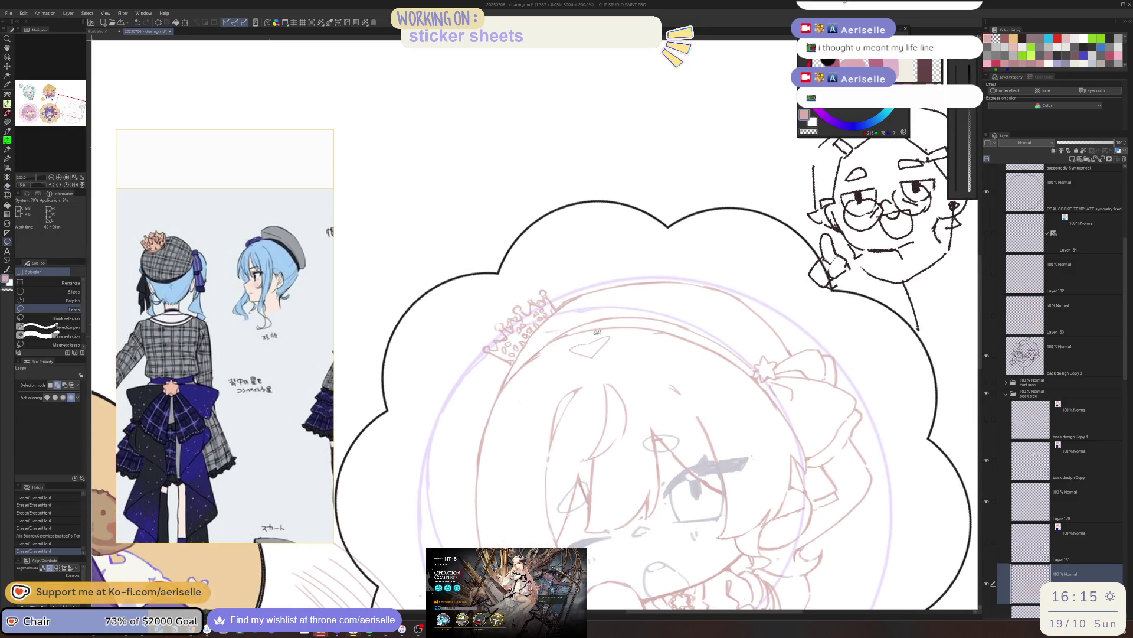
{"action": "key", "text": "-"}
{"action": "key", "text": "ctrl+z"}
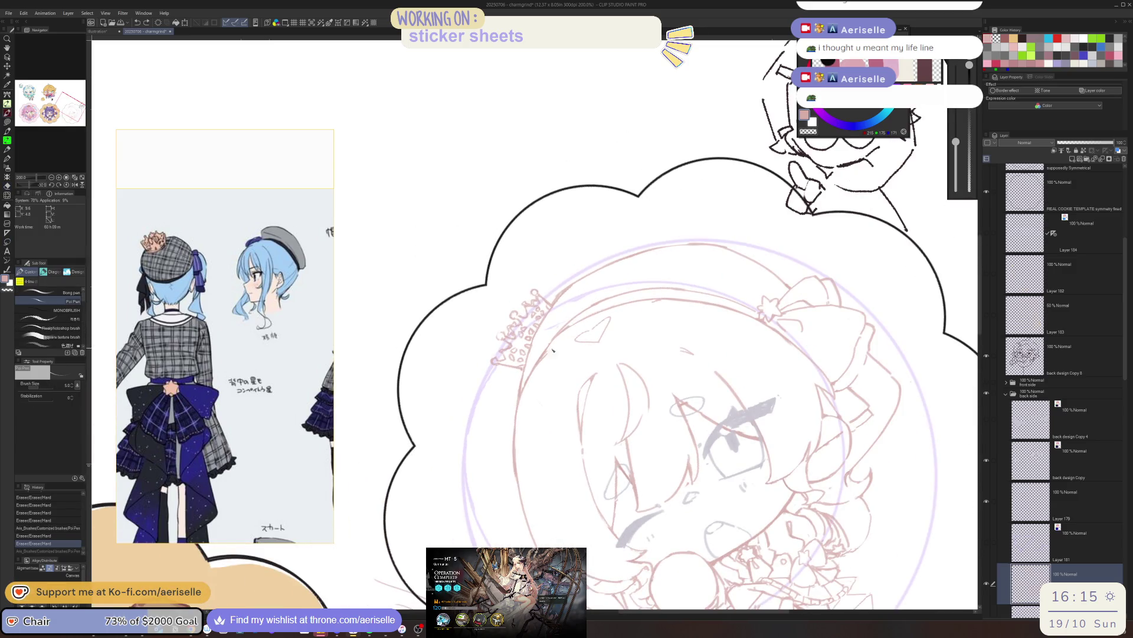
- Redraw part of the head outline and add small strokes to the crown
{"action": "key", "text": "e"}
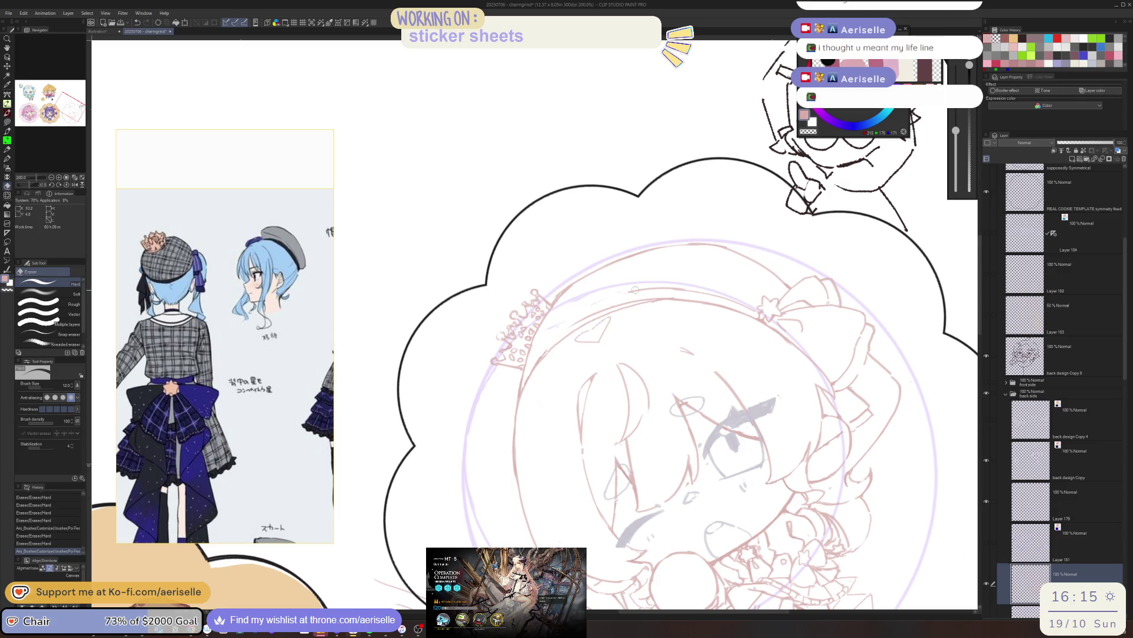
{"action": "key", "text": "-"}
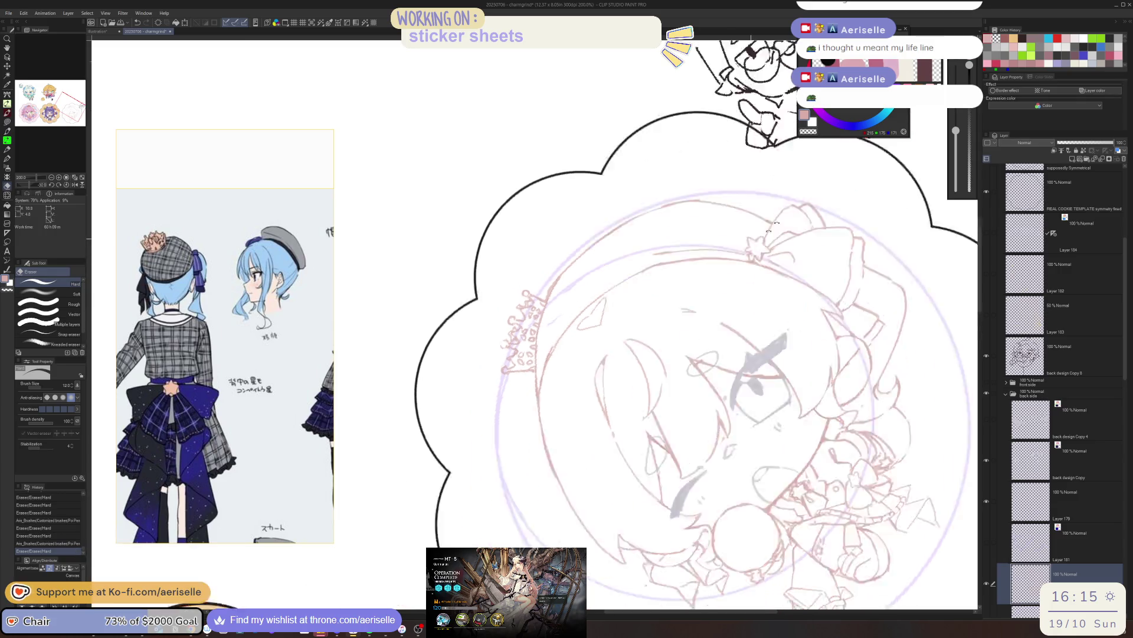
{"action": "key", "text": "-"}
{"action": "key", "text": "-"}
{"action": "key", "text": "p"}
{"action": "left_click_drag", "start_coordinate": [542, 319], "coordinate": [521, 380]}
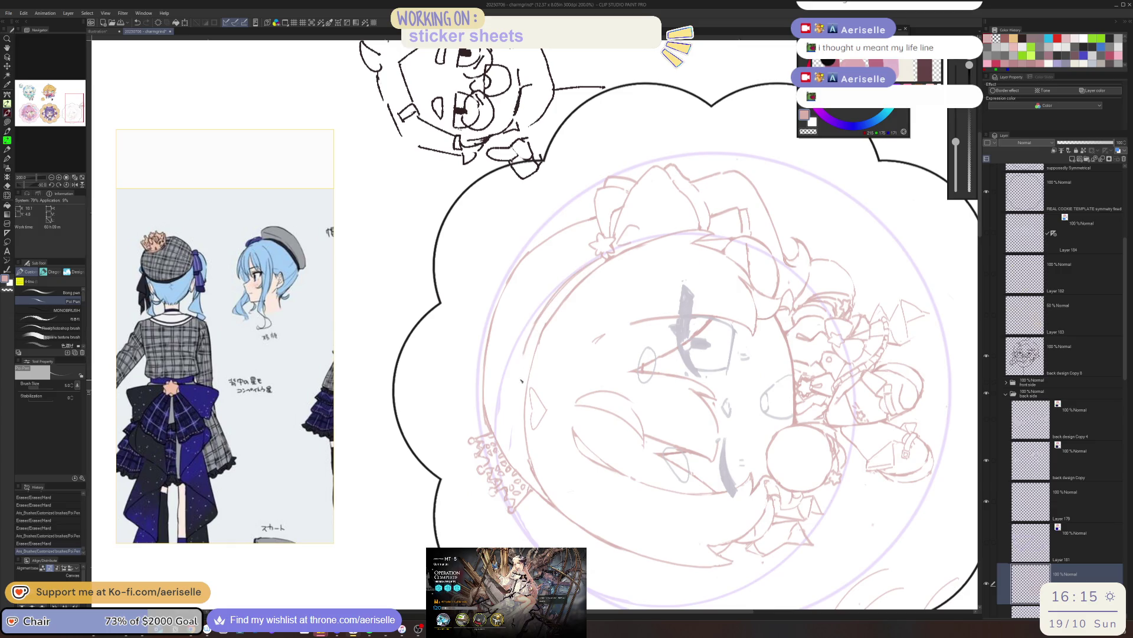
{"action": "scroll", "coordinate": [531, 455], "scroll_direction": "down", "scroll_amount": 2}
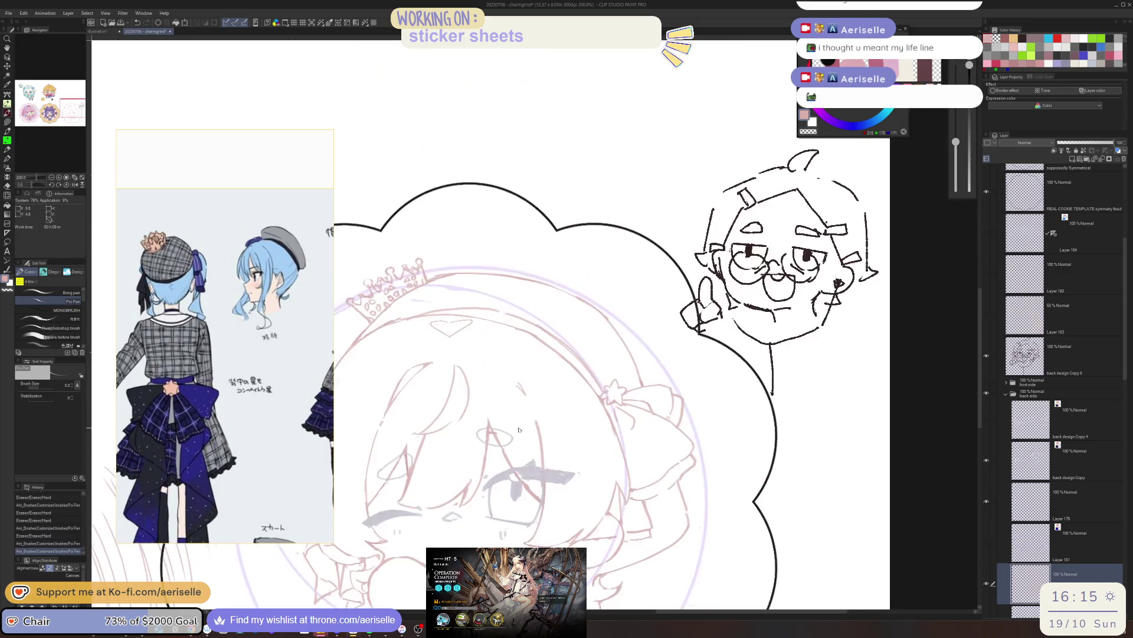
{"action": "scroll", "coordinate": [766, 451], "scroll_direction": "down", "scroll_amount": 2}
{"action": "scroll", "coordinate": [823, 343], "scroll_direction": "down", "scroll_amount": 1}
{"action": "scroll", "coordinate": [620, 336], "scroll_direction": "up", "scroll_amount": 1}
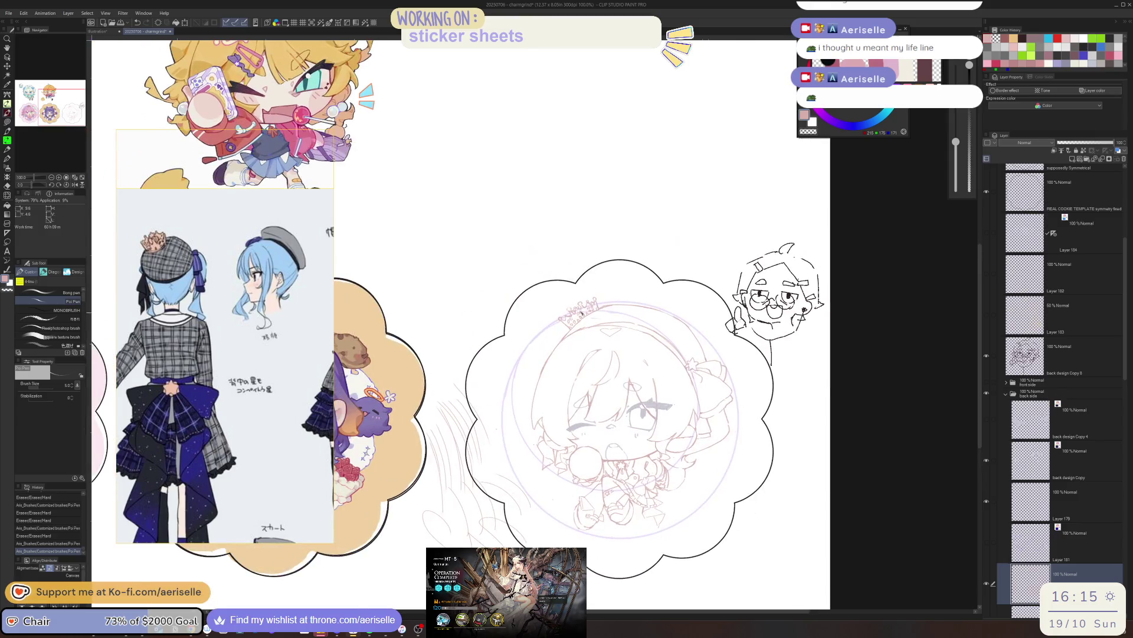
{"action": "scroll", "coordinate": [611, 319], "scroll_direction": "up", "scroll_amount": 1}
{"action": "scroll", "coordinate": [608, 313], "scroll_direction": "up", "scroll_amount": 1}
{"action": "left_click_drag", "start_coordinate": [578, 337], "coordinate": [511, 381]}
{"action": "key", "text": "ctrl+z"}
{"action": "key", "text": "e"}
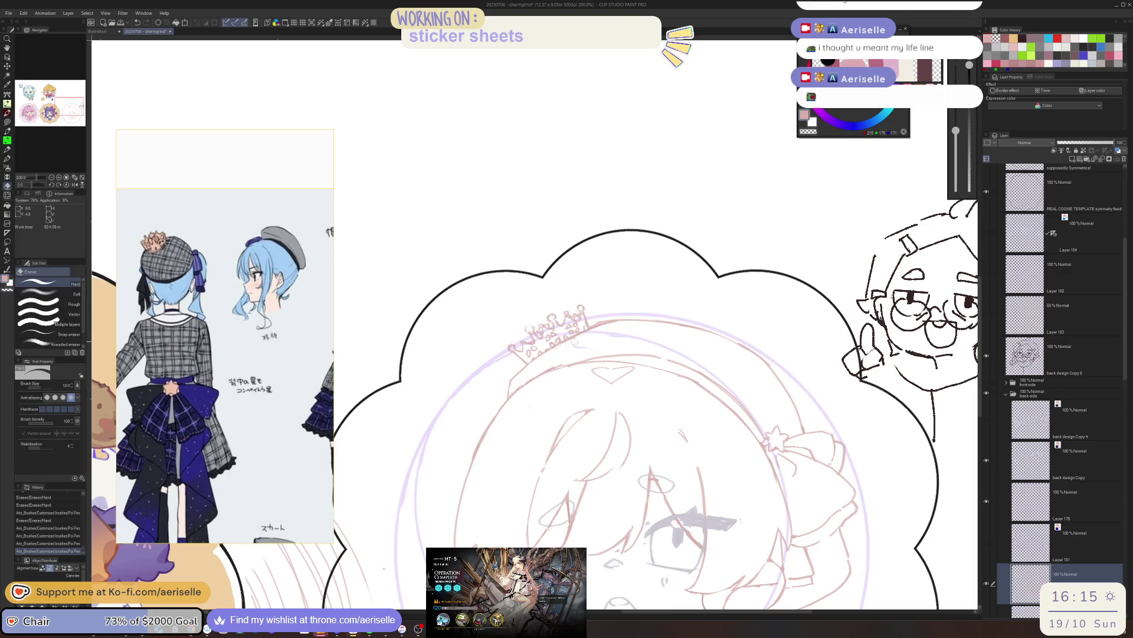
{"action": "scroll", "coordinate": [616, 324], "scroll_direction": "down", "scroll_amount": 5}
{"action": "left_click_drag", "start_coordinate": [617, 324], "coordinate": [631, 314]}
{"action": "scroll", "coordinate": [623, 299], "scroll_direction": "up", "scroll_amount": 5}
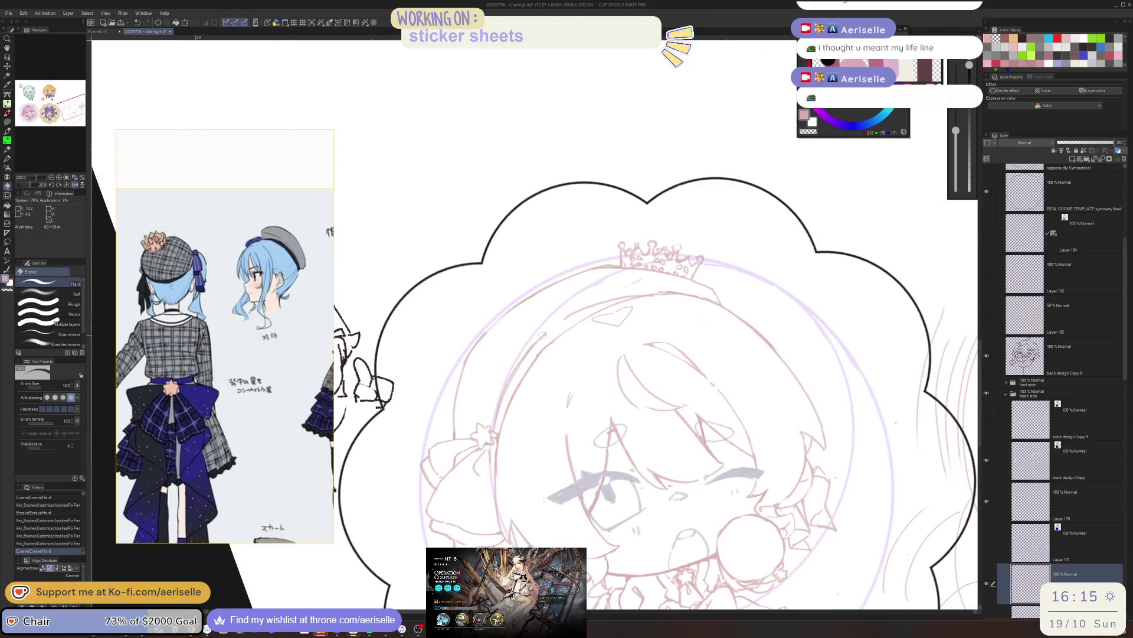
- Erase a small spot on the sketch and add another pen stroke there
{"action": "key", "text": "j"}
{"action": "left_click_drag", "start_coordinate": [542, 335], "coordinate": [526, 365]}
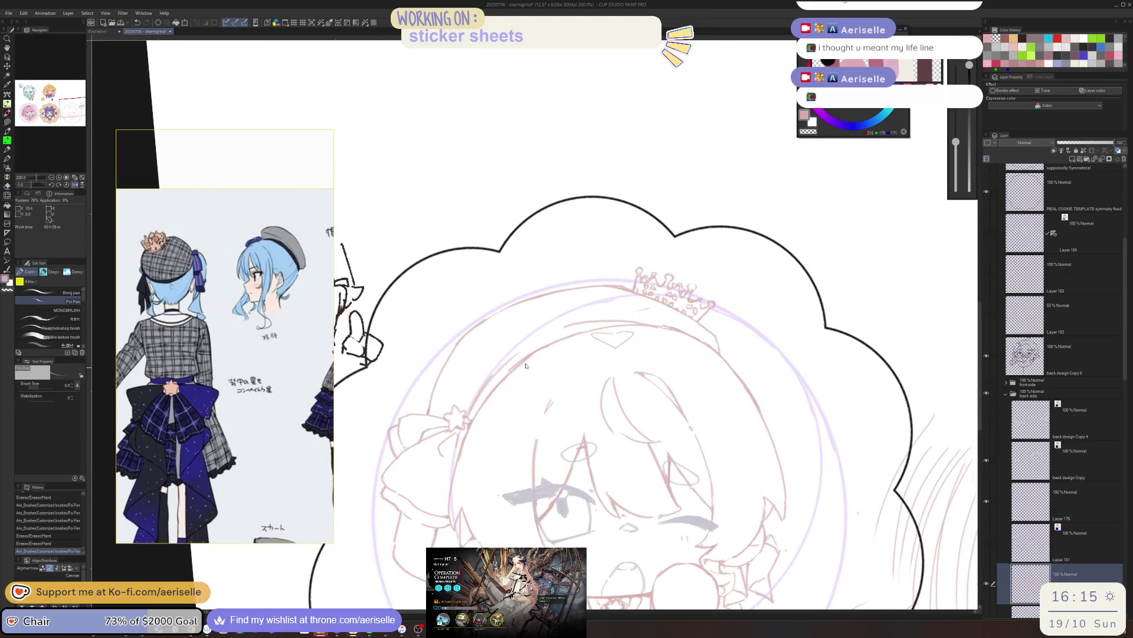
{"action": "key", "text": "e"}
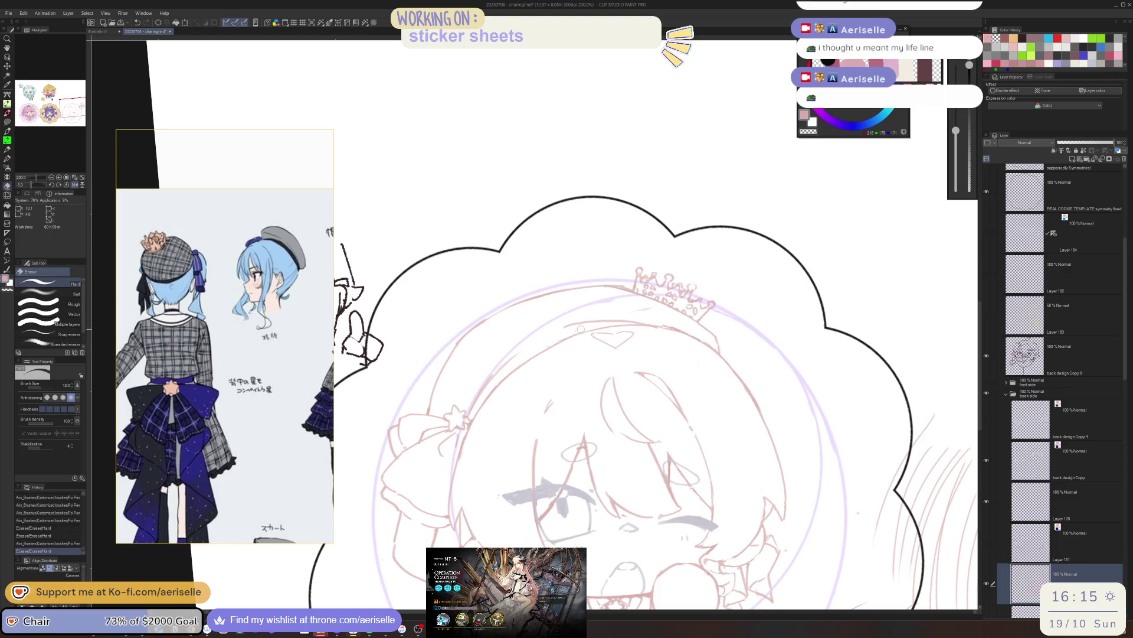
{"action": "key", "text": "p"}
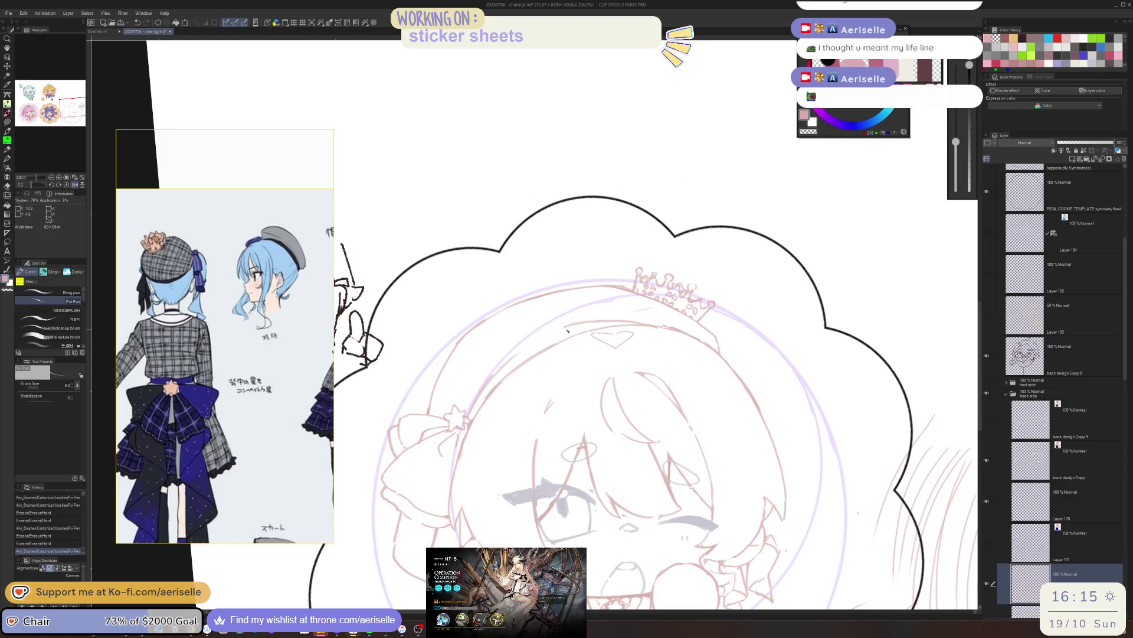
{"action": "key", "text": "e"}
{"action": "left_click_drag", "start_coordinate": [500, 367], "coordinate": [482, 403]}
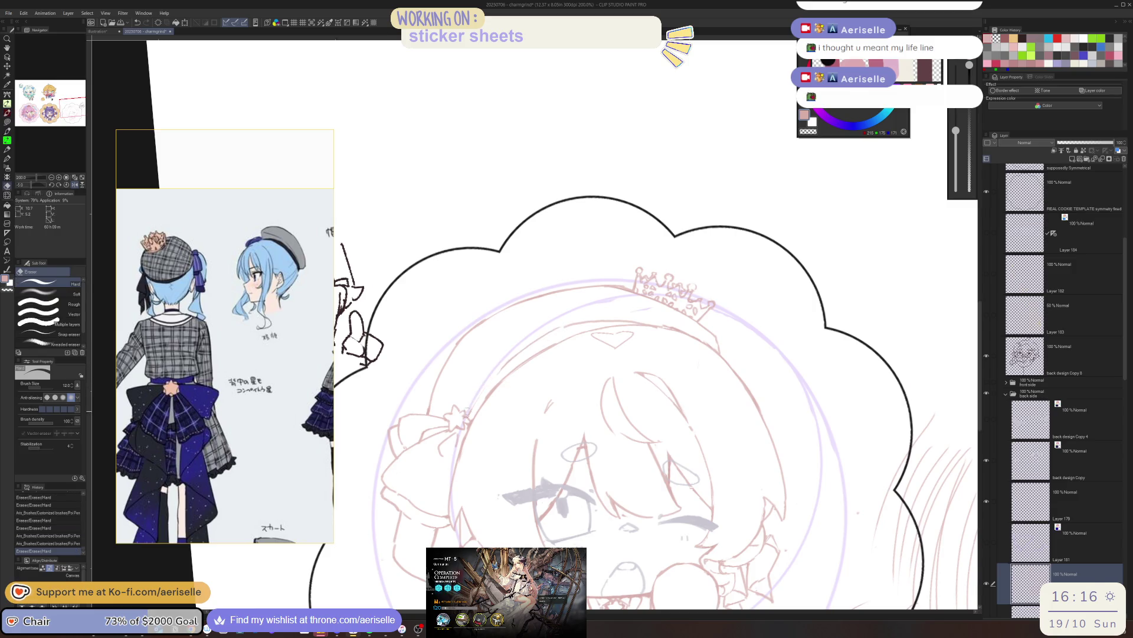
{"action": "key", "text": "p"}
{"action": "left_click_drag", "start_coordinate": [510, 360], "coordinate": [479, 396]}
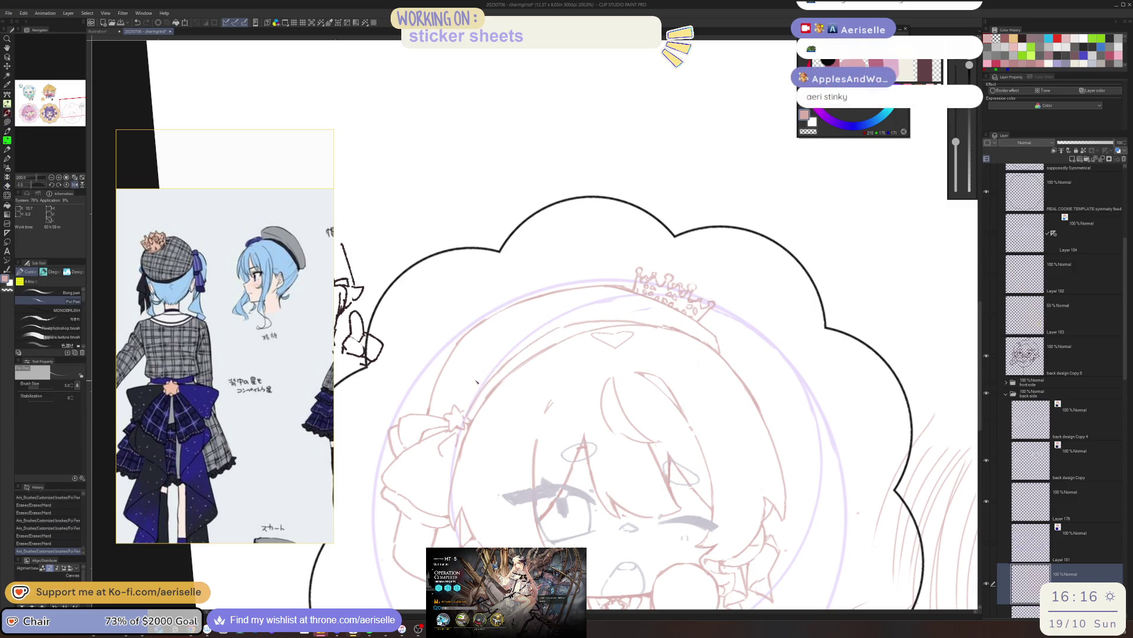
{"action": "scroll", "coordinate": [493, 353], "scroll_direction": "down", "scroll_amount": 5}
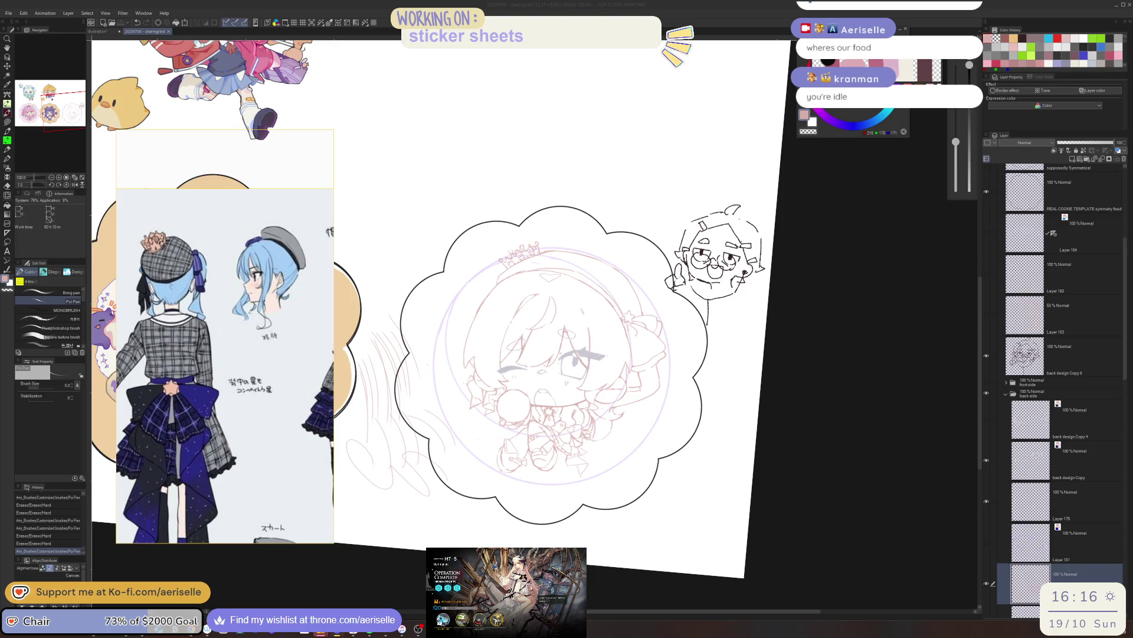
- Bring the Arknights operation results window in front of the sticker sheet
{"action": "key", "text": "alt+Tab"}
{"action": "left_click", "coordinate": [401, 311]}
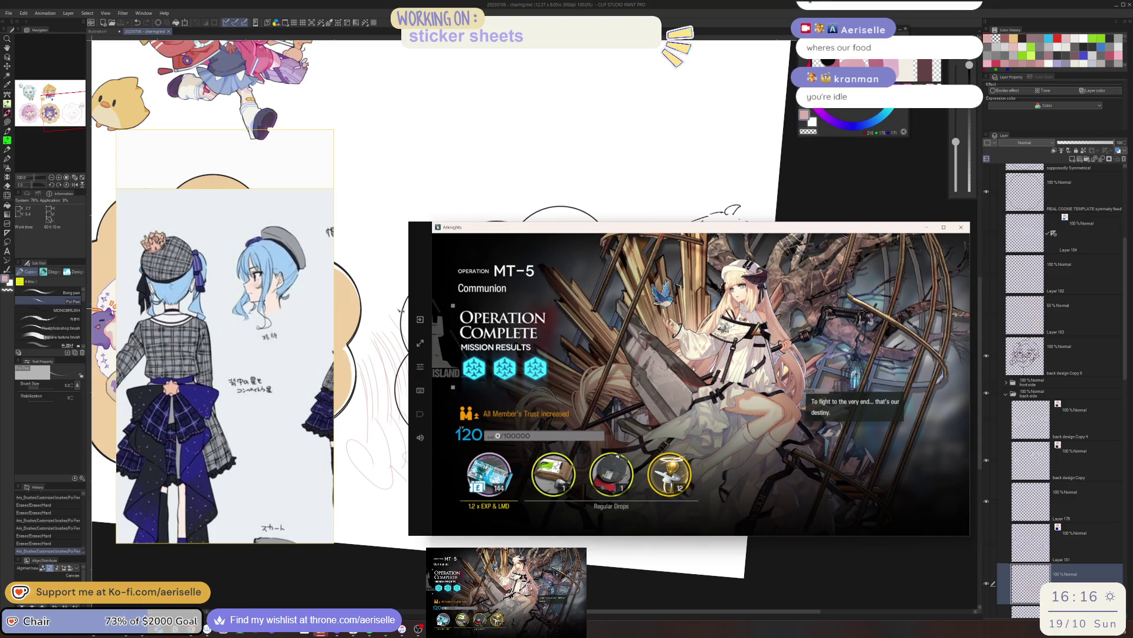
- Leave the MT-5 results and collect the reward for Vannini's order
{"action": "left_click", "coordinate": [687, 367]}
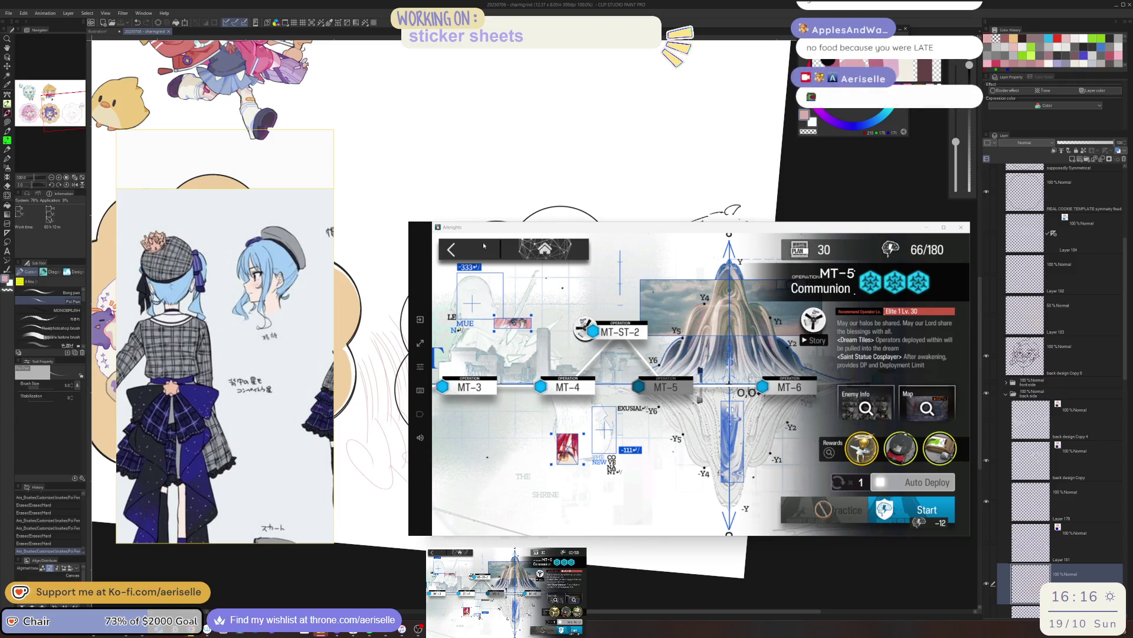
{"action": "left_click", "coordinate": [722, 490]}
{"action": "left_click", "coordinate": [451, 248]}
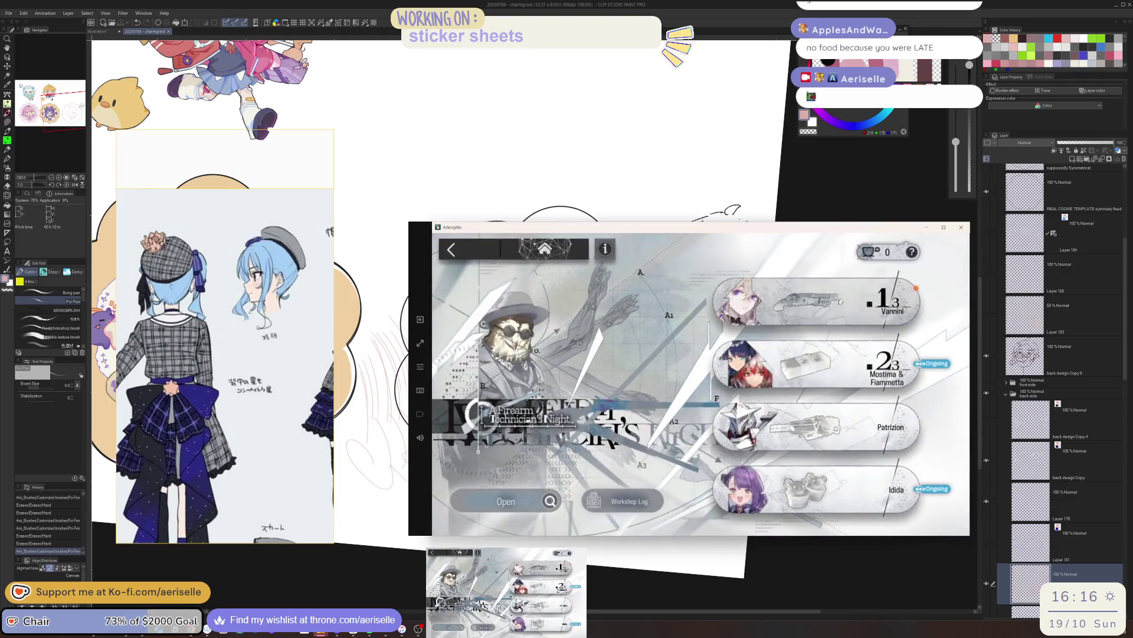
{"action": "left_click", "coordinate": [815, 301]}
{"action": "left_click", "coordinate": [561, 327]}
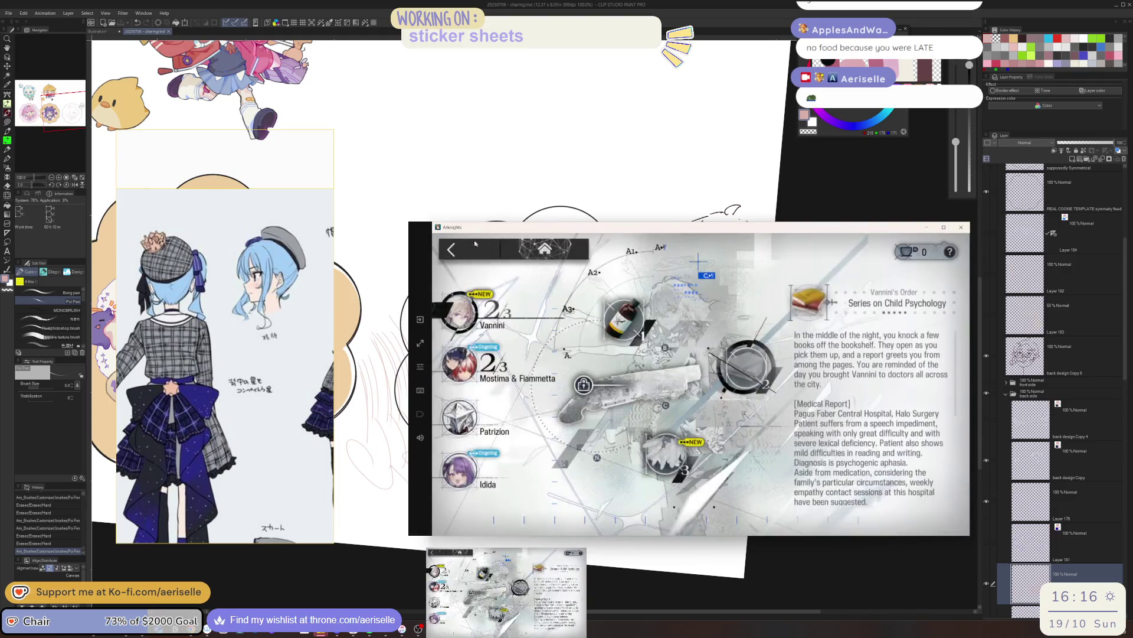
- From Mostima & Fiammetta's order, go to stages and start the MT-8 mission
{"action": "left_click", "coordinate": [549, 386]}
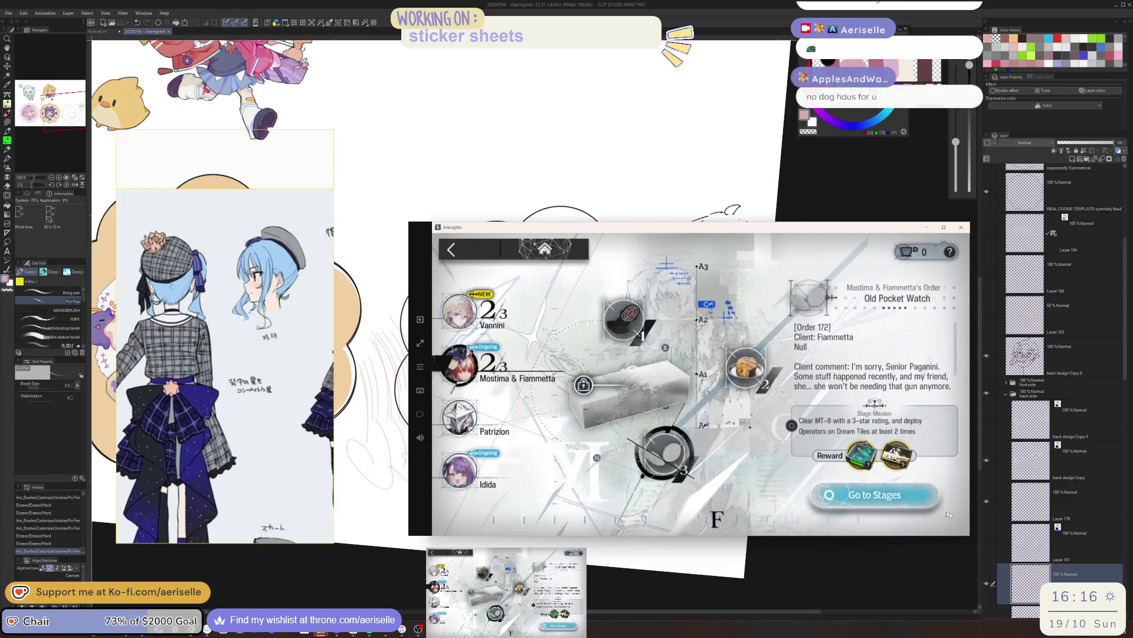
{"action": "left_click", "coordinate": [901, 507]}
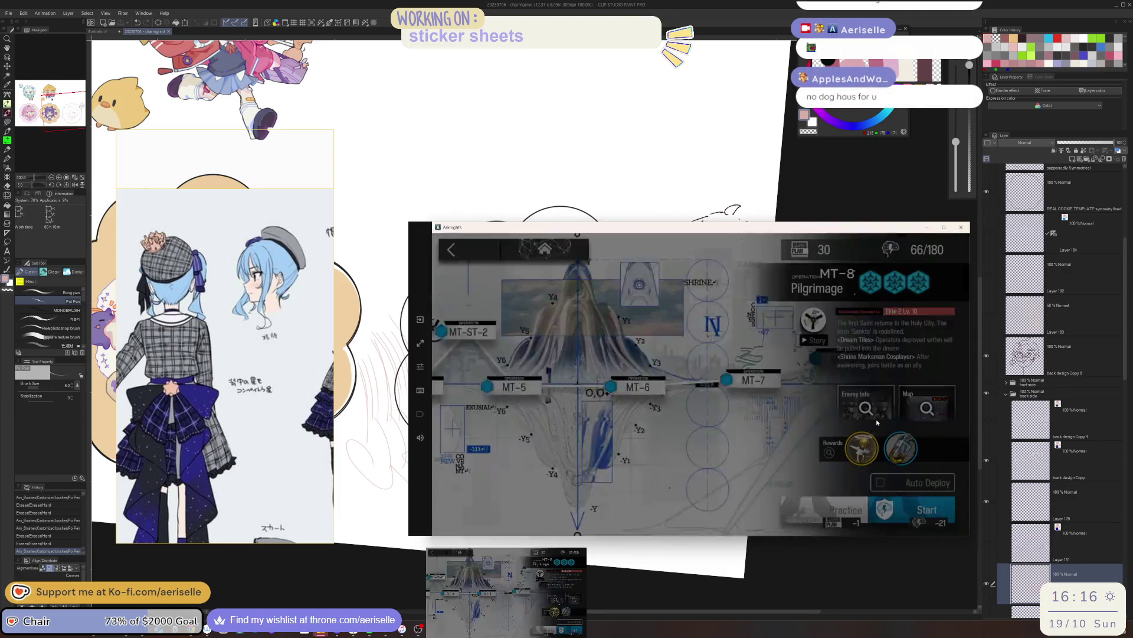
{"action": "left_click", "coordinate": [902, 522]}
{"action": "left_click", "coordinate": [896, 447]}
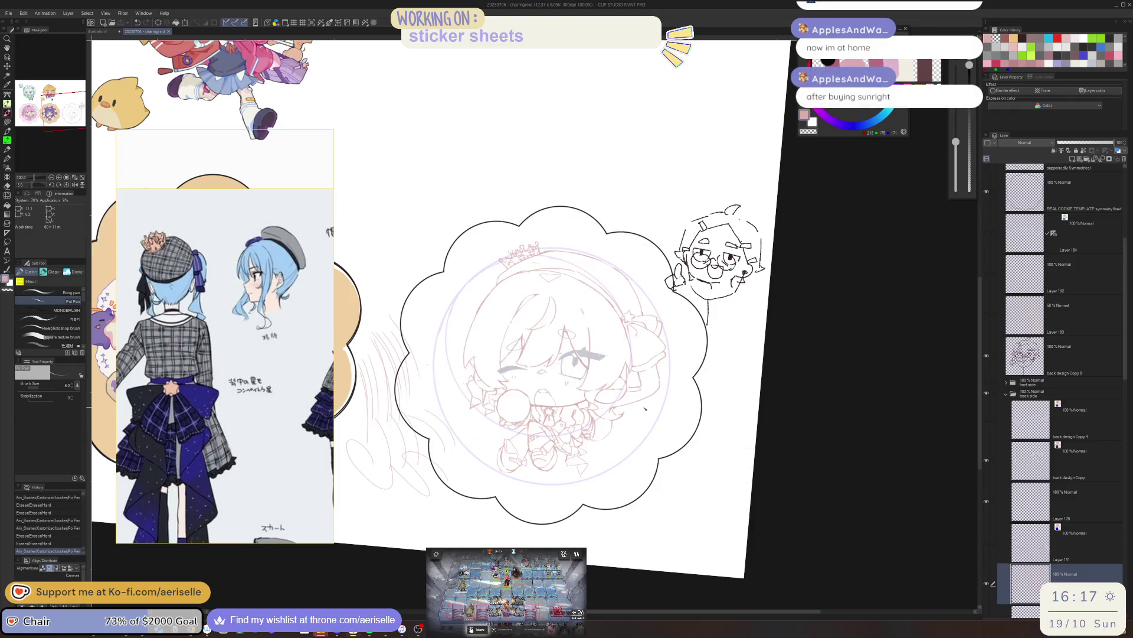
- Straighten the canvas and add pen strokes near the chibi's eye
{"action": "left_click_drag", "start_coordinate": [768, 431], "coordinate": [750, 437]}
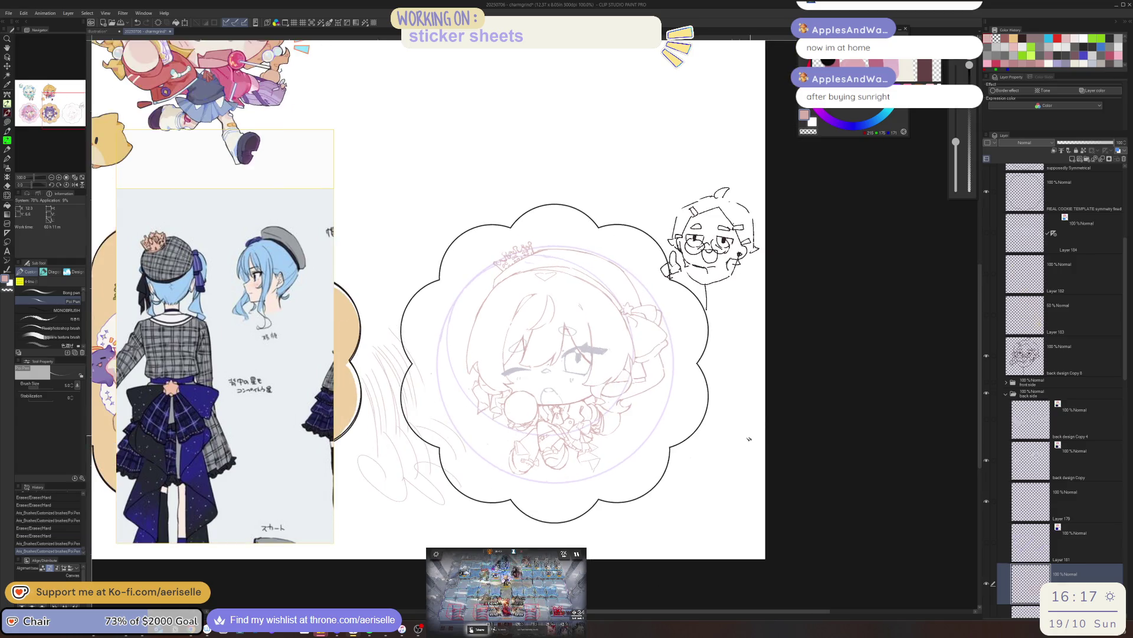
{"action": "scroll", "coordinate": [545, 381], "scroll_direction": "up", "scroll_amount": 2}
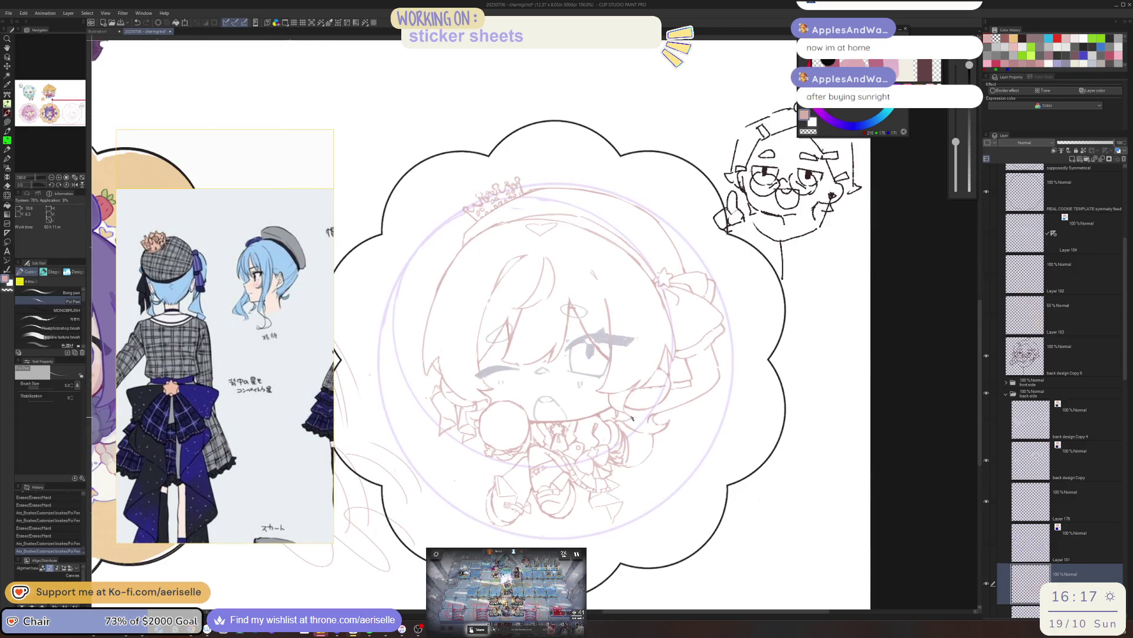
{"action": "scroll", "coordinate": [637, 383], "scroll_direction": "up", "scroll_amount": 5}
{"action": "key", "text": "e"}
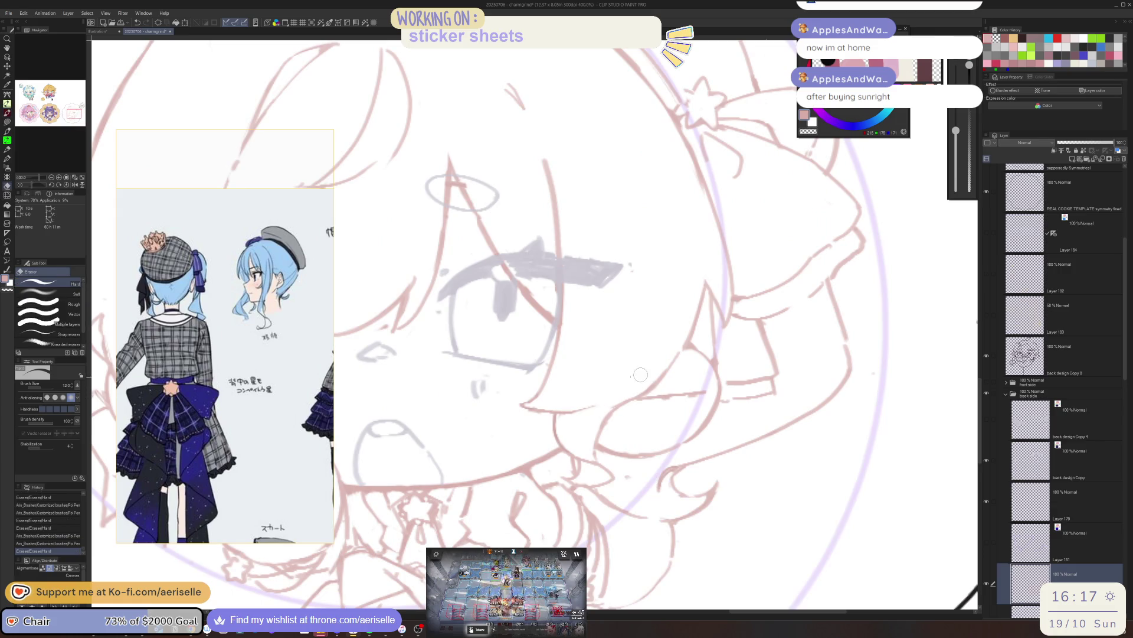
{"action": "key", "text": "p"}
{"action": "left_click_drag", "start_coordinate": [636, 386], "coordinate": [566, 416]}
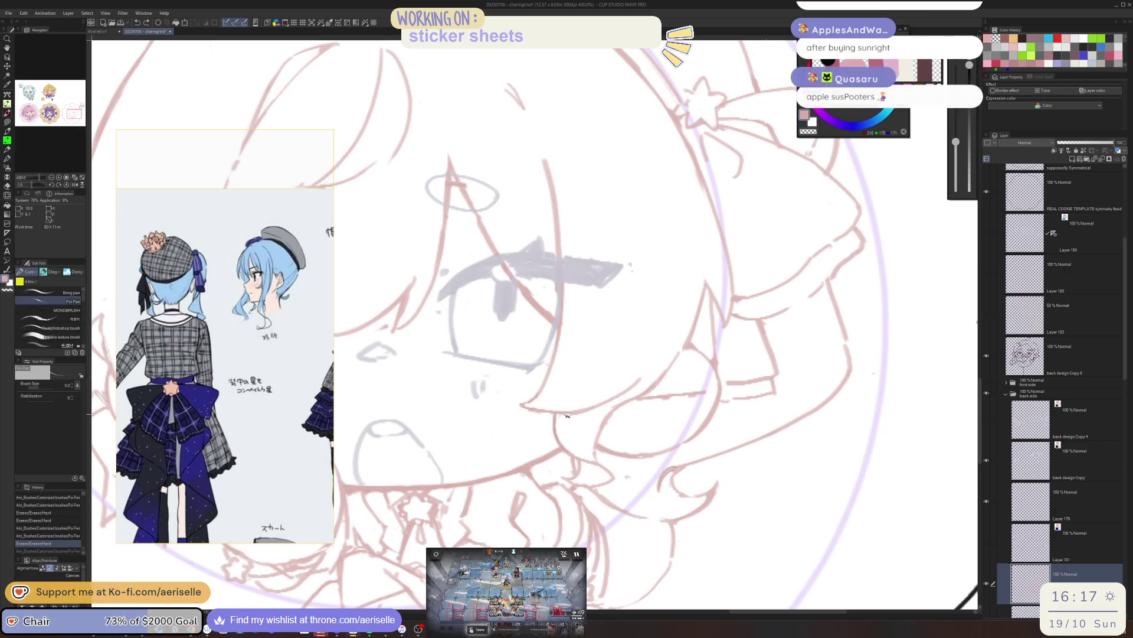
{"action": "left_click_drag", "start_coordinate": [688, 344], "coordinate": [630, 400]}
- Erase the stray line near the eye and save the sticker sheet
{"action": "key", "text": "e"}
{"action": "key", "text": "p"}
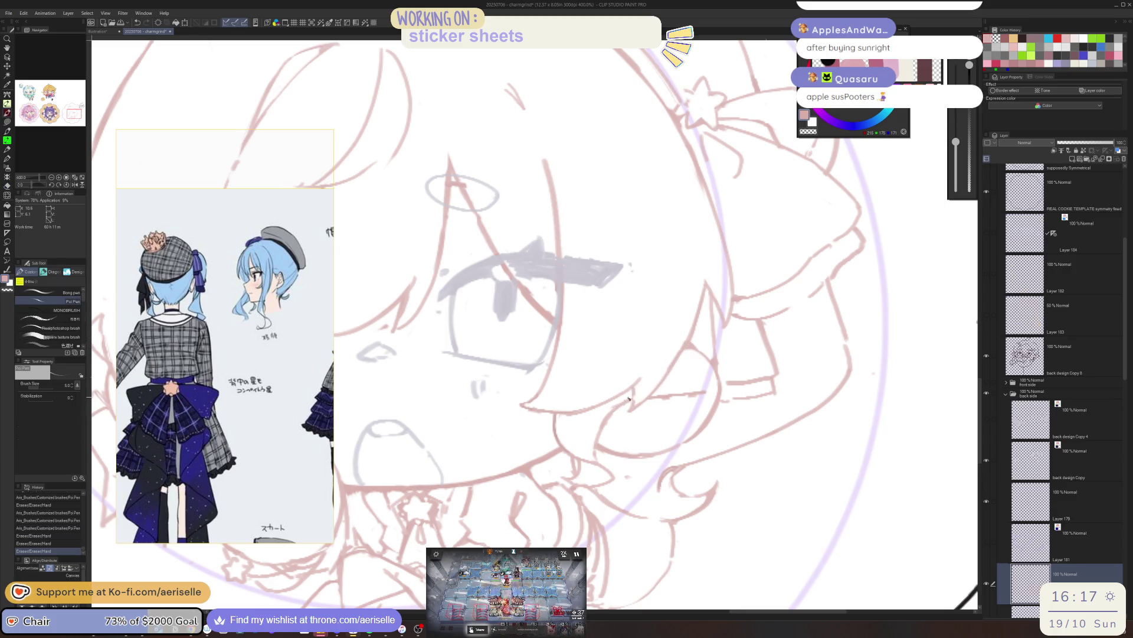
{"action": "scroll", "coordinate": [631, 397], "scroll_direction": "down", "scroll_amount": 4}
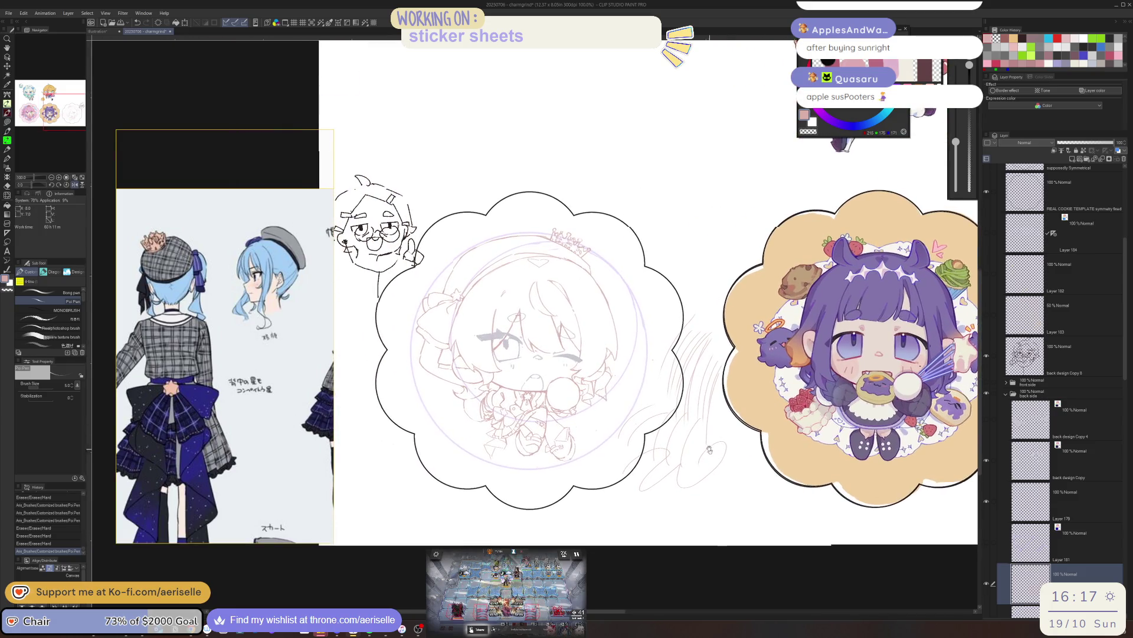
{"action": "scroll", "coordinate": [709, 449], "scroll_direction": "up", "scroll_amount": 1}
{"action": "scroll", "coordinate": [488, 404], "scroll_direction": "up", "scroll_amount": 3}
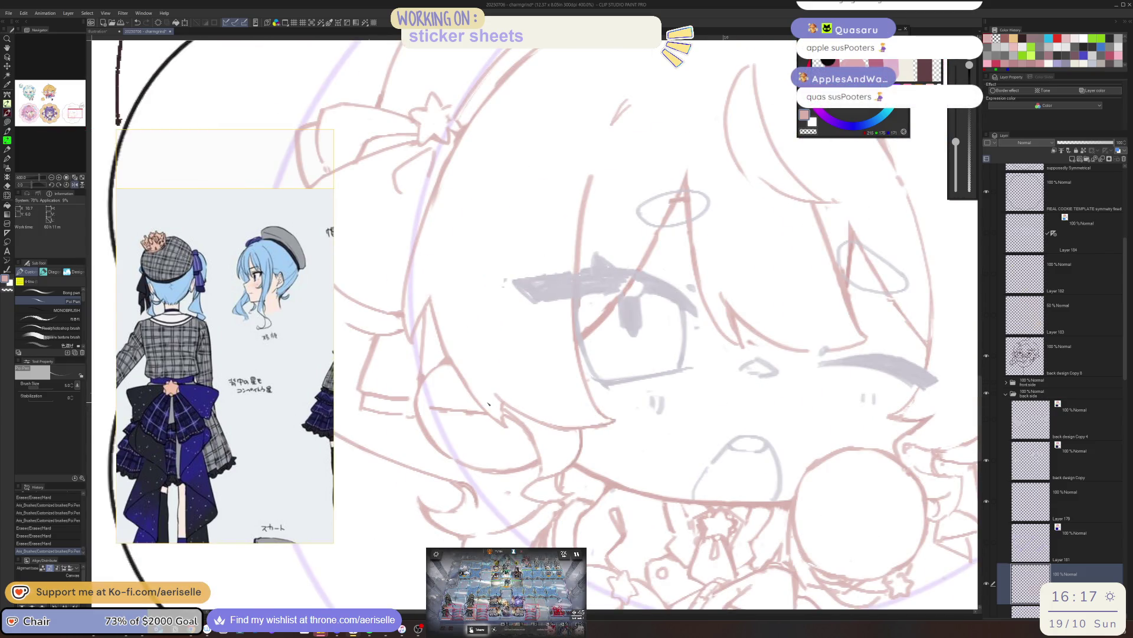
{"action": "key", "text": "ctrl+s"}
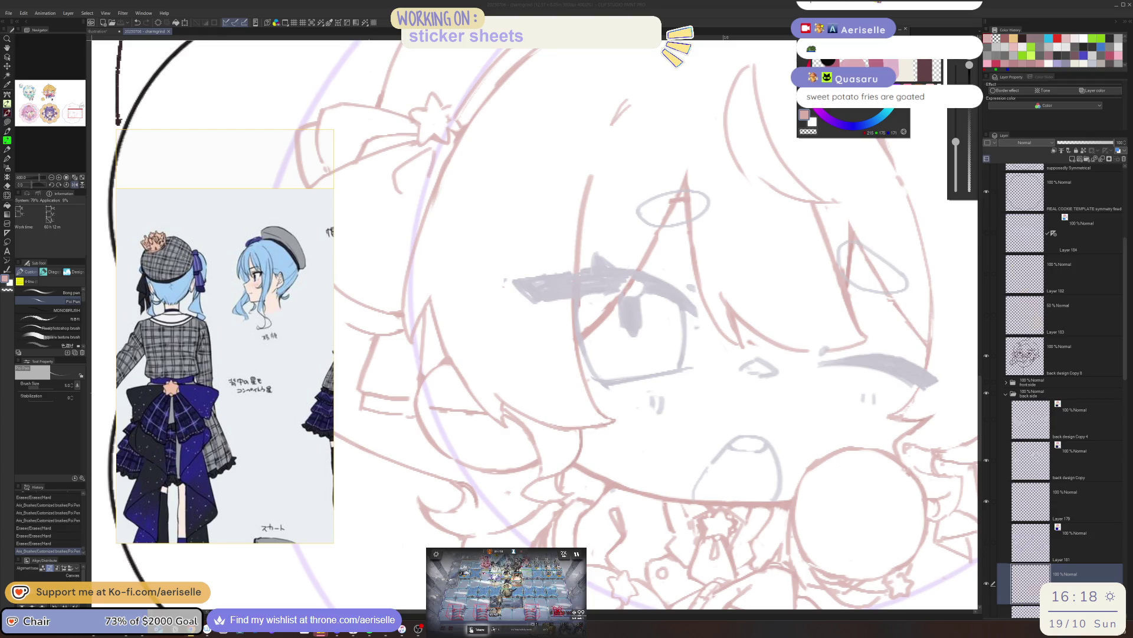
{"action": "left_click", "coordinate": [613, 427]}
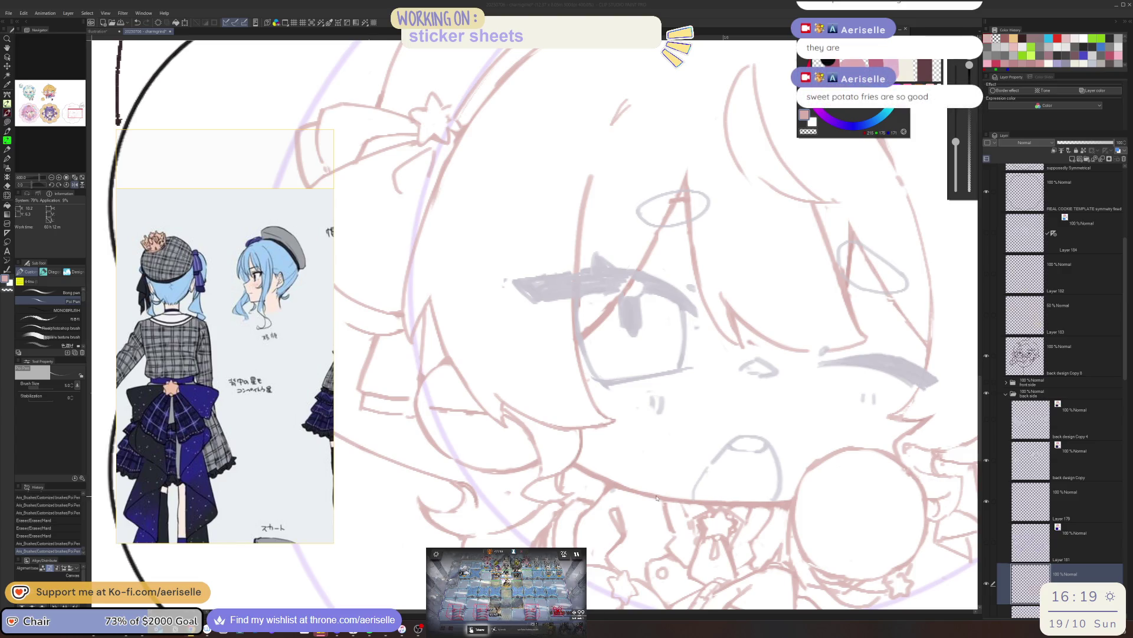
{"action": "scroll", "coordinate": [655, 497], "scroll_direction": "down", "scroll_amount": 3}
{"action": "scroll", "coordinate": [655, 498], "scroll_direction": "down", "scroll_amount": 2}
{"action": "scroll", "coordinate": [787, 461], "scroll_direction": "down", "scroll_amount": 1}
{"action": "scroll", "coordinate": [787, 461], "scroll_direction": "down", "scroll_amount": 1}
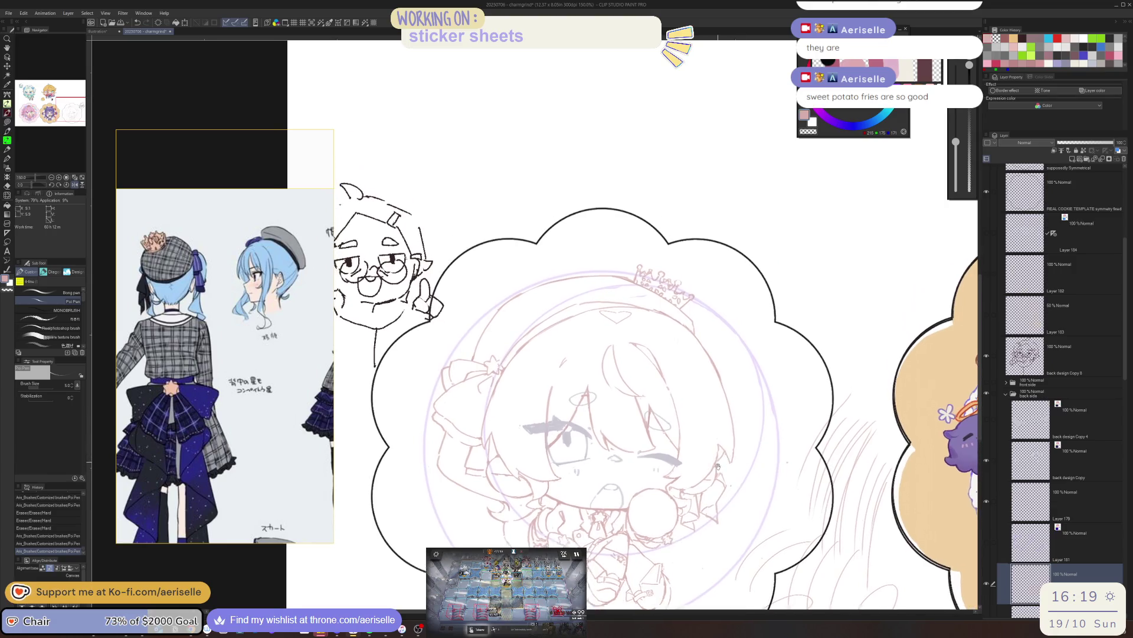
{"action": "scroll", "coordinate": [717, 467], "scroll_direction": "up", "scroll_amount": 1}
{"action": "scroll", "coordinate": [611, 346], "scroll_direction": "up", "scroll_amount": 2}
- Lasso the small heart and move it down and left on the head
{"action": "key", "text": "m"}
{"action": "left_click_drag", "start_coordinate": [625, 347], "coordinate": [591, 347]}
{"action": "key", "text": "k"}
{"action": "left_click_drag", "start_coordinate": [601, 397], "coordinate": [568, 413]}
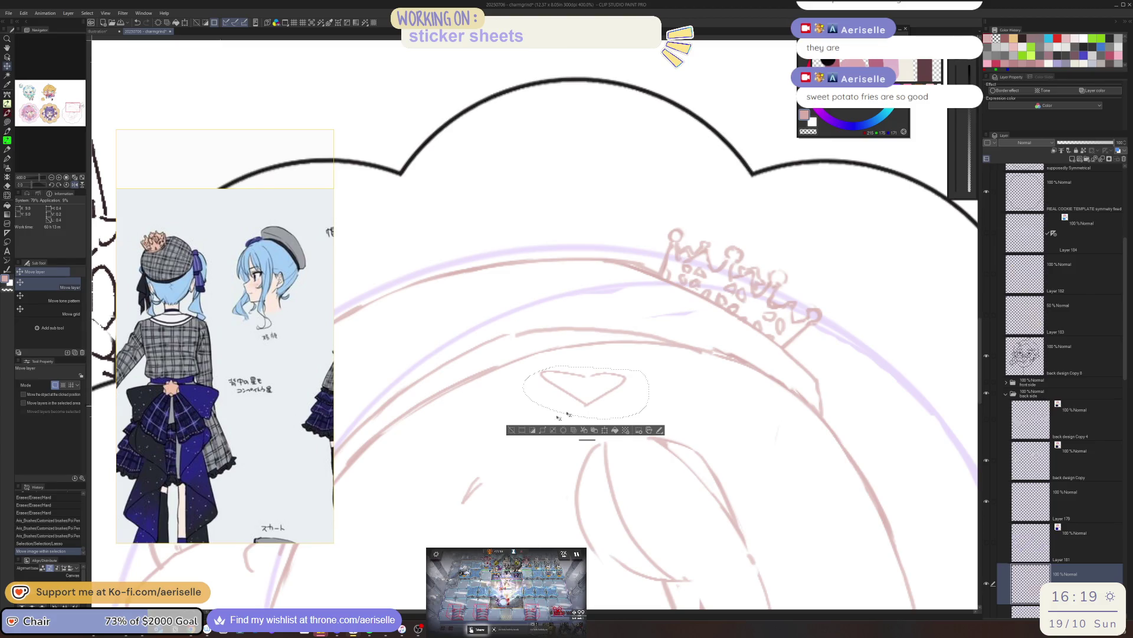
{"action": "key", "text": "ctrl+d"}
{"action": "scroll", "coordinate": [619, 371], "scroll_direction": "down", "scroll_amount": 2}
{"action": "scroll", "coordinate": [620, 372], "scroll_direction": "down", "scroll_amount": 2}
{"action": "scroll", "coordinate": [736, 375], "scroll_direction": "down", "scroll_amount": 1}
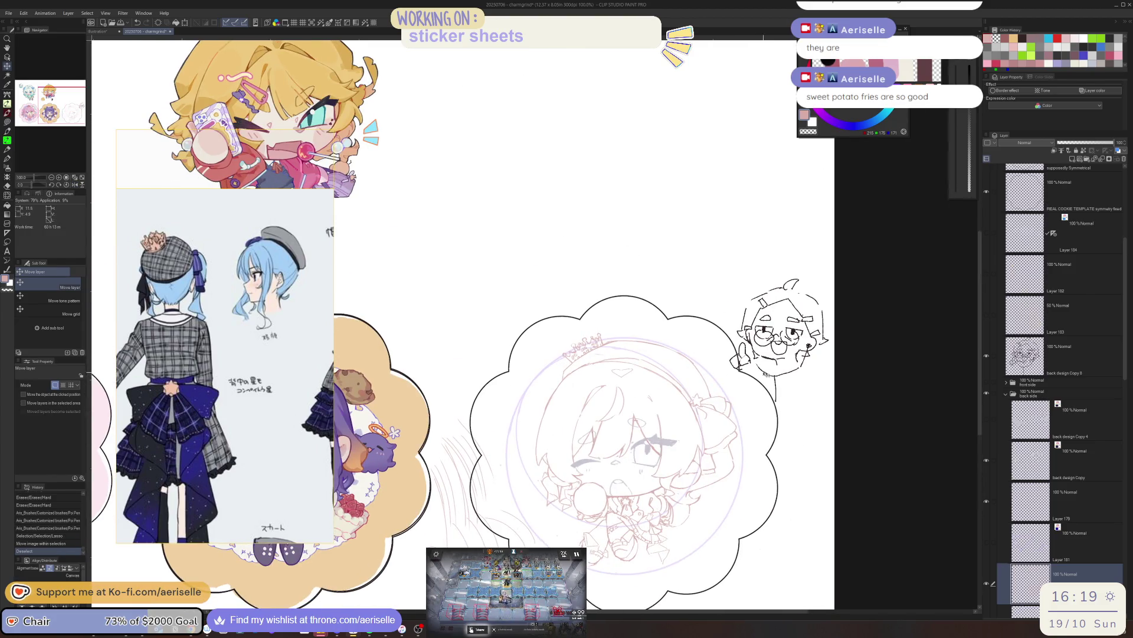
{"action": "scroll", "coordinate": [645, 399], "scroll_direction": "down", "scroll_amount": 1}
{"action": "scroll", "coordinate": [645, 398], "scroll_direction": "down", "scroll_amount": 2}
{"action": "scroll", "coordinate": [646, 399], "scroll_direction": "up", "scroll_amount": 3}
{"action": "key", "text": "ctrl+z"}
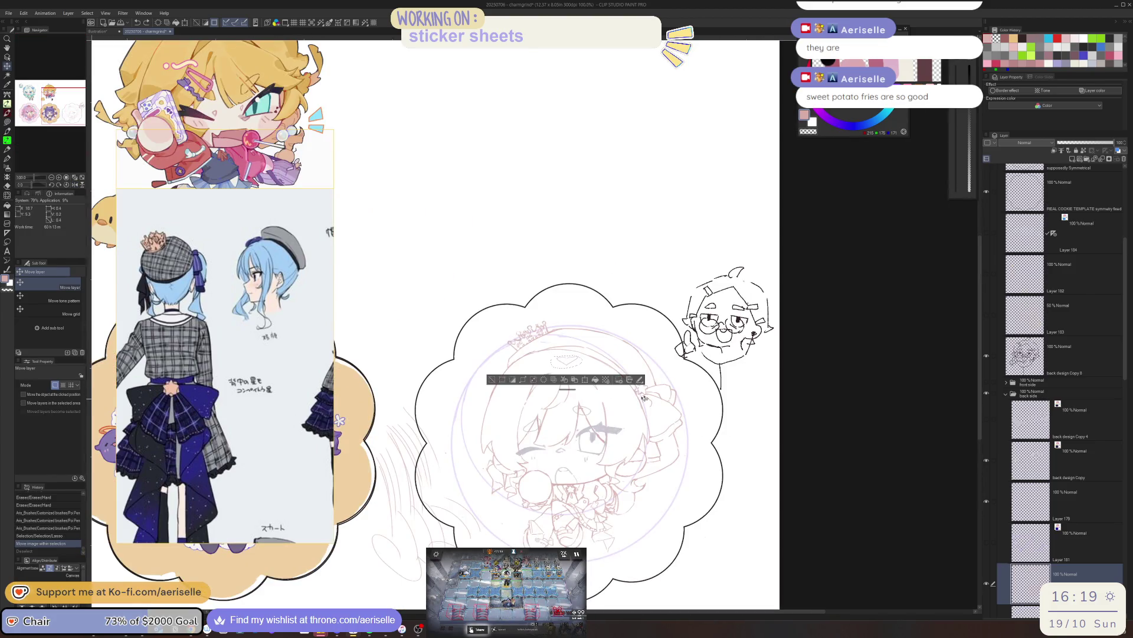
- Resize the selected heart with free transform and confirm, mirroring the view
{"action": "left_click_drag", "start_coordinate": [644, 399], "coordinate": [800, 382]}
{"action": "key", "text": "ctrl+t"}
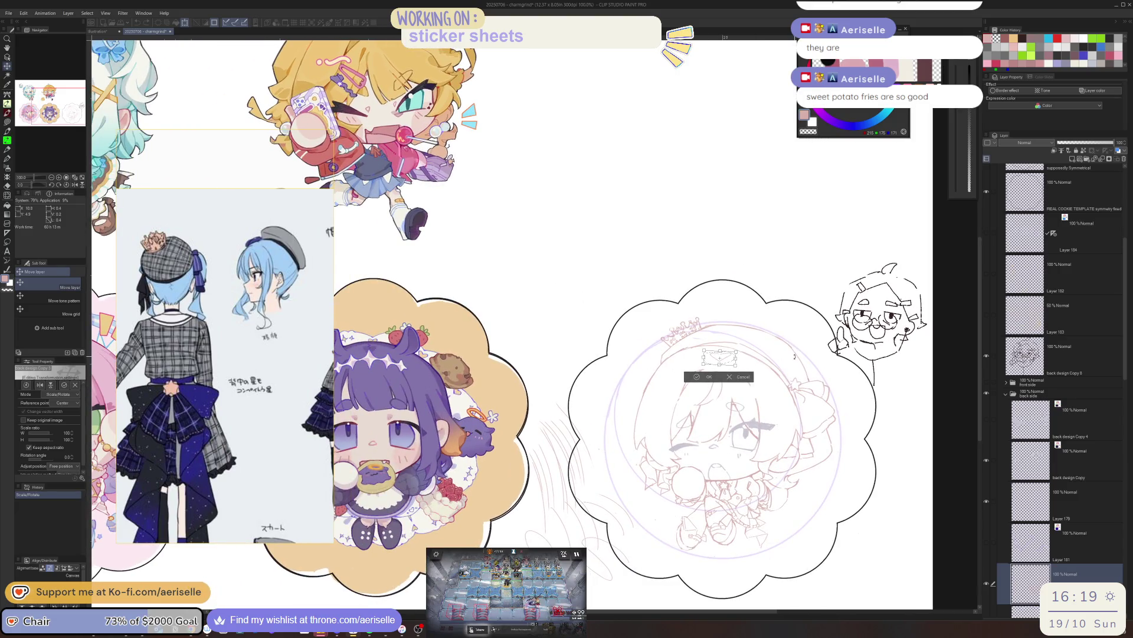
{"action": "key", "text": "Return"}
{"action": "left_click_drag", "start_coordinate": [947, 497], "coordinate": [903, 430]}
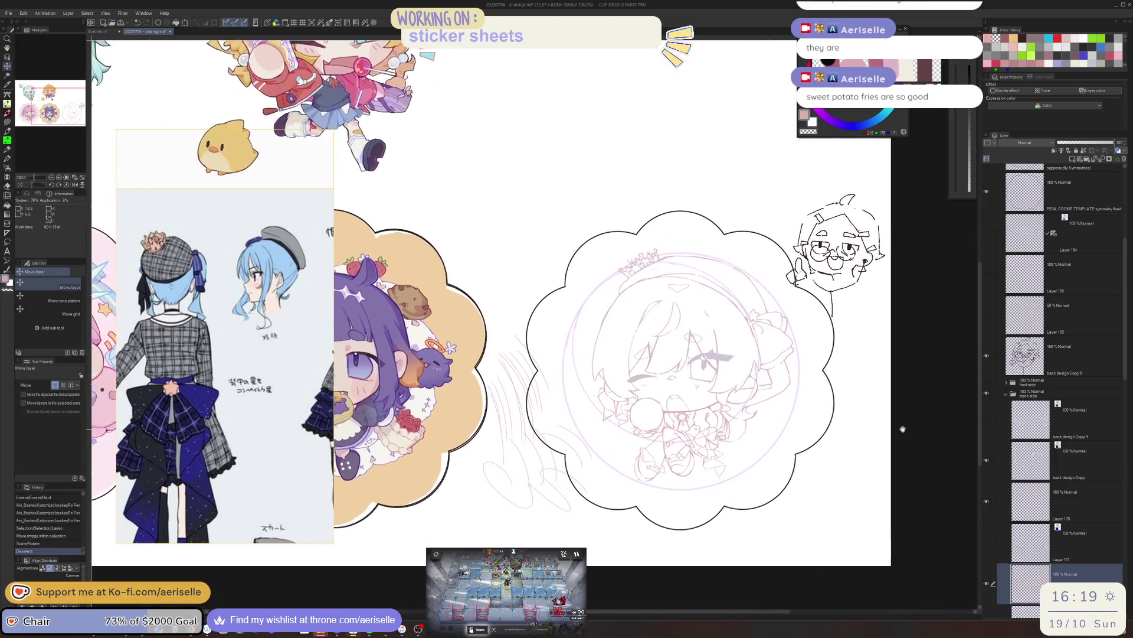
{"action": "key", "text": "h"}
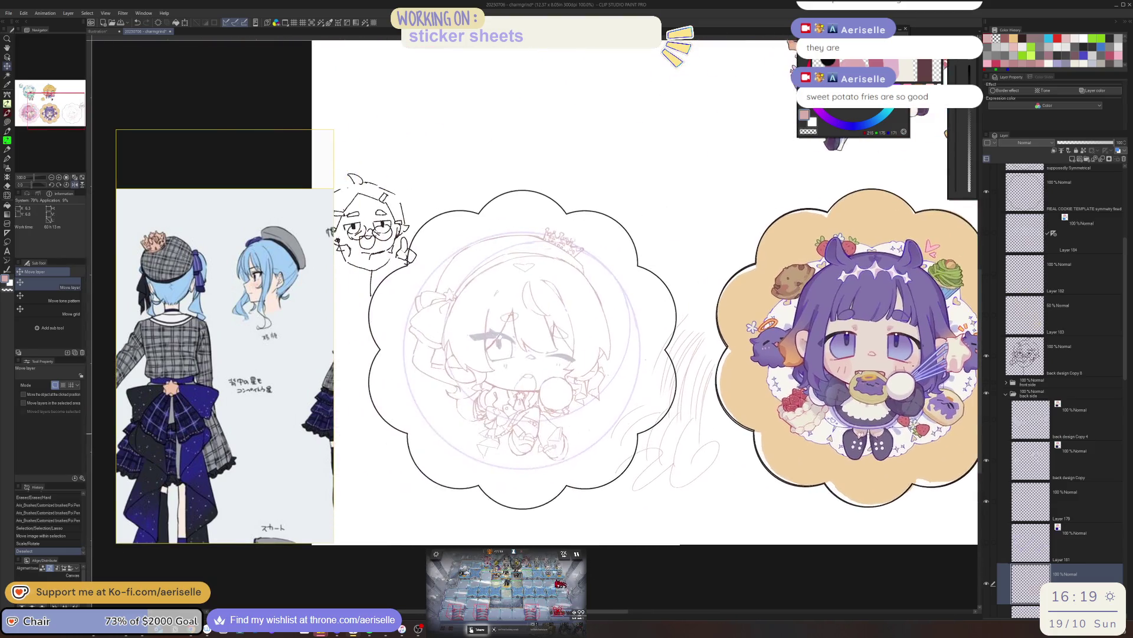
{"action": "mouse_move", "coordinate": [620, 354]}
{"action": "left_mouse_down"}
{"action": "mouse_move", "coordinate": [443, 373]}
{"action": "mouse_move", "coordinate": [575, 355]}
{"action": "mouse_move", "coordinate": [672, 401]}
{"action": "left_mouse_up"}
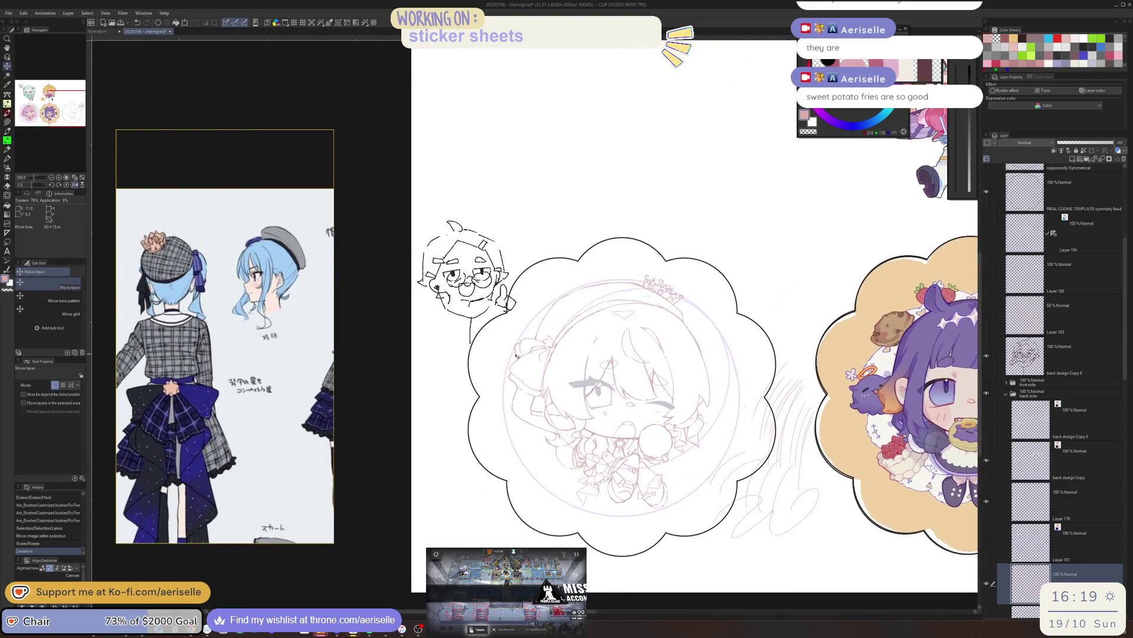
{"action": "scroll", "coordinate": [516, 355], "scroll_direction": "up", "scroll_amount": 3}
{"action": "key", "text": "b"}
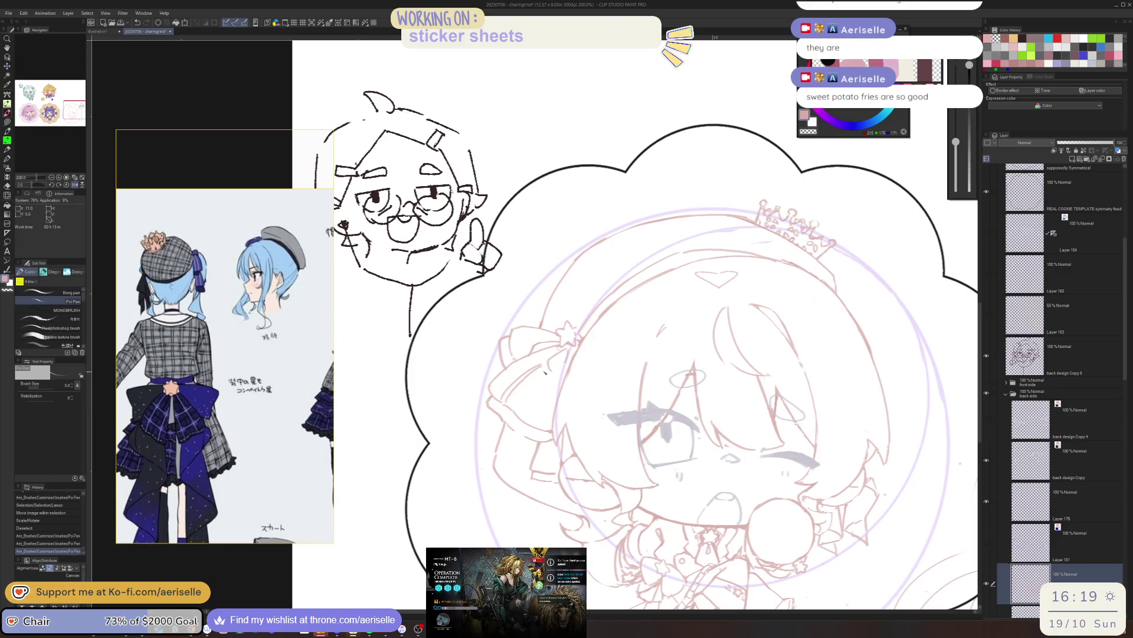
- Add small pen strokes to the sketch, undoing and redoing to keep them
{"action": "mouse_move", "coordinate": [536, 371]}
{"action": "left_mouse_down"}
{"action": "mouse_move", "coordinate": [512, 394]}
{"action": "mouse_move", "coordinate": [522, 397]}
{"action": "left_mouse_up"}
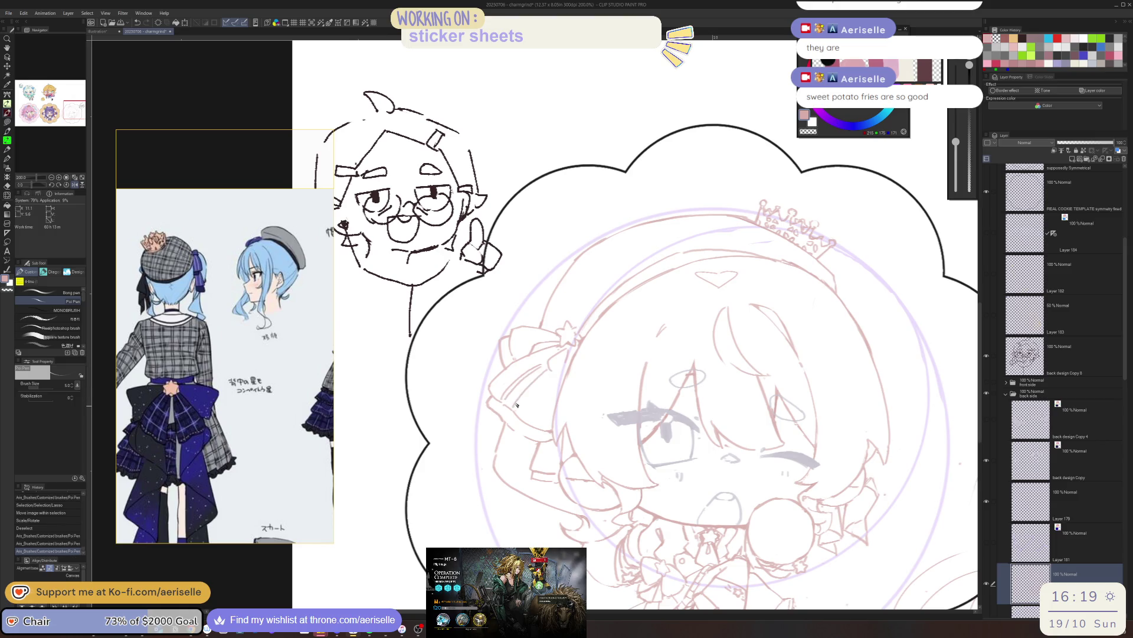
{"action": "key", "text": "ctrl+z"}
{"action": "key", "text": "ctrl+z"}
{"action": "key", "text": "ctrl+z"}
{"action": "key", "text": "ctrl+y"}
{"action": "key", "text": "ctrl+y"}
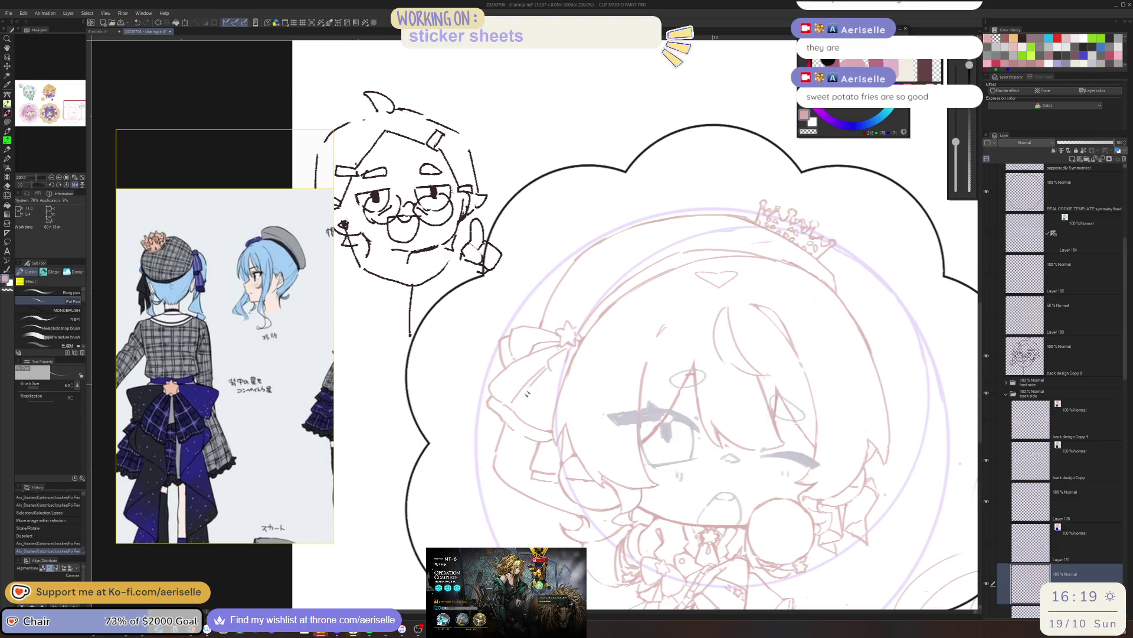
{"action": "key", "text": "ctrl+y"}
{"action": "mouse_move", "coordinate": [549, 388]}
{"action": "left_mouse_down"}
{"action": "mouse_move", "coordinate": [544, 403]}
{"action": "mouse_move", "coordinate": [516, 350]}
{"action": "left_mouse_up"}
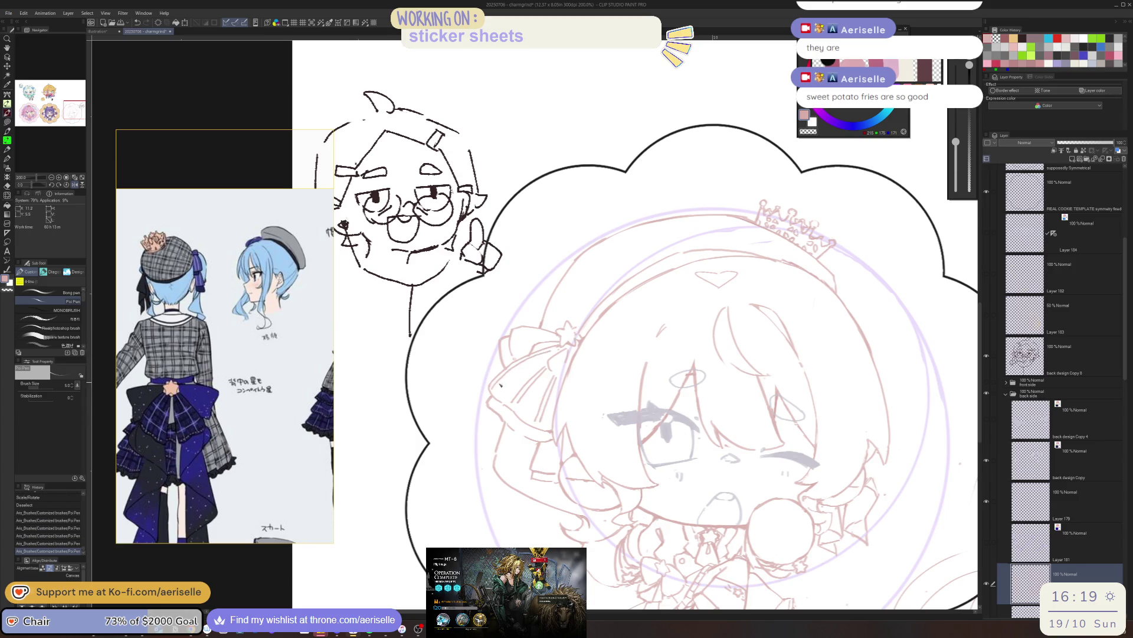
{"action": "left_click_drag", "start_coordinate": [494, 396], "coordinate": [547, 356]}
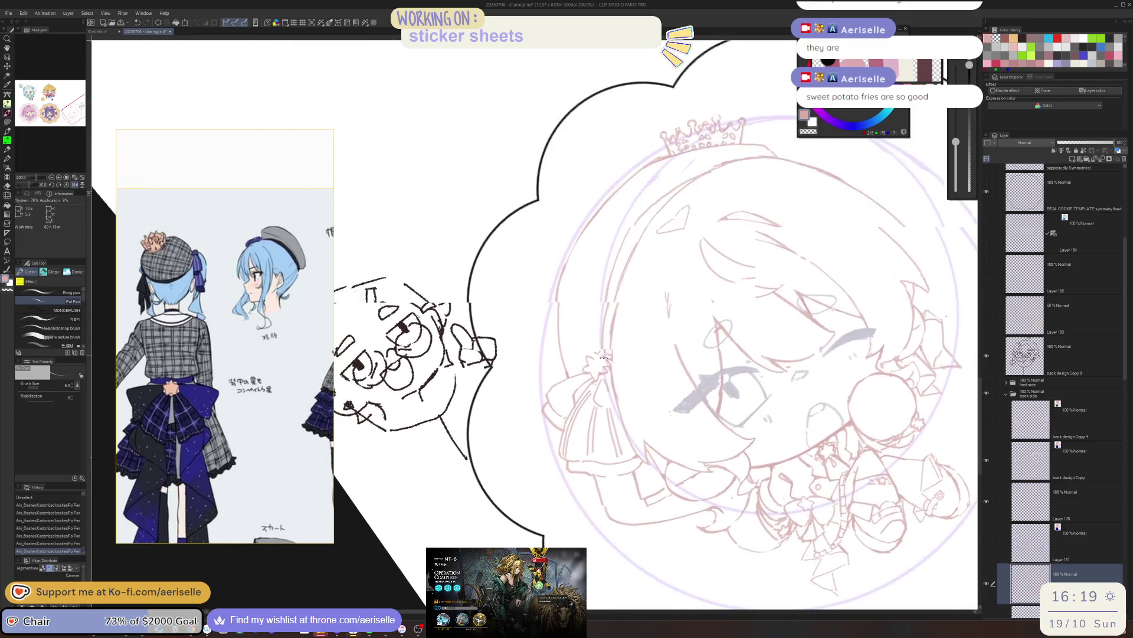
{"action": "scroll", "coordinate": [613, 350], "scroll_direction": "up", "scroll_amount": 3}
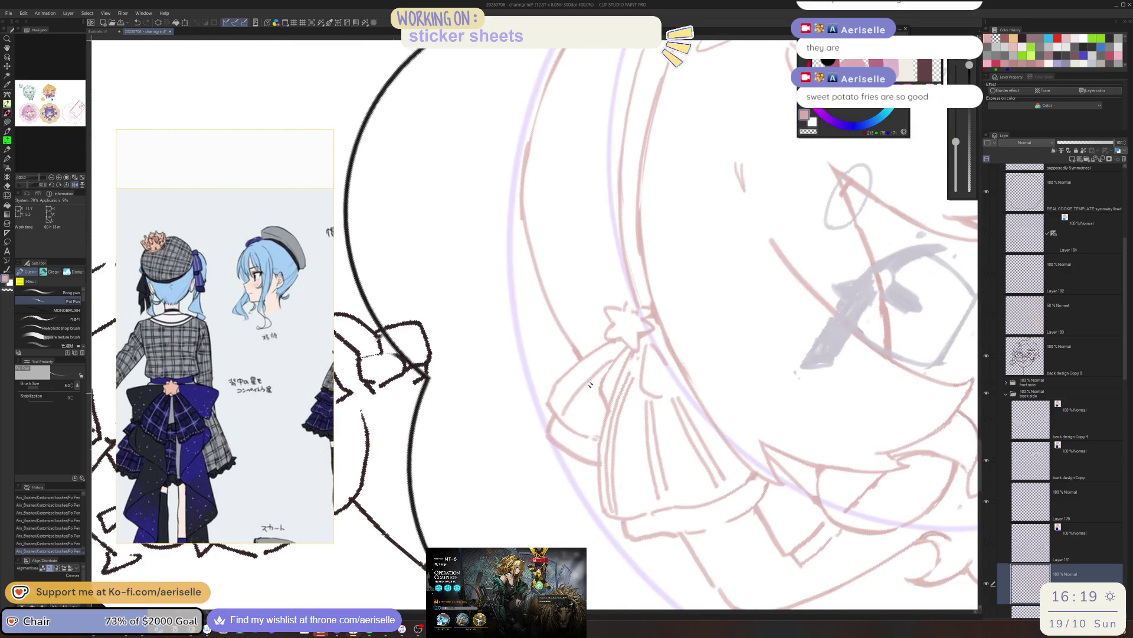
- Redraw rough lines near the ribbon and sketch two parallel strokes on the head
{"action": "key", "text": "ctrl+z"}
{"action": "left_click_drag", "start_coordinate": [618, 349], "coordinate": [563, 413]}
{"action": "left_click_drag", "start_coordinate": [617, 353], "coordinate": [566, 413]}
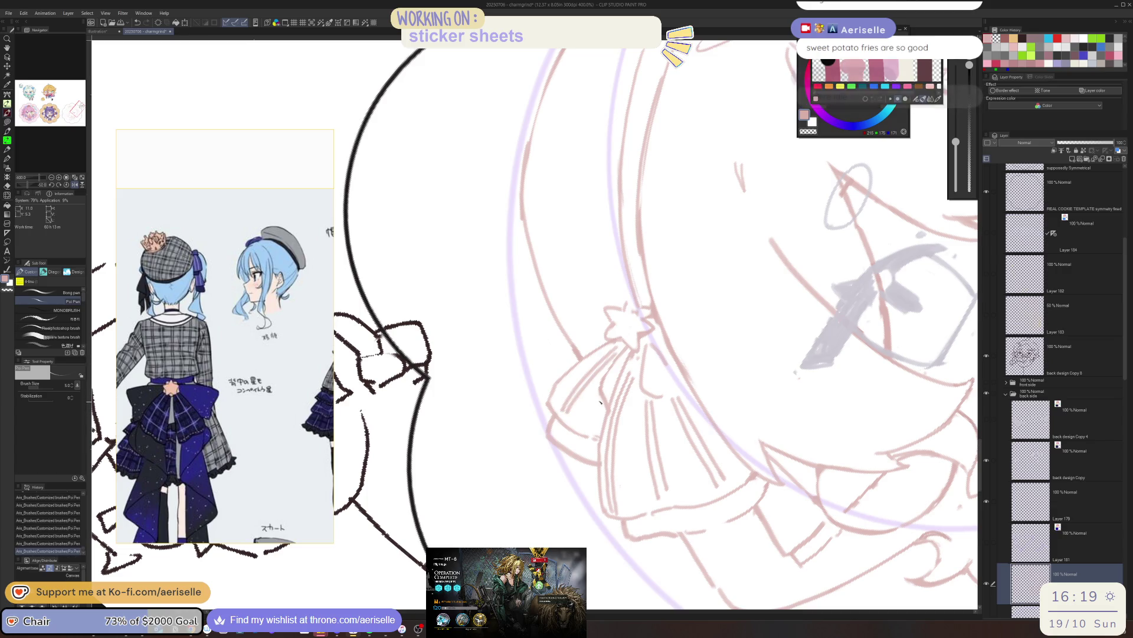
{"action": "scroll", "coordinate": [601, 402], "scroll_direction": "up", "scroll_amount": 1}
{"action": "scroll", "coordinate": [576, 425], "scroll_direction": "up", "scroll_amount": 1}
{"action": "scroll", "coordinate": [550, 451], "scroll_direction": "up", "scroll_amount": 1}
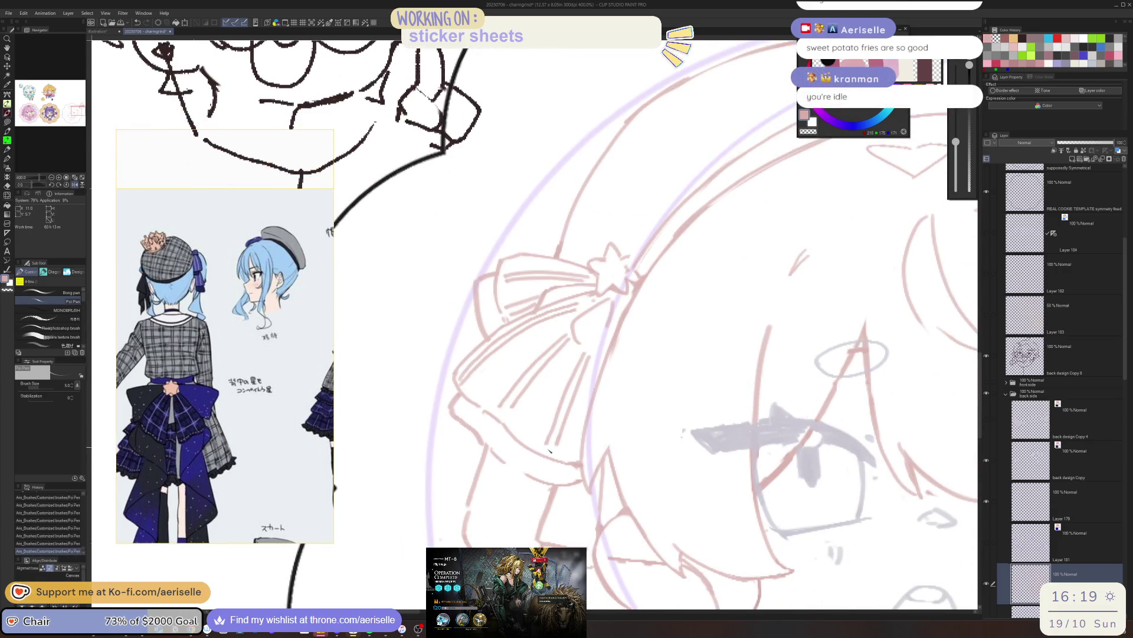
{"action": "left_click_drag", "start_coordinate": [571, 491], "coordinate": [561, 538]}
{"action": "left_click_drag", "start_coordinate": [573, 494], "coordinate": [564, 543]}
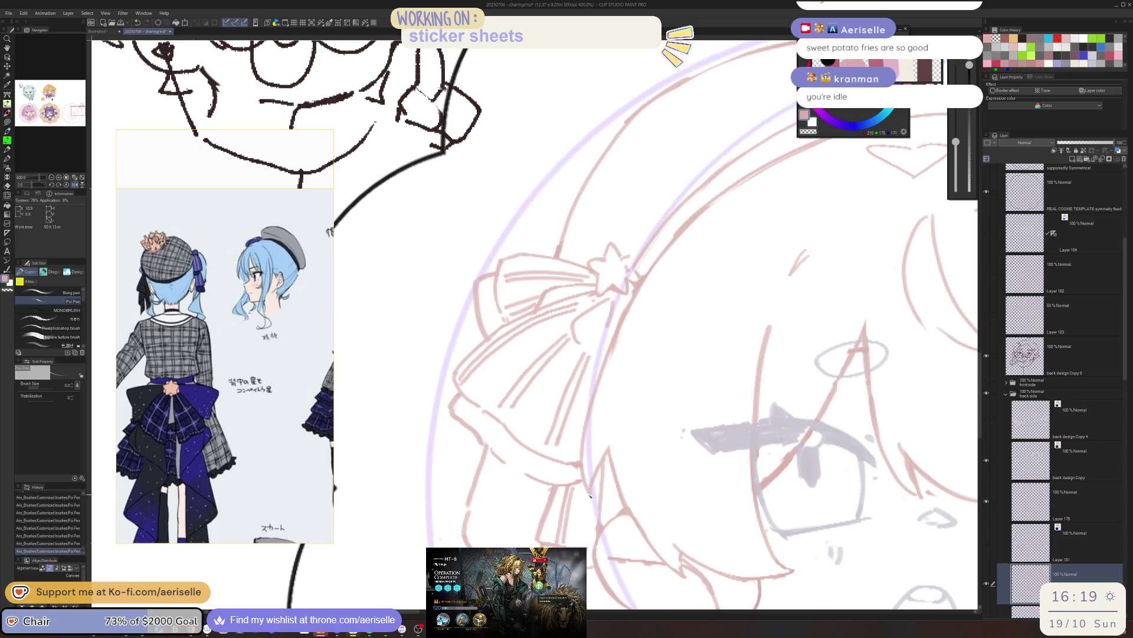
{"action": "scroll", "coordinate": [591, 522], "scroll_direction": "down", "scroll_amount": 2}
{"action": "scroll", "coordinate": [673, 479], "scroll_direction": "down", "scroll_amount": 1}
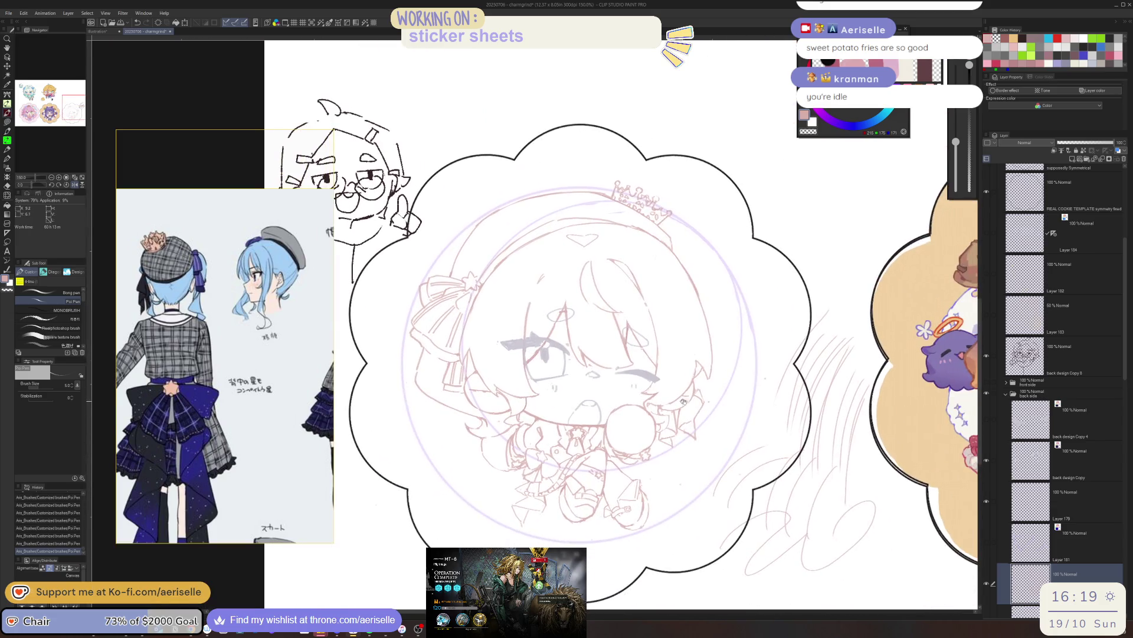
{"action": "scroll", "coordinate": [770, 445], "scroll_direction": "down", "scroll_amount": 1}
{"action": "scroll", "coordinate": [771, 445], "scroll_direction": "down", "scroll_amount": 2}
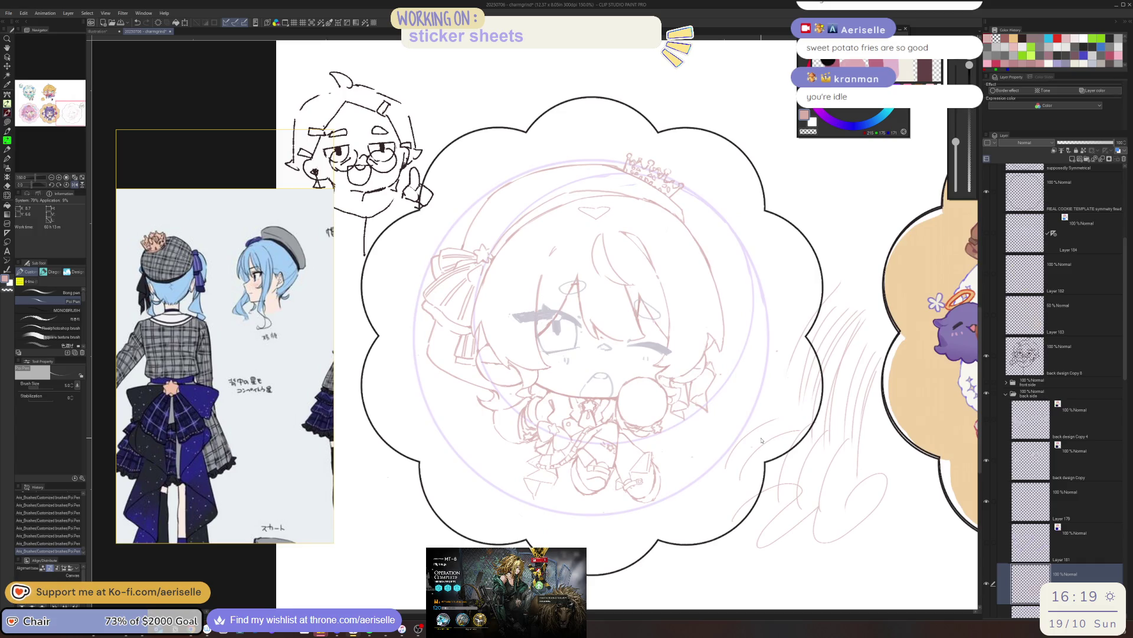
{"action": "key", "text": "alt+Tab"}
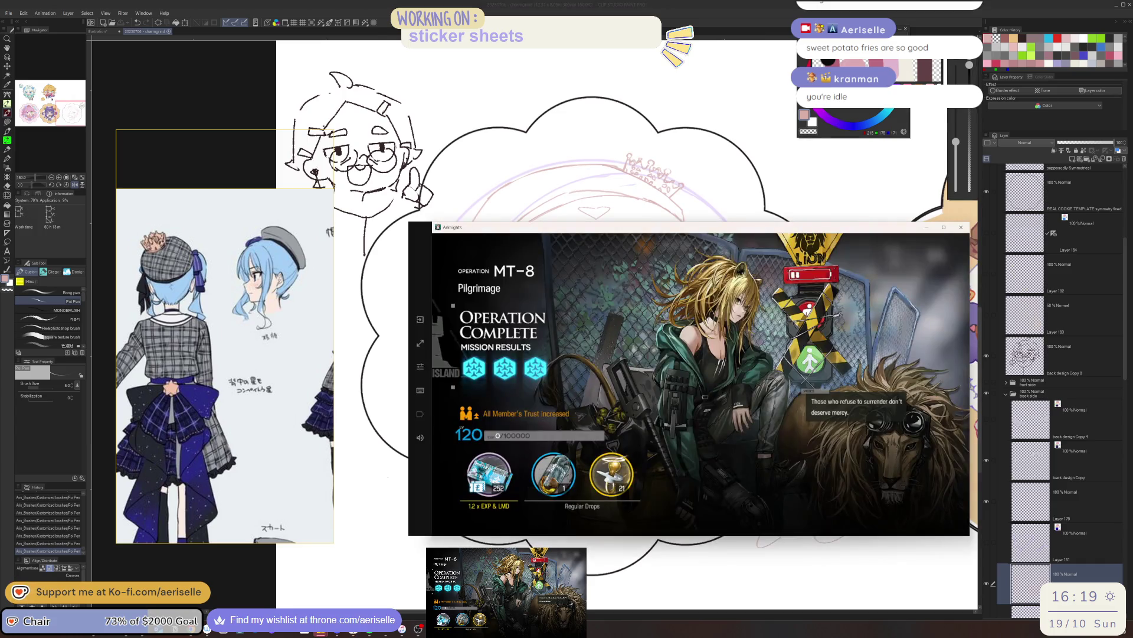
- Close the MT-8 results, claim the finished order's reward and read the item story texts
{"action": "key", "text": "alt+Tab"}
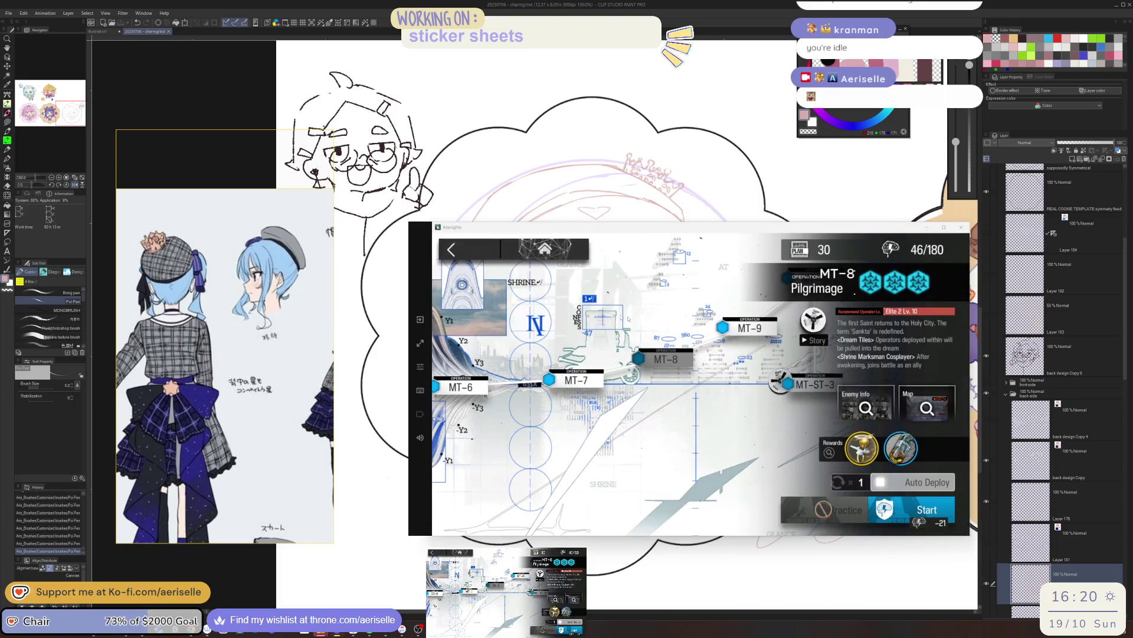
{"action": "left_click", "coordinate": [486, 249]}
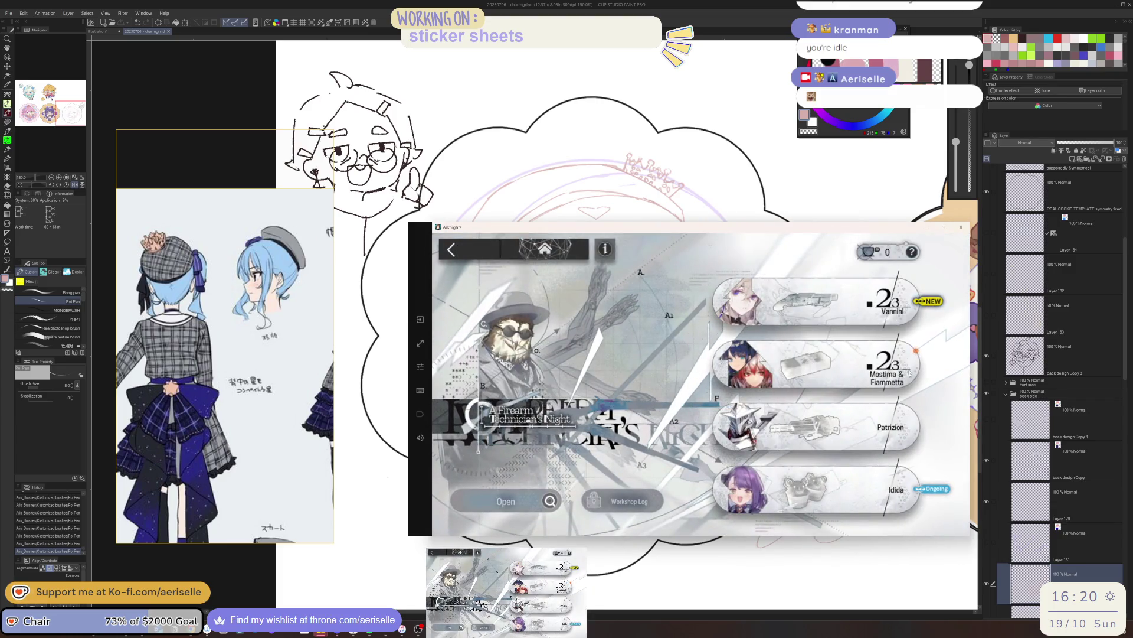
{"action": "left_click", "coordinate": [875, 494]}
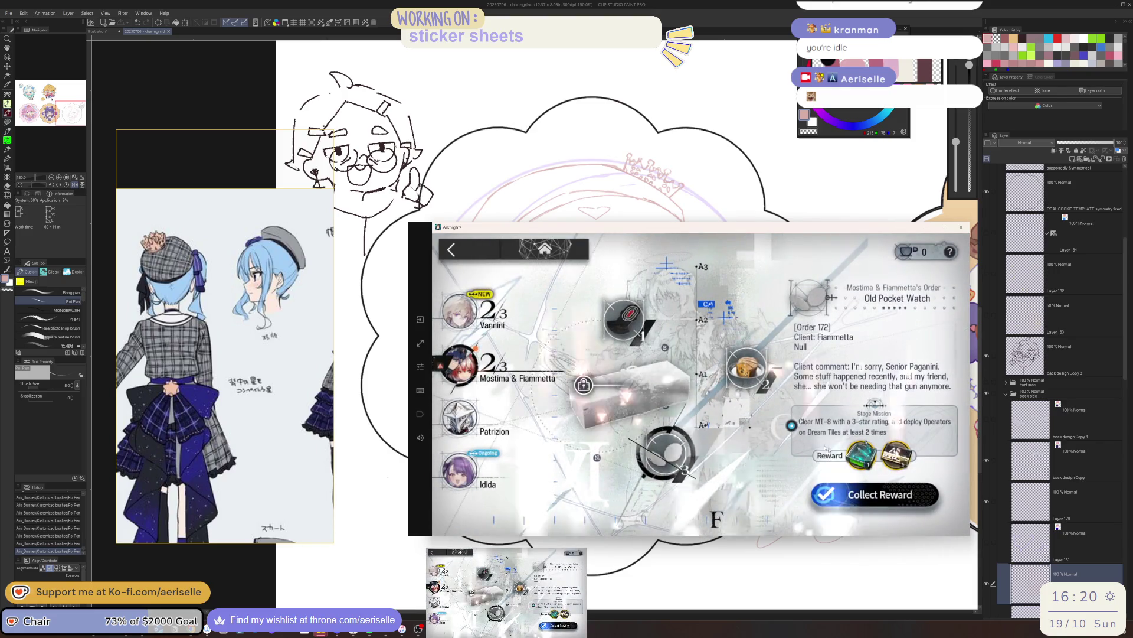
{"action": "left_click", "coordinate": [520, 311]}
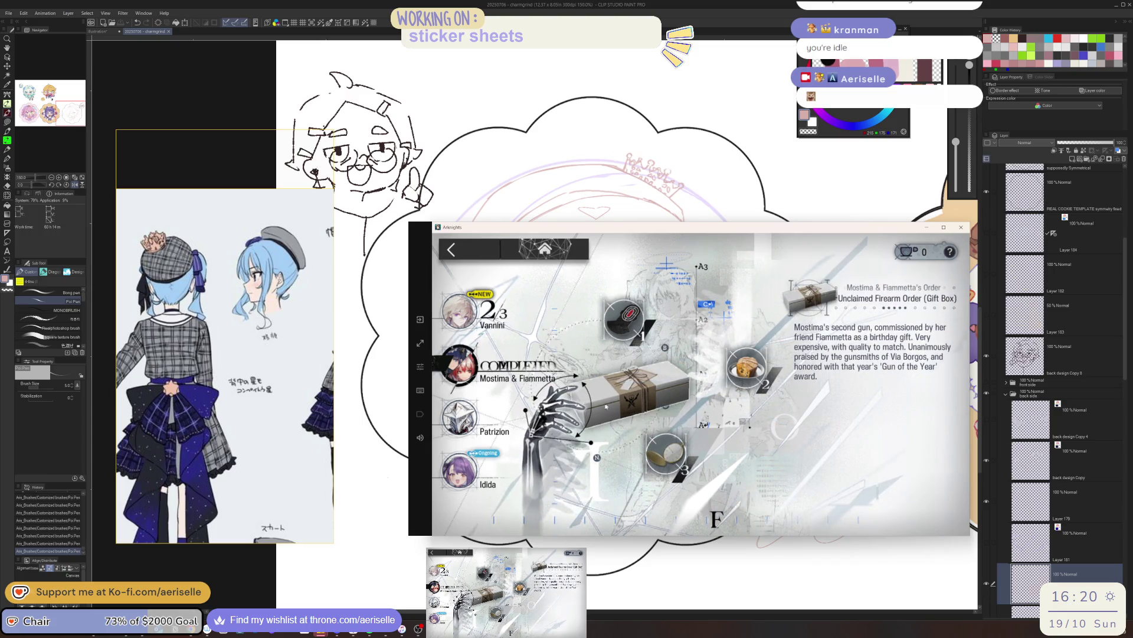
{"action": "left_click", "coordinate": [666, 454]}
{"action": "left_click", "coordinate": [583, 384]}
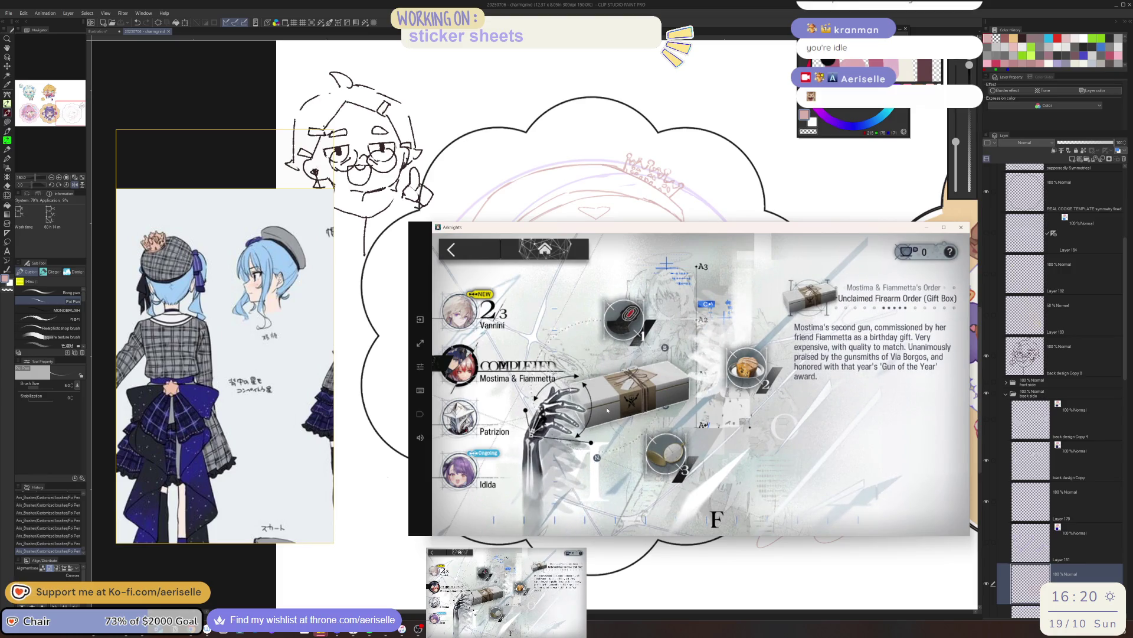
- Check Vannini's order and the Broken Lens notebook entry, then return to the event screen
{"action": "left_click", "coordinate": [459, 312]}
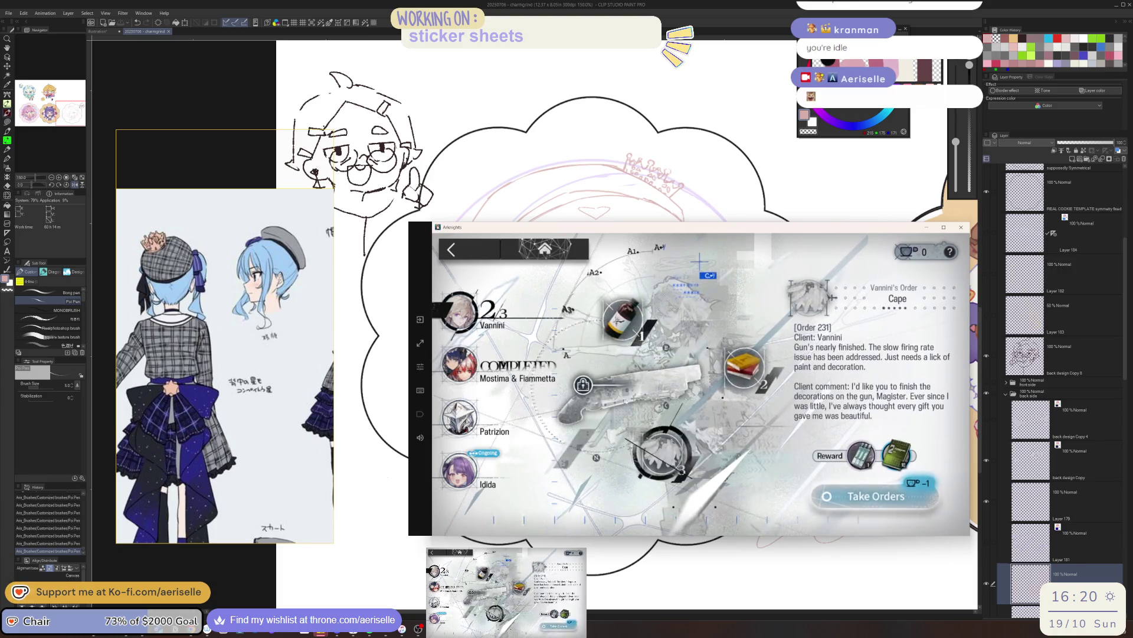
{"action": "left_click", "coordinate": [876, 495]}
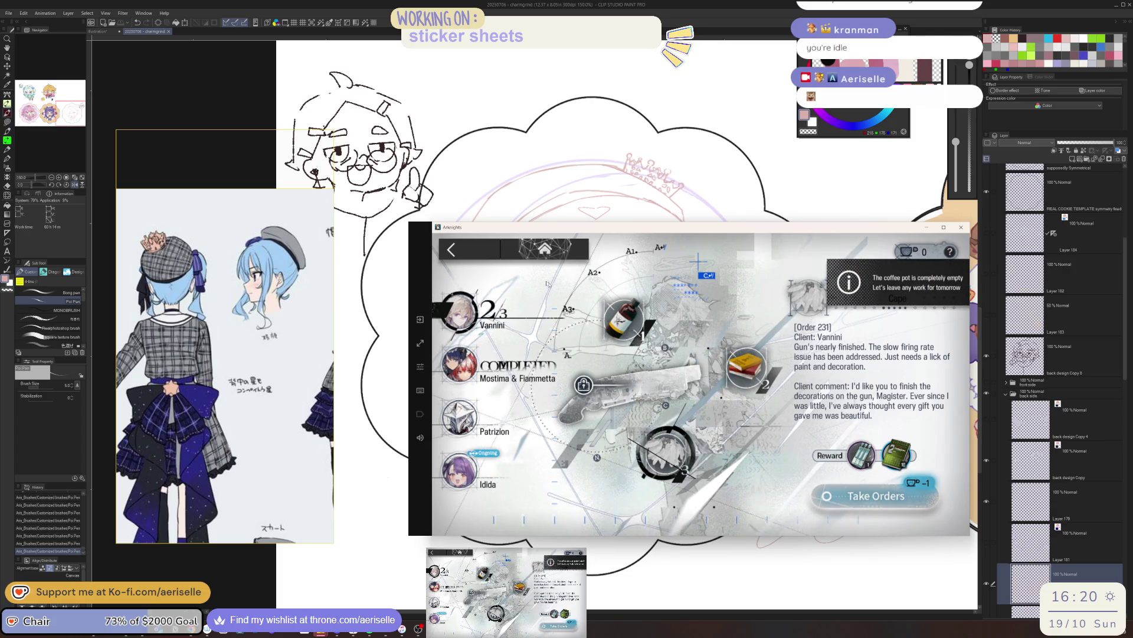
{"action": "left_click", "coordinate": [452, 250]}
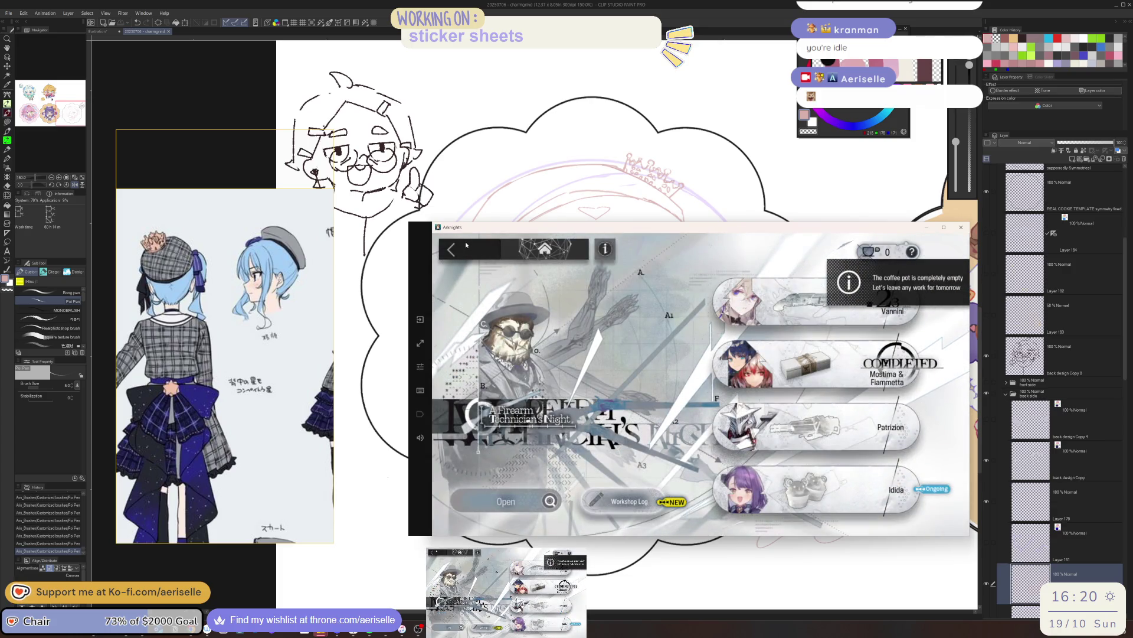
{"action": "left_click", "coordinate": [629, 503]}
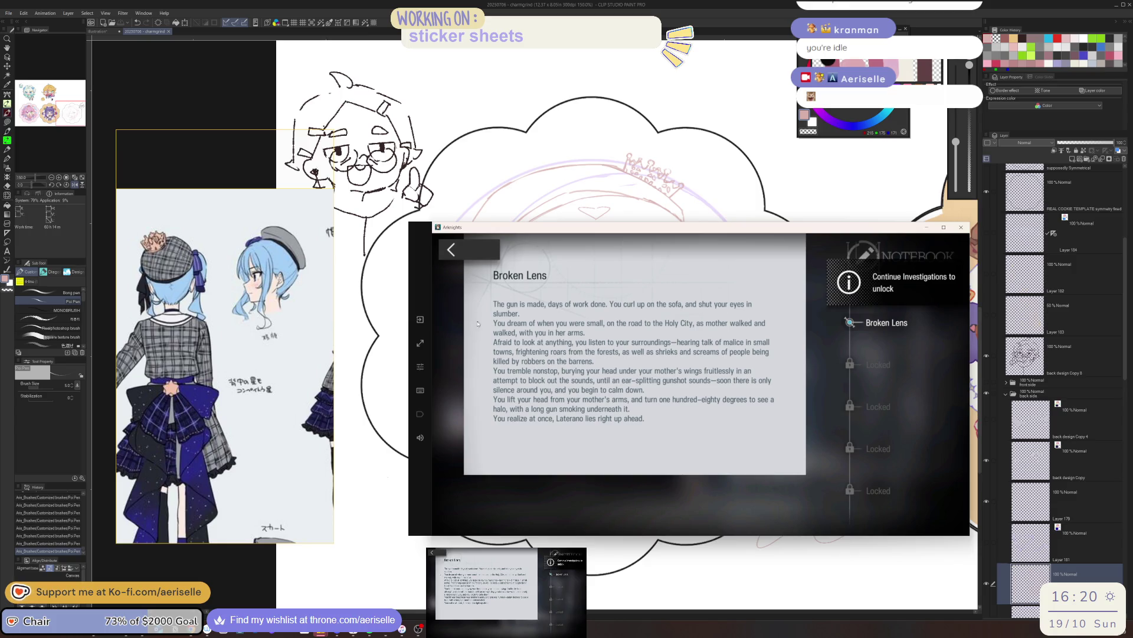
{"action": "left_click", "coordinate": [443, 260]}
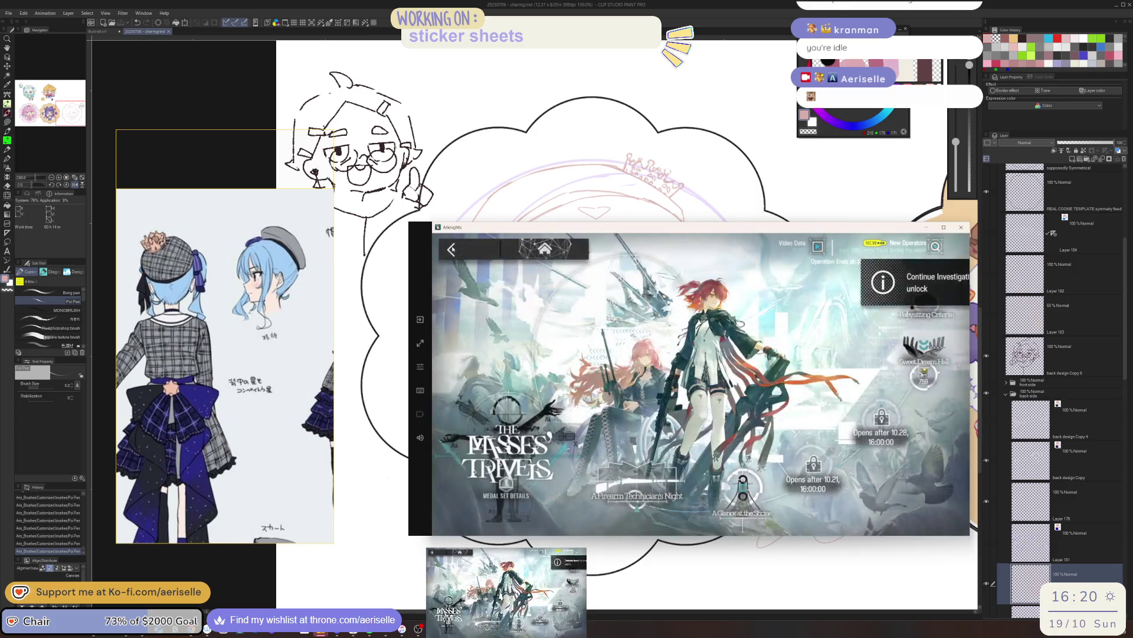
- Buy Sankta Miksaparato's Token and a Headhunting Permit in the Sweet Dream Hall shop
{"action": "left_click", "coordinate": [926, 354]}
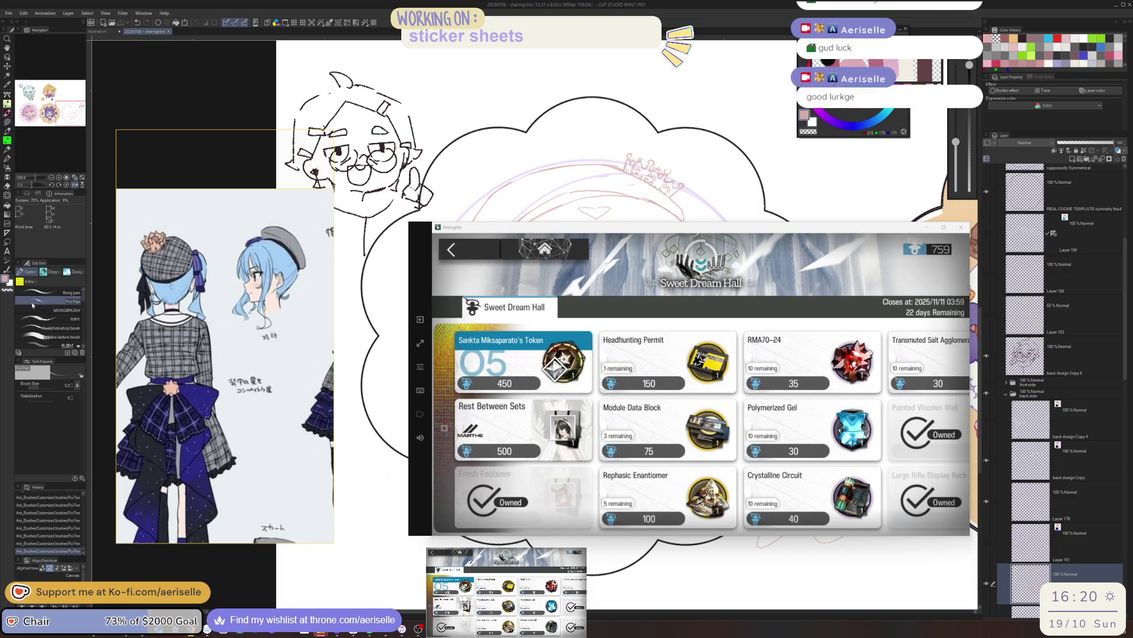
{"action": "left_click", "coordinate": [487, 334]}
{"action": "left_click", "coordinate": [818, 464]}
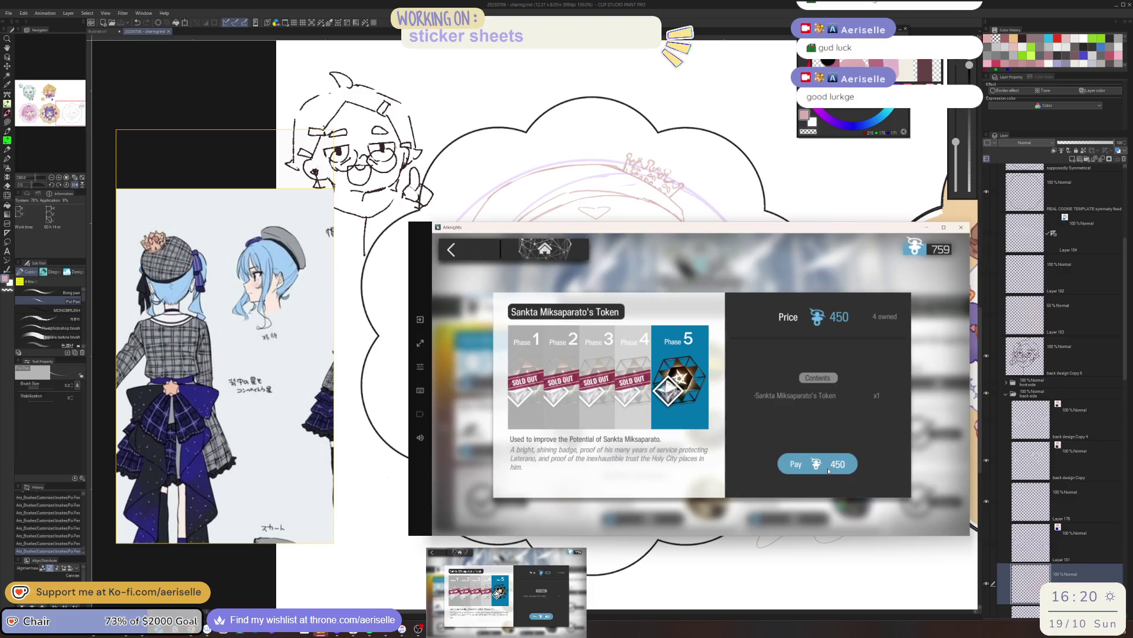
{"action": "left_click", "coordinate": [707, 406]}
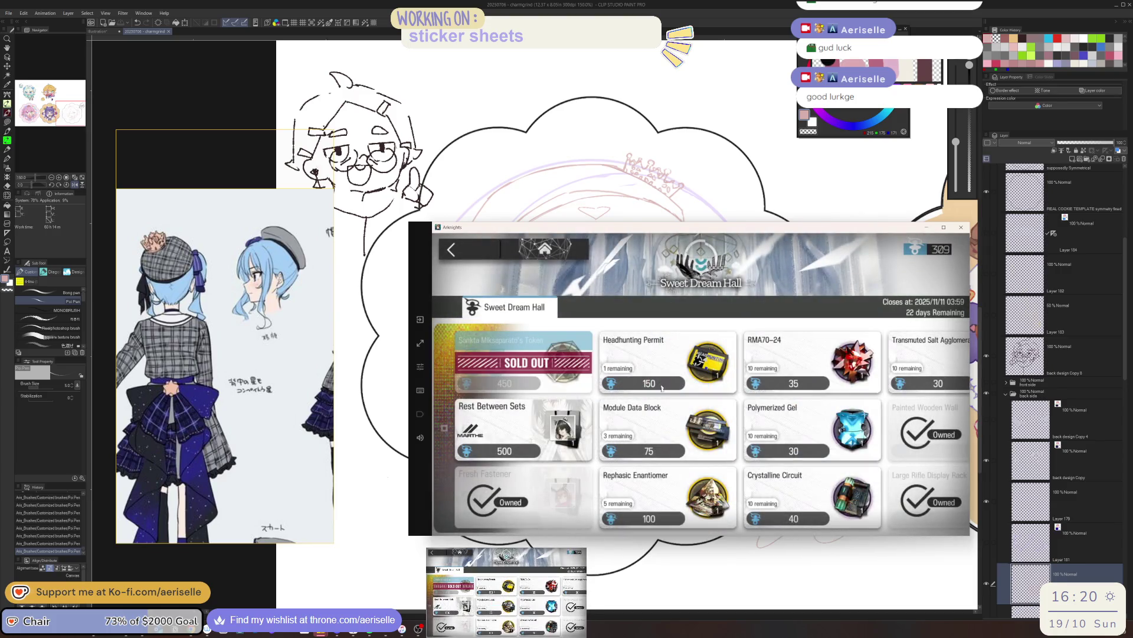
{"action": "left_click", "coordinate": [651, 358]}
{"action": "left_click", "coordinate": [817, 477]}
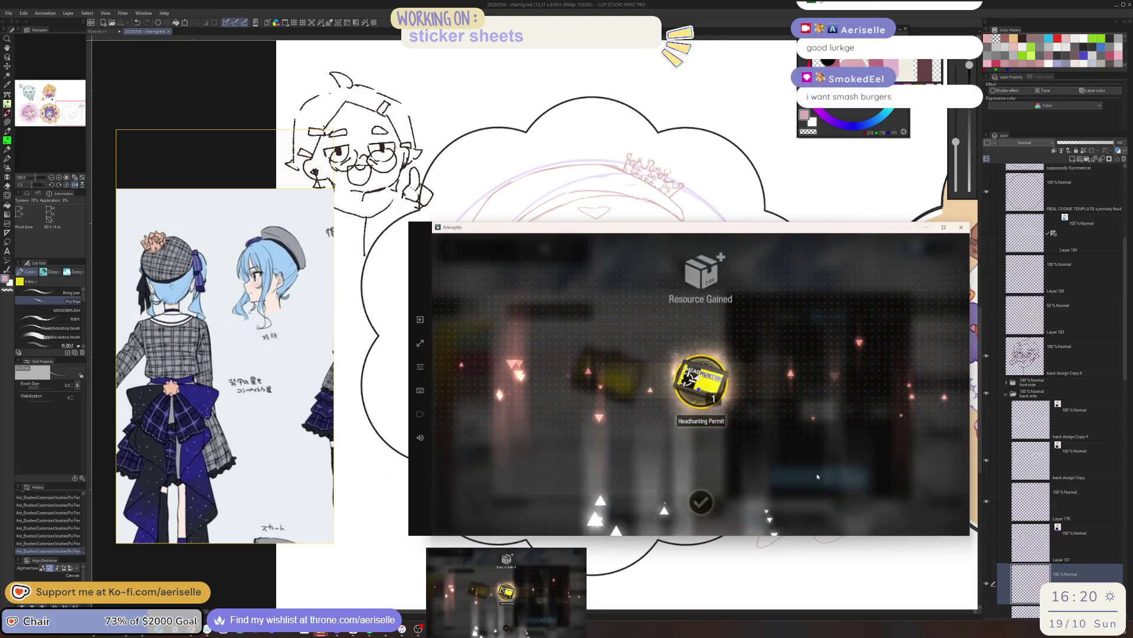
{"action": "left_click", "coordinate": [906, 483]}
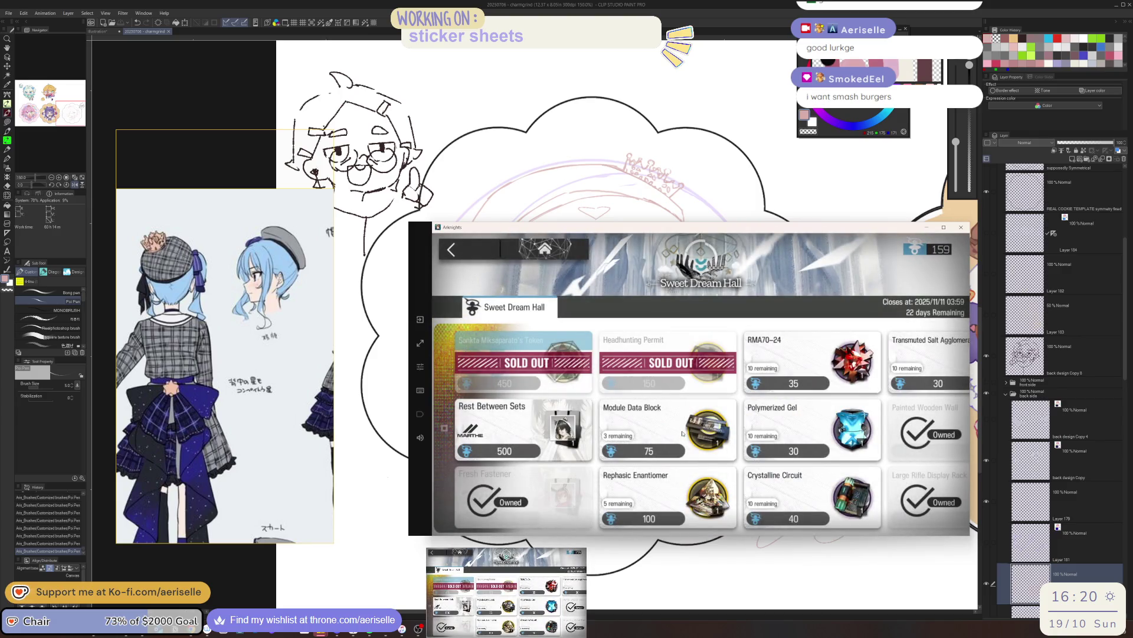
{"action": "scroll", "coordinate": [683, 435], "scroll_direction": "down", "scroll_amount": 3}
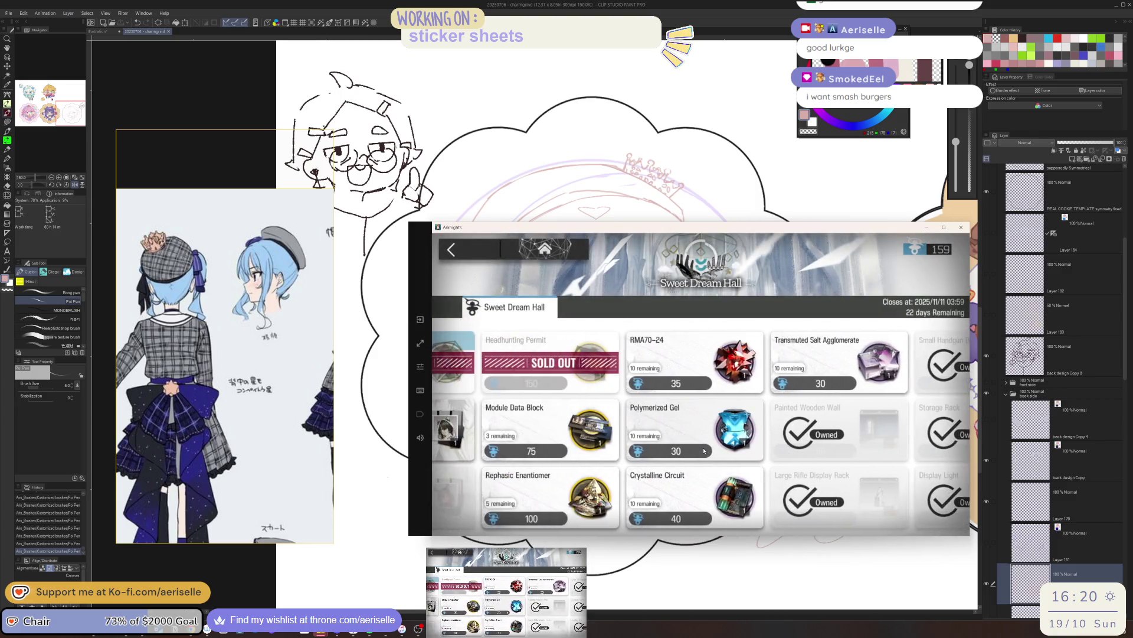
{"action": "scroll", "coordinate": [705, 451], "scroll_direction": "down", "scroll_amount": 3}
{"action": "scroll", "coordinate": [704, 451], "scroll_direction": "up", "scroll_amount": 5}
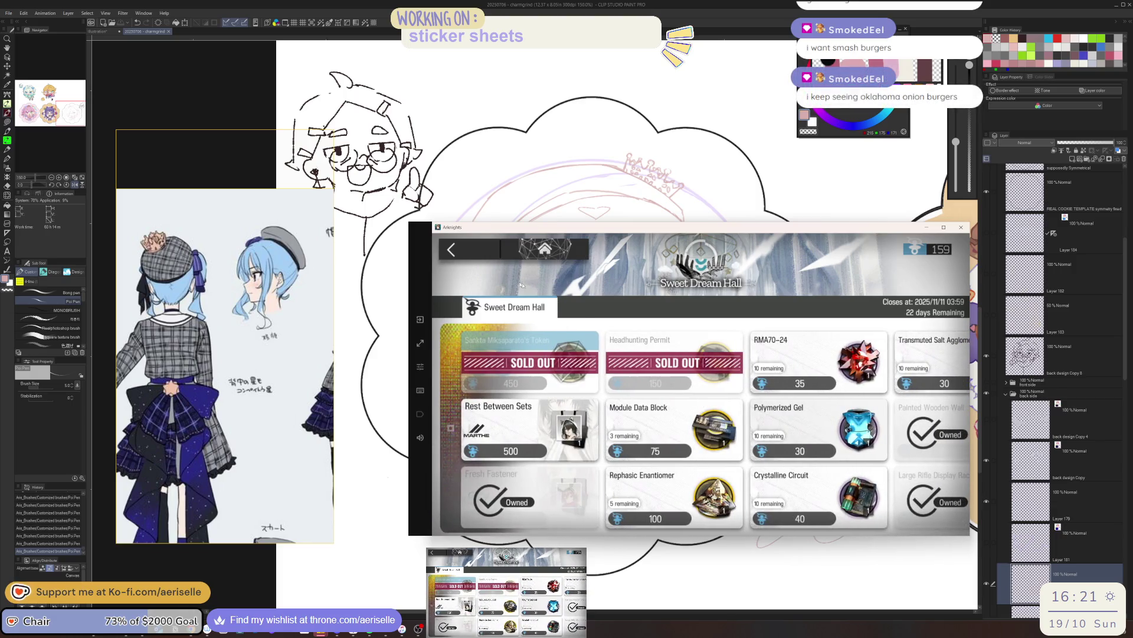
{"action": "key", "text": "Escape"}
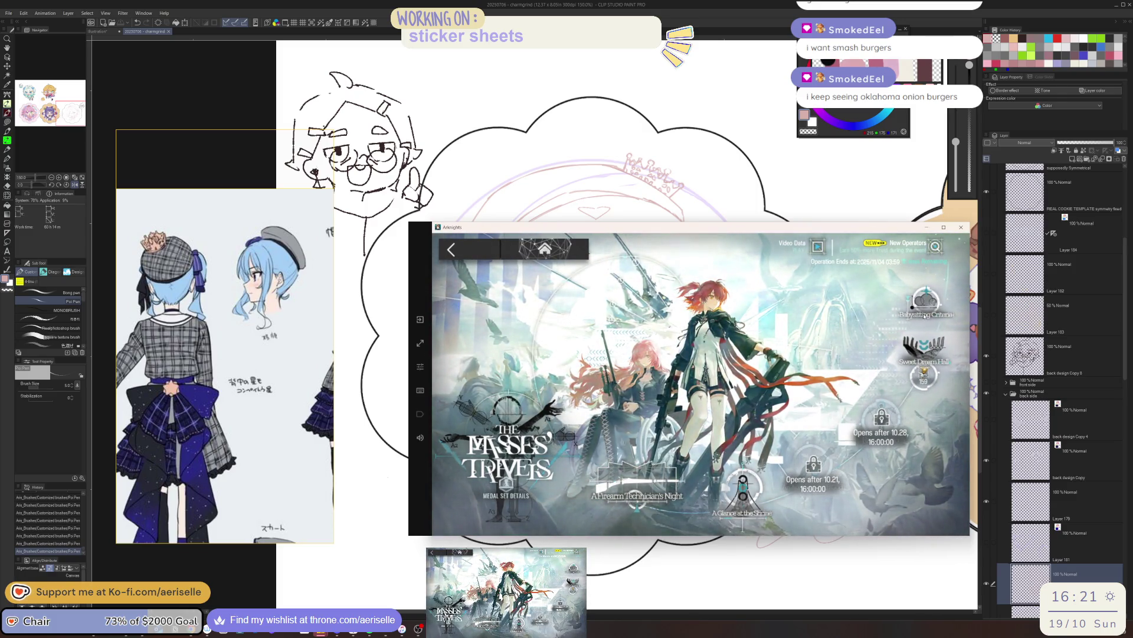
- Refill sanity with two potions and launch MT-9 Interpretation with the current squad
{"action": "left_click", "coordinate": [637, 483]}
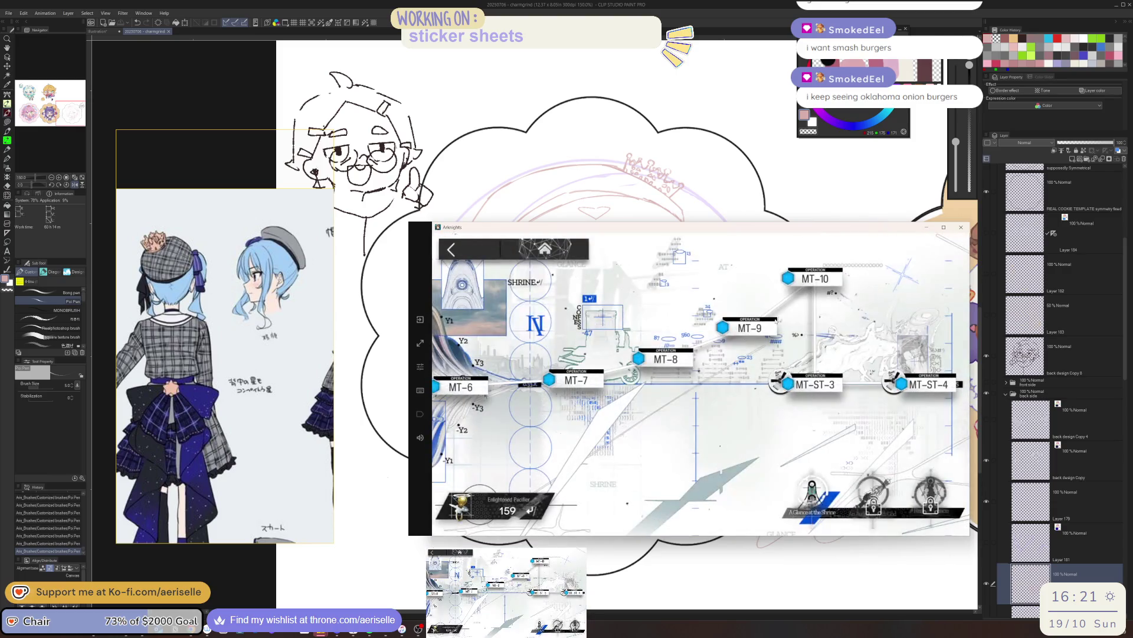
{"action": "left_click", "coordinate": [587, 380]}
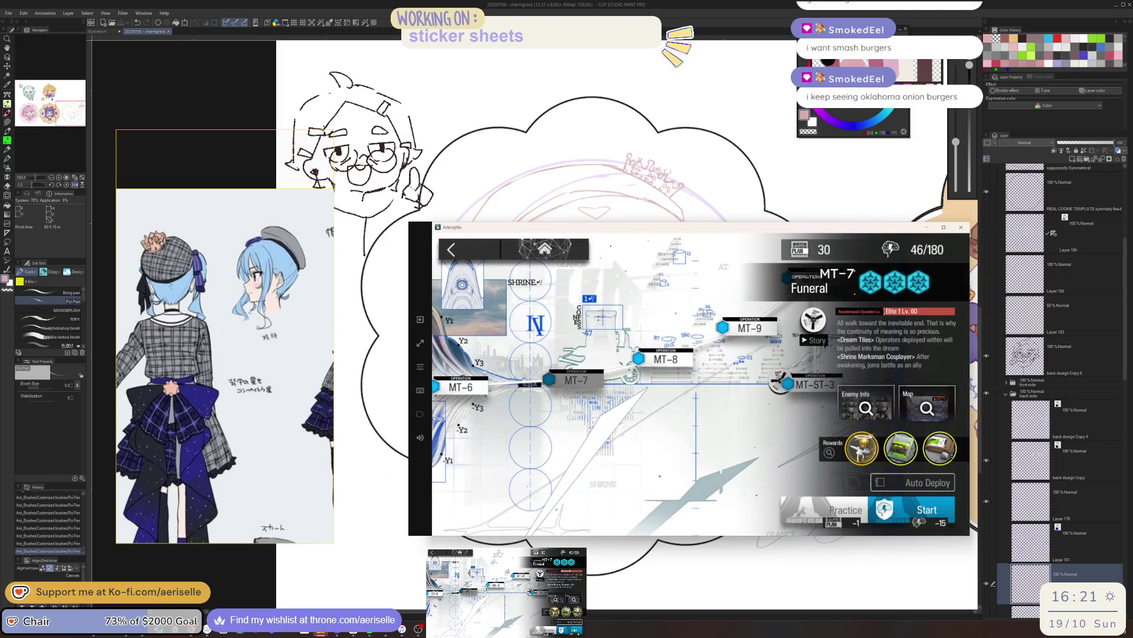
{"action": "left_click", "coordinate": [522, 328]}
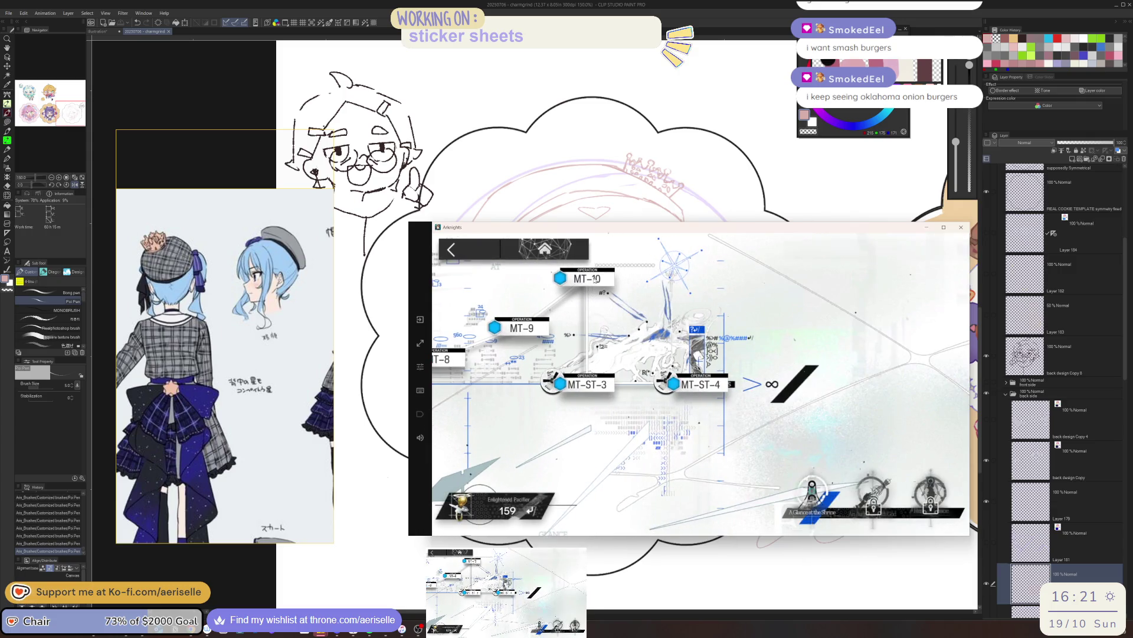
{"action": "left_click", "coordinate": [931, 511]}
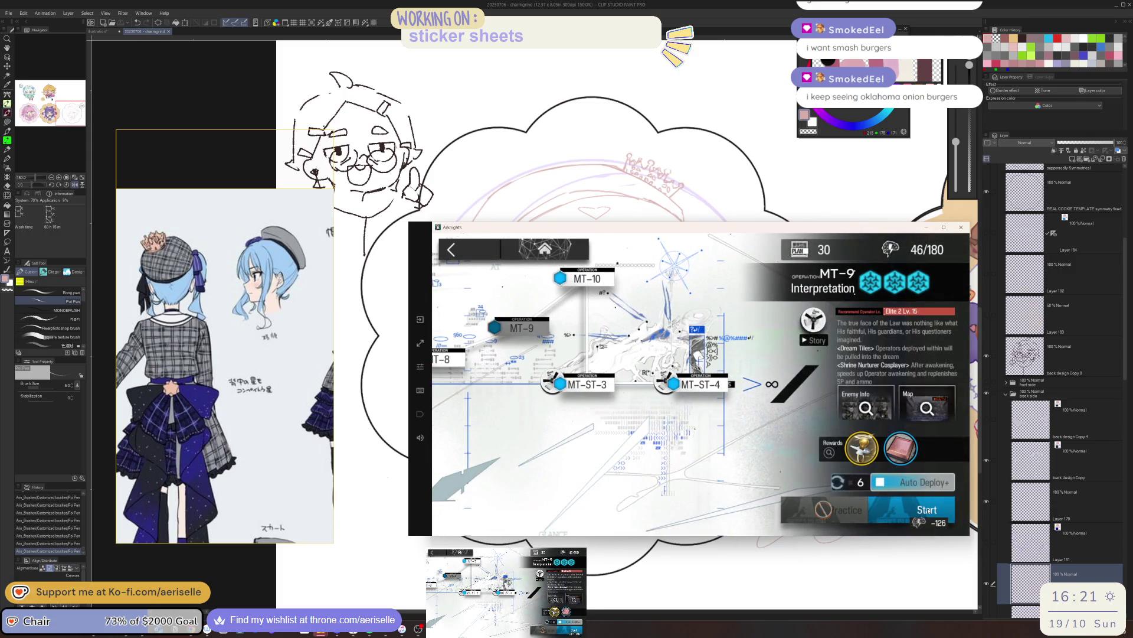
{"action": "left_click", "coordinate": [734, 358]}
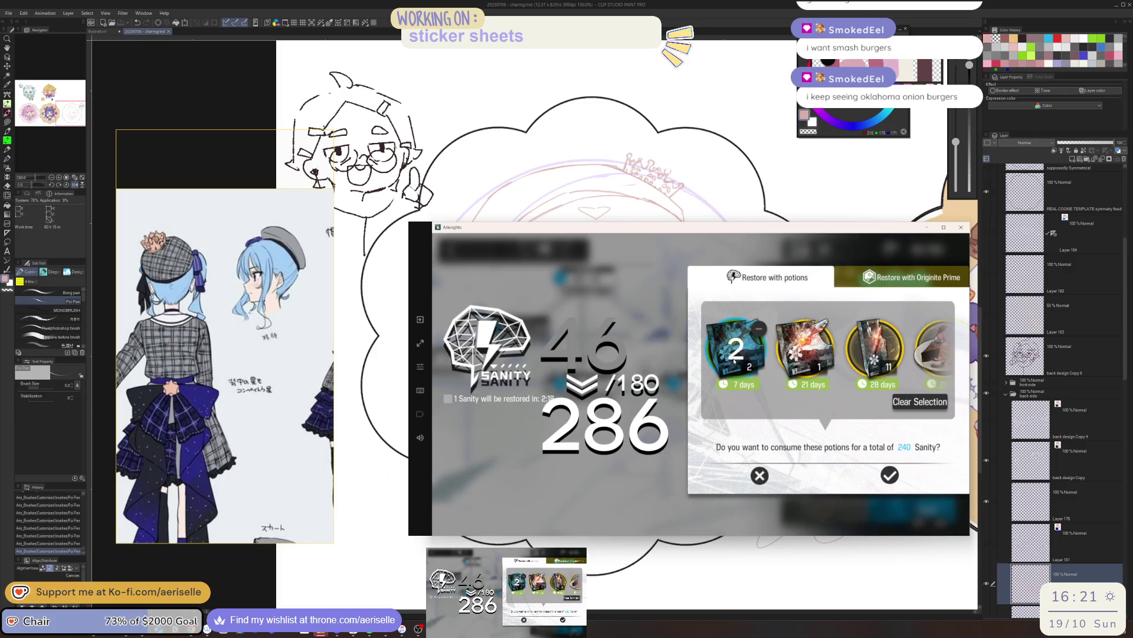
{"action": "left_click", "coordinate": [891, 476]}
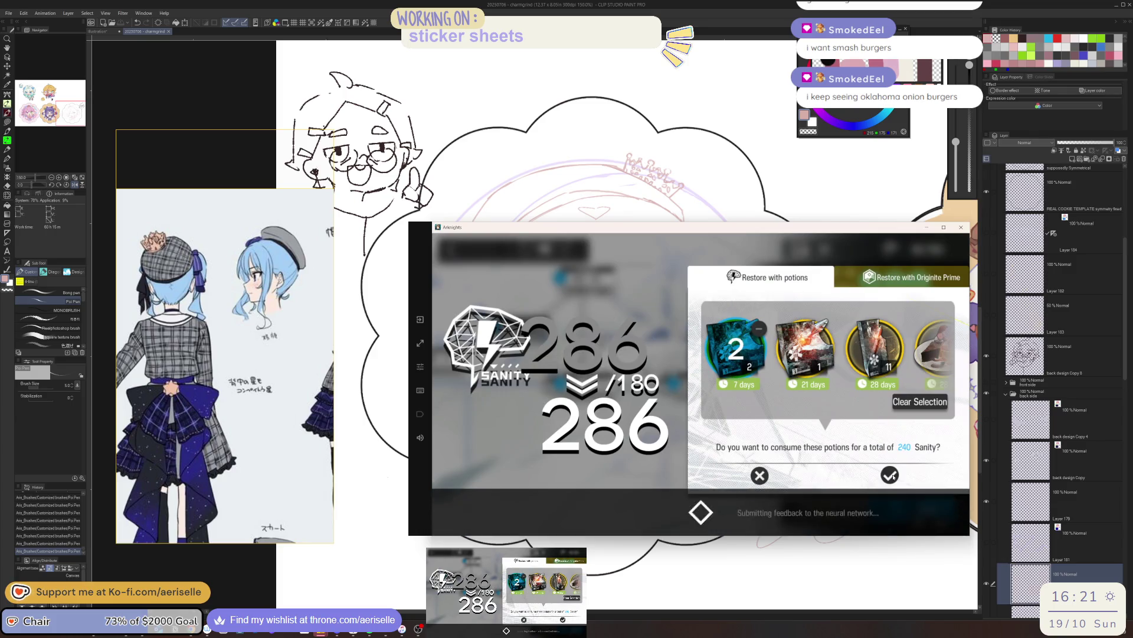
{"action": "left_click", "coordinate": [895, 515]}
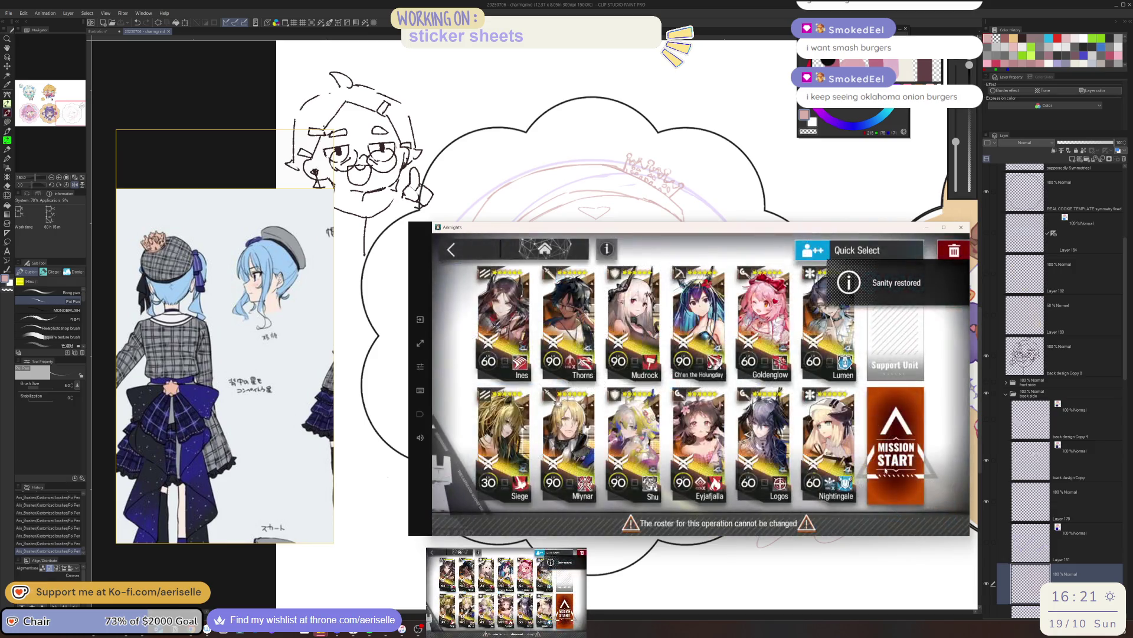
{"action": "left_click", "coordinate": [896, 443]}
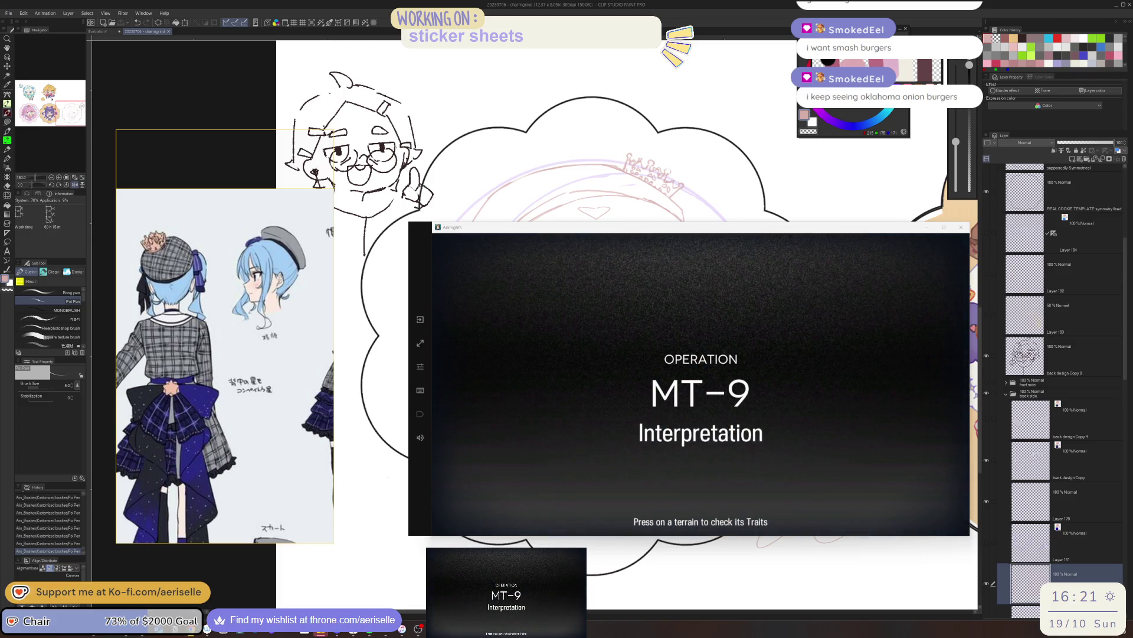
{"action": "key", "text": "alt+Tab"}
{"action": "scroll", "coordinate": [620, 393], "scroll_direction": "up", "scroll_amount": 5}
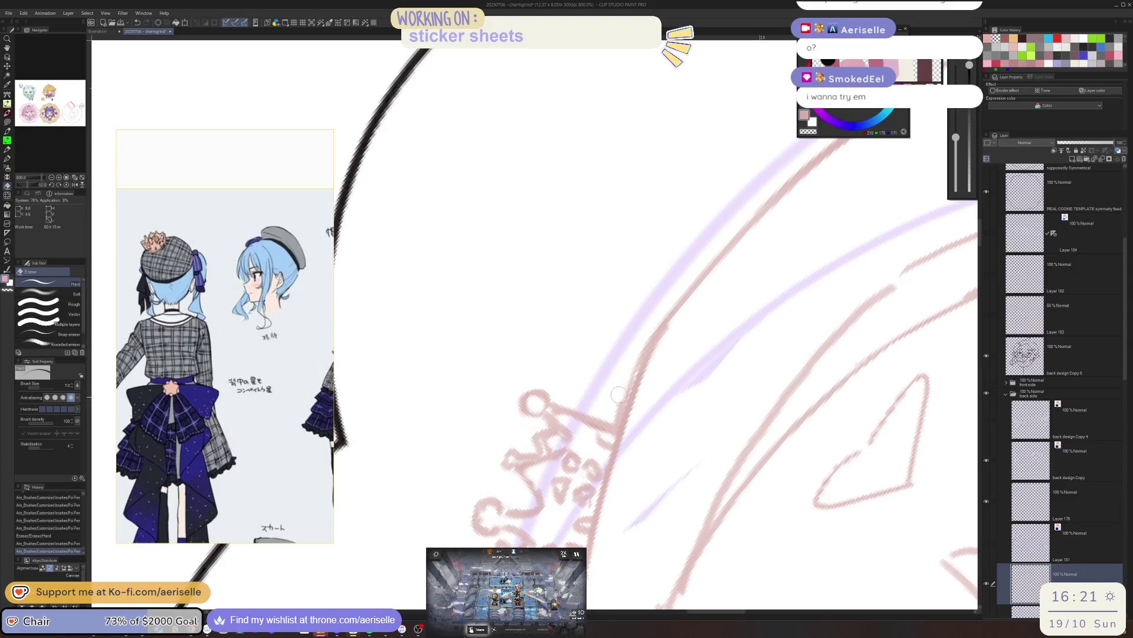
{"action": "scroll", "coordinate": [620, 394], "scroll_direction": "down", "scroll_amount": 10}
- Collapse the back side layer folder, pick the chibi sketch layer and stroke near the crown
{"action": "key", "text": "ctrl+0"}
{"action": "scroll", "coordinate": [783, 395], "scroll_direction": "up", "scroll_amount": 2}
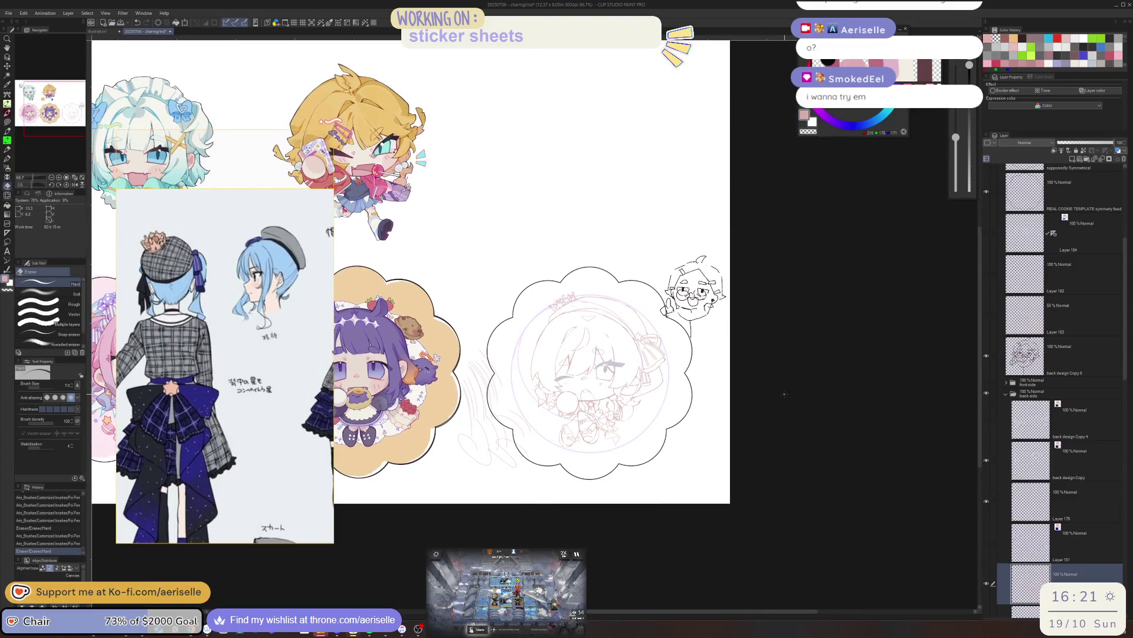
{"action": "scroll", "coordinate": [1109, 408], "scroll_direction": "down", "scroll_amount": 2}
{"action": "scroll", "coordinate": [1109, 408], "scroll_direction": "down", "scroll_amount": 2}
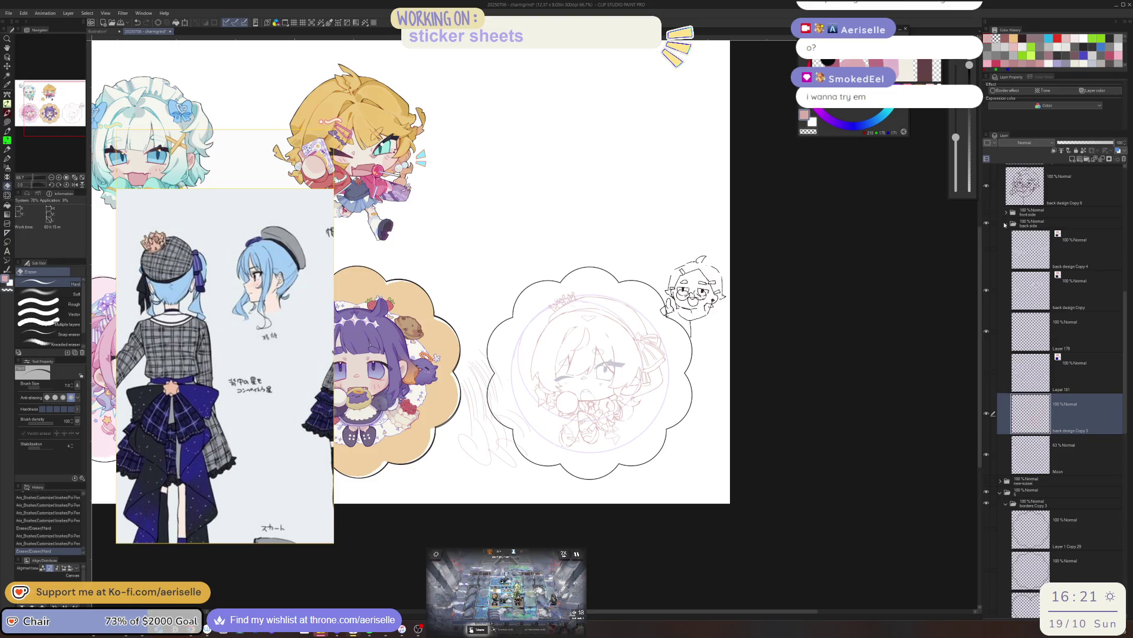
{"action": "left_click", "coordinate": [1007, 224]}
{"action": "left_click", "coordinate": [986, 213]}
{"action": "scroll", "coordinate": [583, 321], "scroll_direction": "up", "scroll_amount": 5}
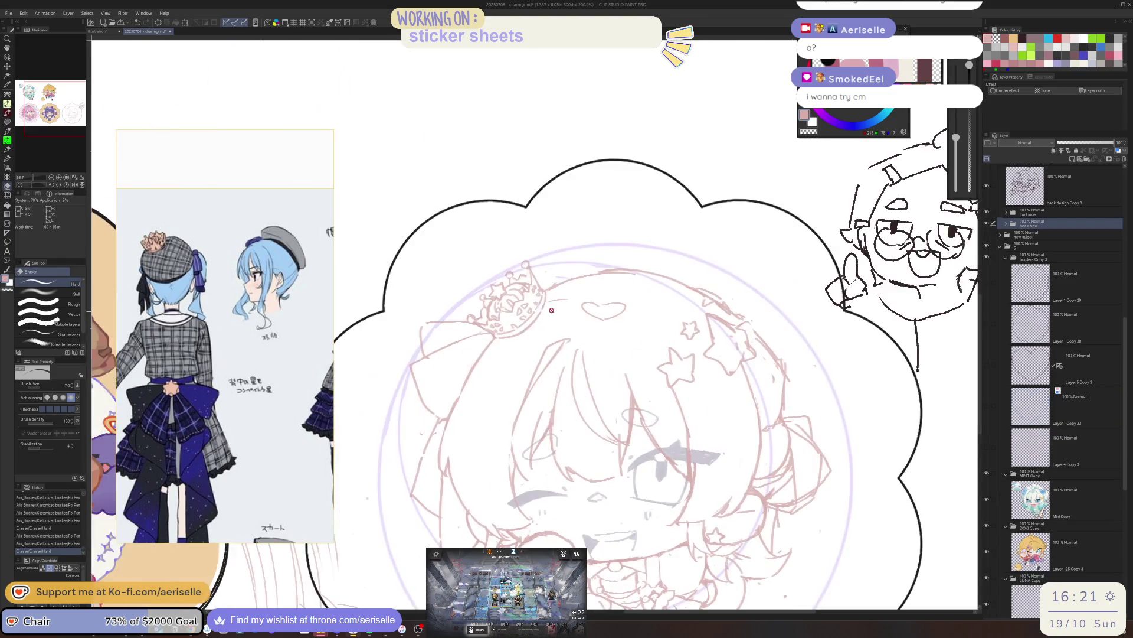
{"action": "key", "text": "o"}
{"action": "left_click", "coordinate": [585, 313]}
{"action": "scroll", "coordinate": [585, 312], "scroll_direction": "up", "scroll_amount": 2}
{"action": "scroll", "coordinate": [585, 311], "scroll_direction": "up", "scroll_amount": 3}
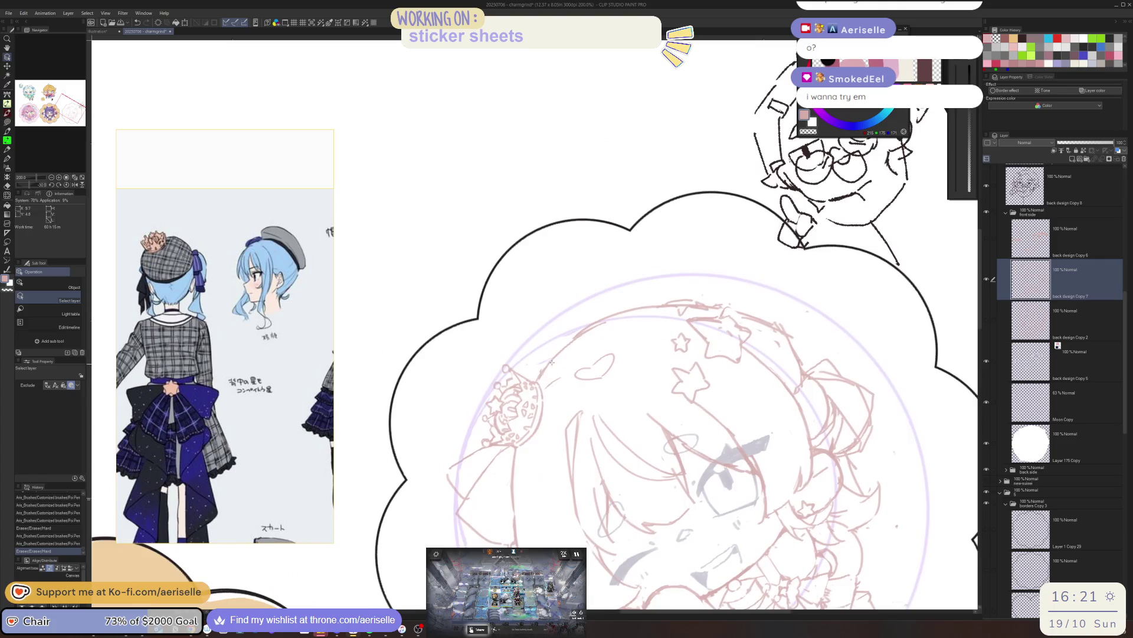
{"action": "key", "text": "p"}
{"action": "mouse_move", "coordinate": [554, 400]}
{"action": "left_mouse_down"}
{"action": "mouse_move", "coordinate": [541, 411]}
{"action": "mouse_move", "coordinate": [554, 391]}
{"action": "left_mouse_up"}
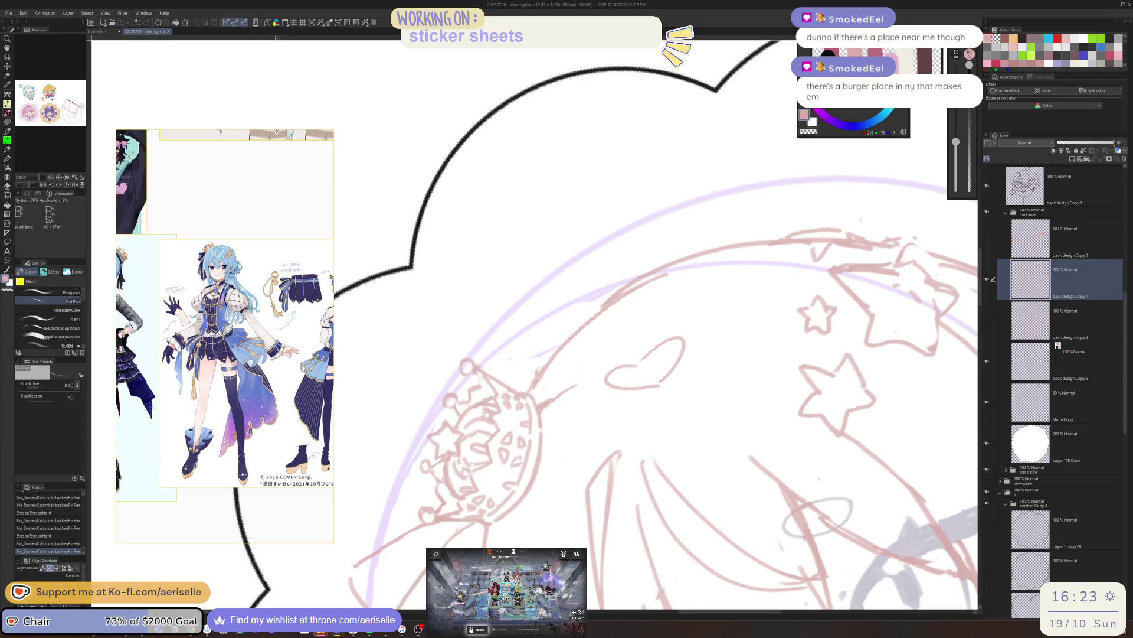
- Erase the stray sketch lines running across the star clips, checking the result mirrored
{"action": "key", "text": "e"}
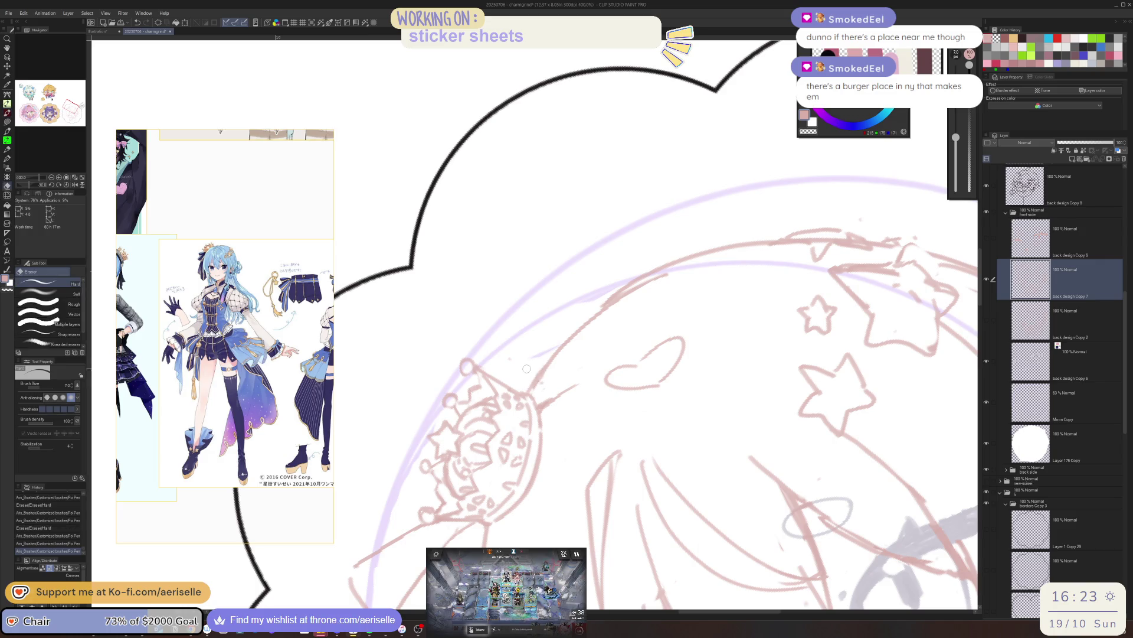
{"action": "key", "text": "p"}
{"action": "scroll", "coordinate": [533, 389], "scroll_direction": "down", "scroll_amount": 5}
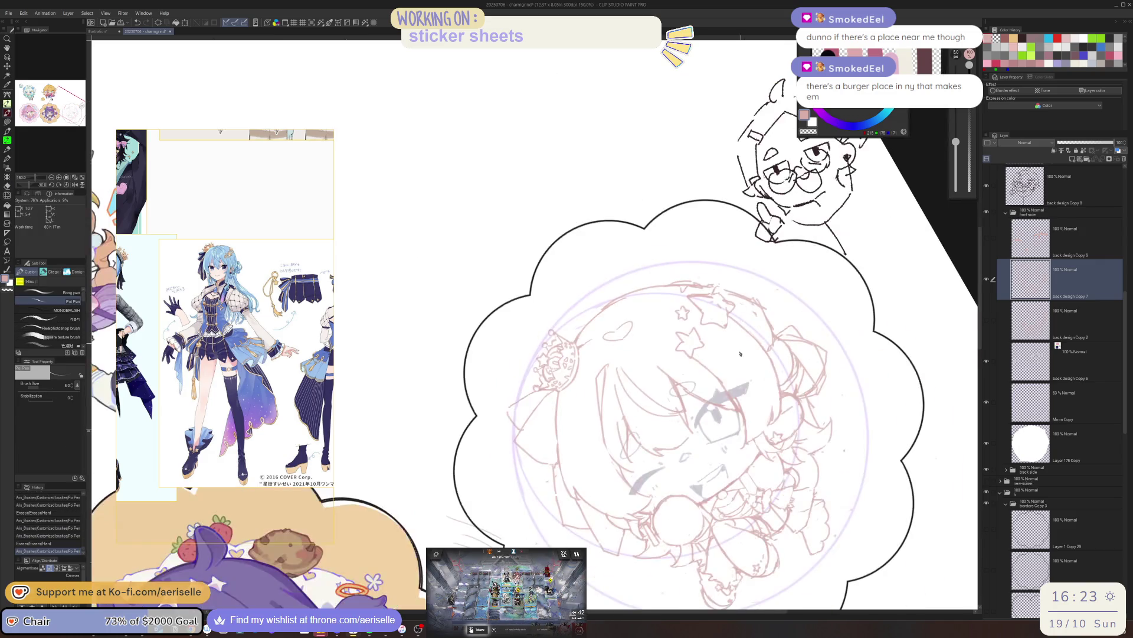
{"action": "scroll", "coordinate": [533, 389], "scroll_direction": "up", "scroll_amount": 3}
{"action": "scroll", "coordinate": [671, 318], "scroll_direction": "up", "scroll_amount": 5}
{"action": "key", "text": "e"}
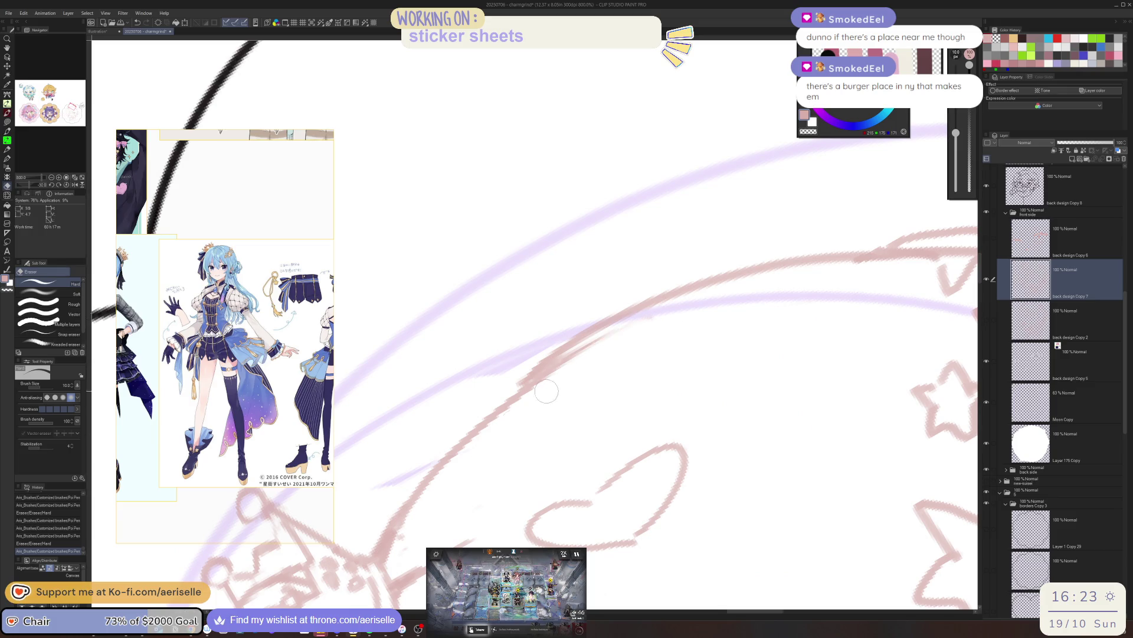
{"action": "key", "text": "p"}
{"action": "scroll", "coordinate": [509, 399], "scroll_direction": "down", "scroll_amount": 4}
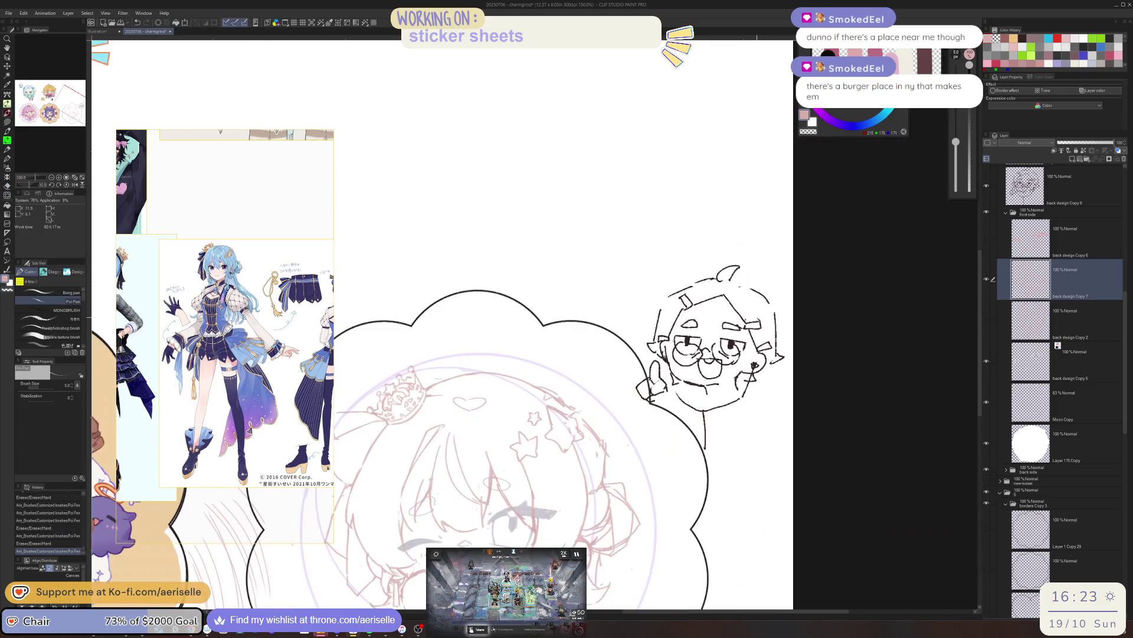
{"action": "scroll", "coordinate": [510, 399], "scroll_direction": "up", "scroll_amount": 1}
{"action": "scroll", "coordinate": [509, 399], "scroll_direction": "up", "scroll_amount": 1}
{"action": "scroll", "coordinate": [510, 399], "scroll_direction": "up", "scroll_amount": 1}
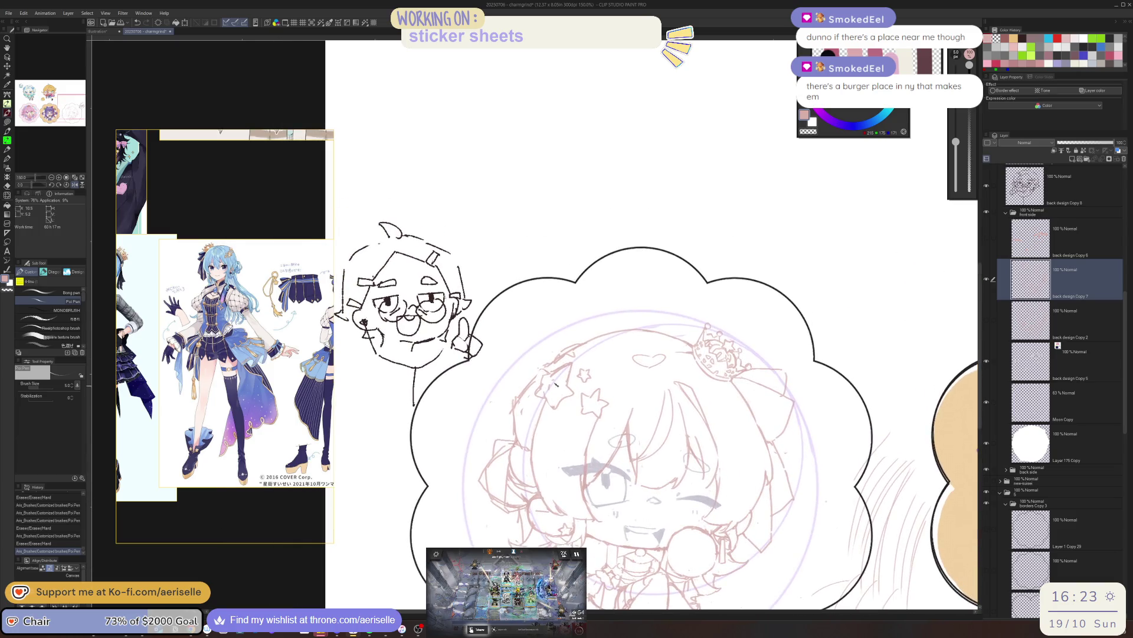
{"action": "scroll", "coordinate": [556, 372], "scroll_direction": "up", "scroll_amount": 3}
{"action": "key", "text": "e"}
{"action": "key", "text": "p"}
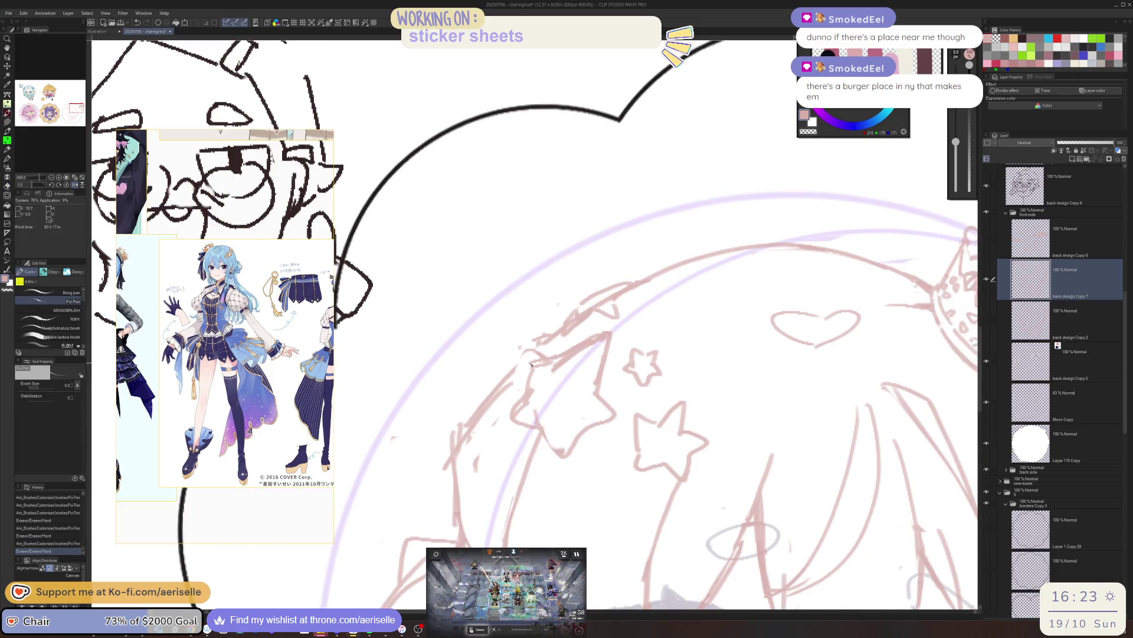
{"action": "key", "text": "e"}
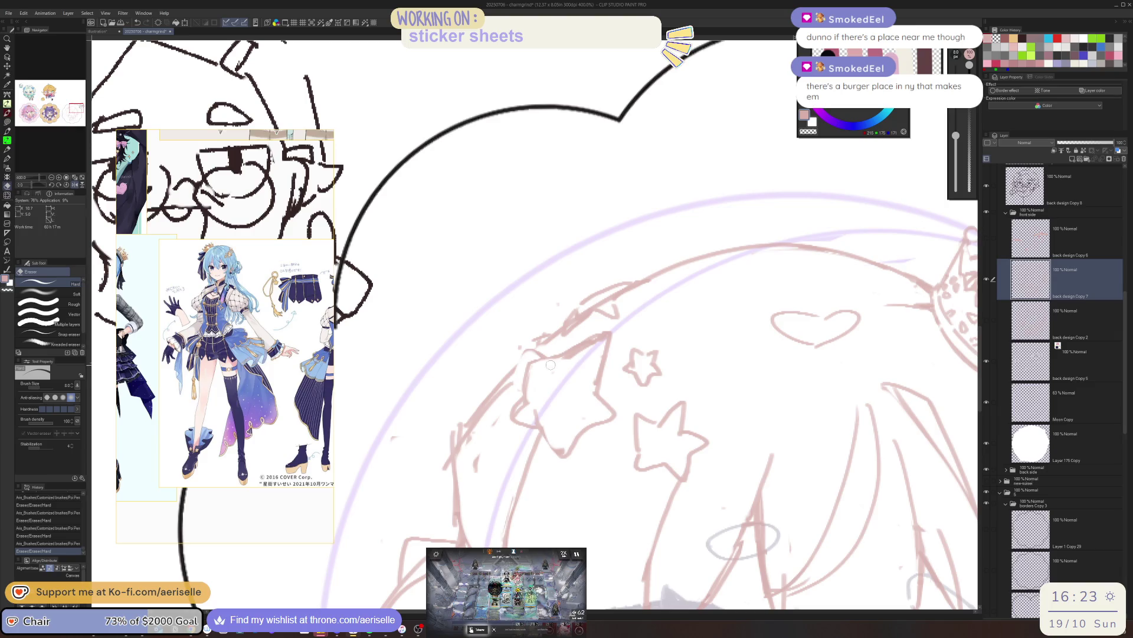
{"action": "left_click_drag", "start_coordinate": [551, 365], "coordinate": [536, 411]}
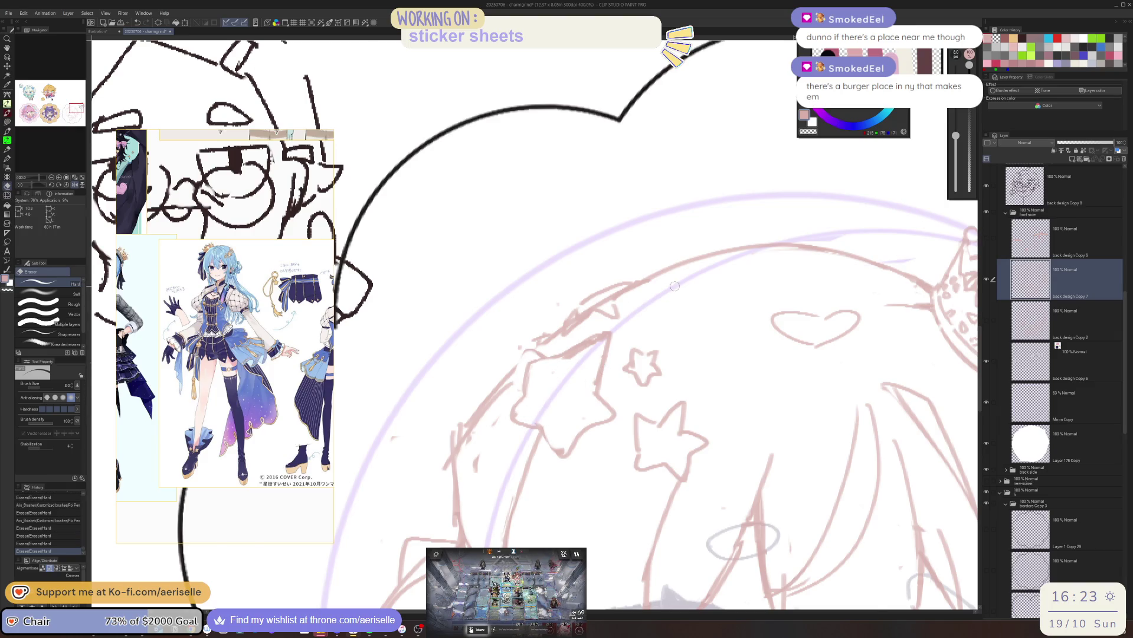
{"action": "key", "text": "h"}
- Sketch short strokes beside the stars, the star's lower tip and a line by the left star, trimming each
{"action": "key", "text": "p"}
{"action": "mouse_move", "coordinate": [543, 359]}
{"action": "left_mouse_down"}
{"action": "mouse_move", "coordinate": [581, 380]}
{"action": "mouse_move", "coordinate": [576, 394]}
{"action": "left_mouse_up"}
{"action": "key", "text": "e"}
{"action": "key", "text": "p"}
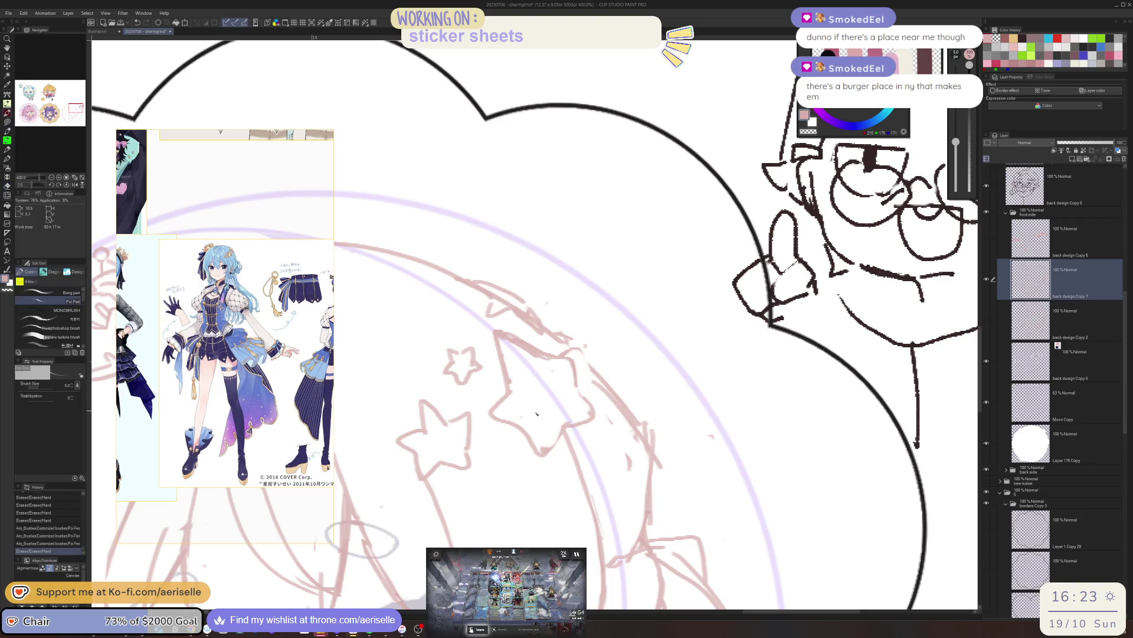
{"action": "left_click_drag", "start_coordinate": [523, 429], "coordinate": [544, 454]}
{"action": "key", "text": "e"}
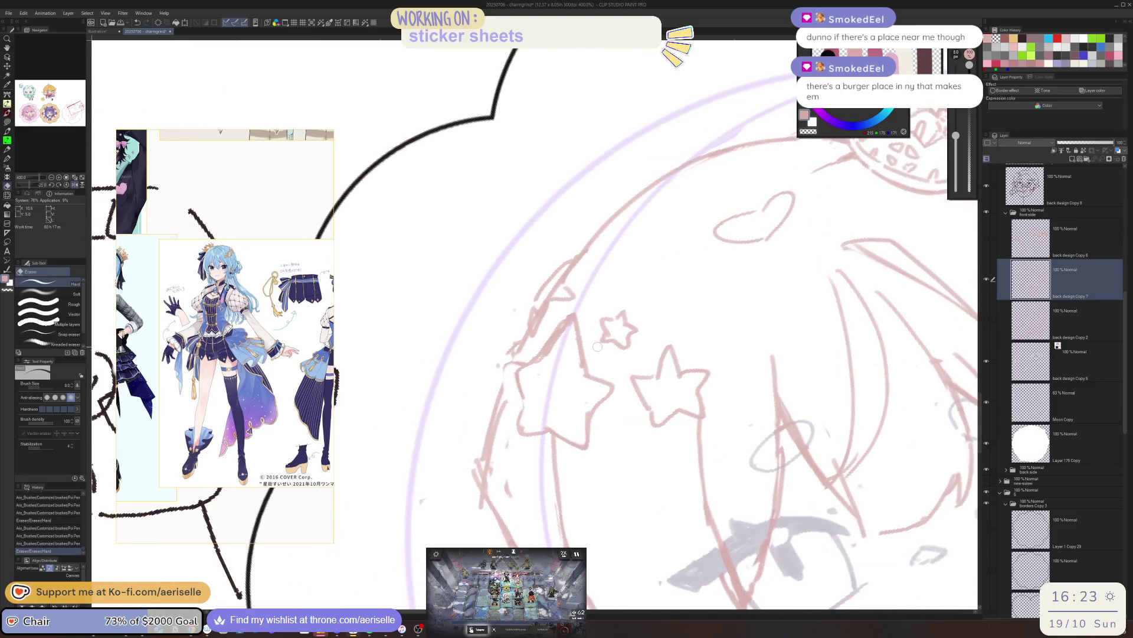
{"action": "key", "text": "p"}
{"action": "mouse_move", "coordinate": [577, 323]}
{"action": "left_mouse_down"}
{"action": "mouse_move", "coordinate": [574, 362]}
{"action": "mouse_move", "coordinate": [550, 348]}
{"action": "mouse_move", "coordinate": [554, 335]}
{"action": "mouse_move", "coordinate": [585, 352]}
{"action": "left_mouse_up"}
{"action": "key", "text": "e"}
{"action": "key", "text": "p"}
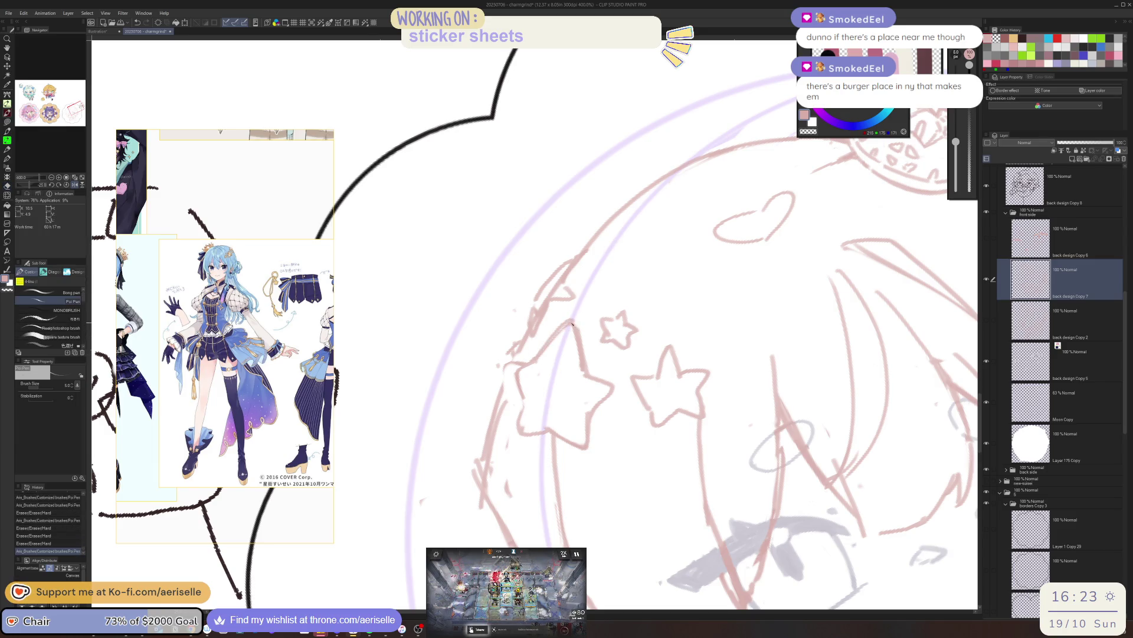
- Redraw the right star's edges in mirrored view and refine small strokes around the star
{"action": "key", "text": "h"}
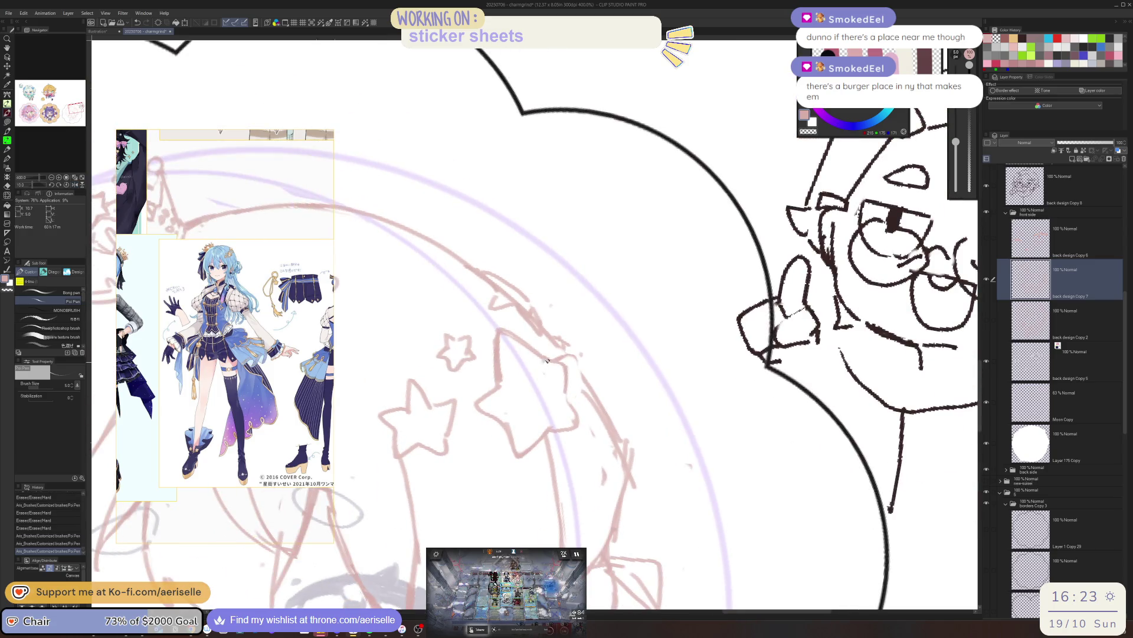
{"action": "left_click_drag", "start_coordinate": [581, 363], "coordinate": [596, 362]}
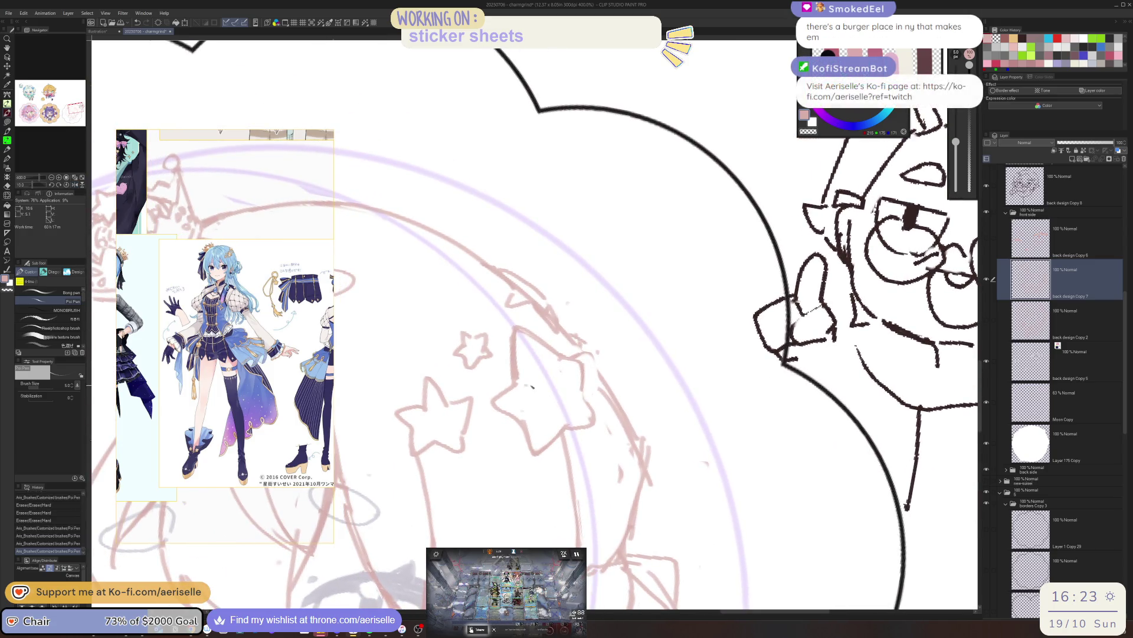
{"action": "mouse_move", "coordinate": [531, 392]}
{"action": "left_mouse_down"}
{"action": "mouse_move", "coordinate": [551, 426]}
{"action": "mouse_move", "coordinate": [567, 412]}
{"action": "left_mouse_up"}
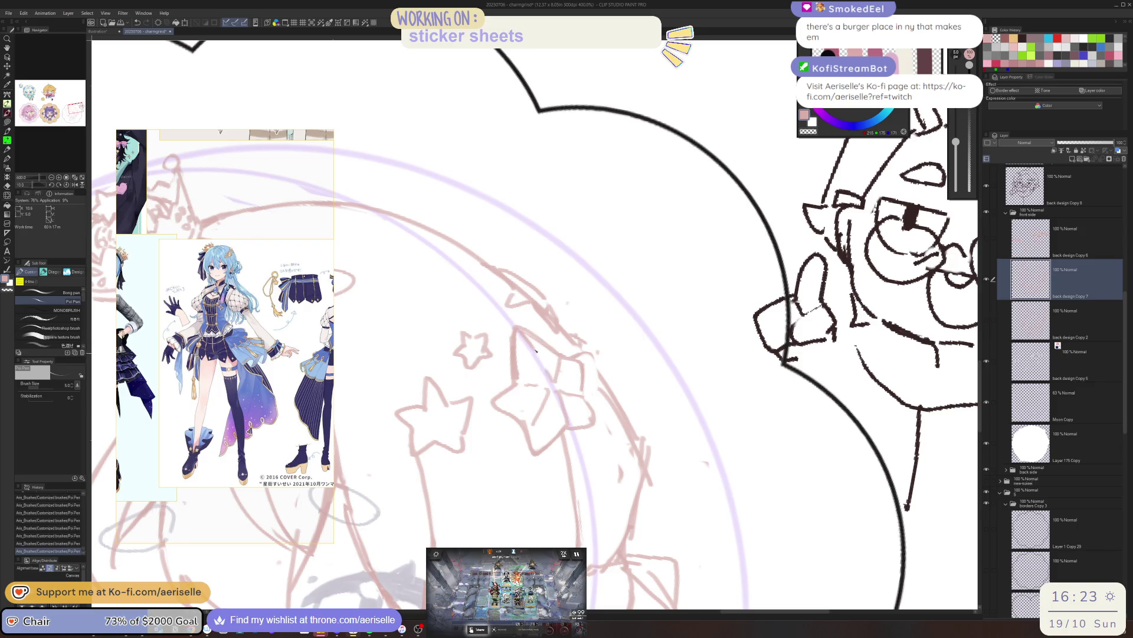
{"action": "key", "text": "h"}
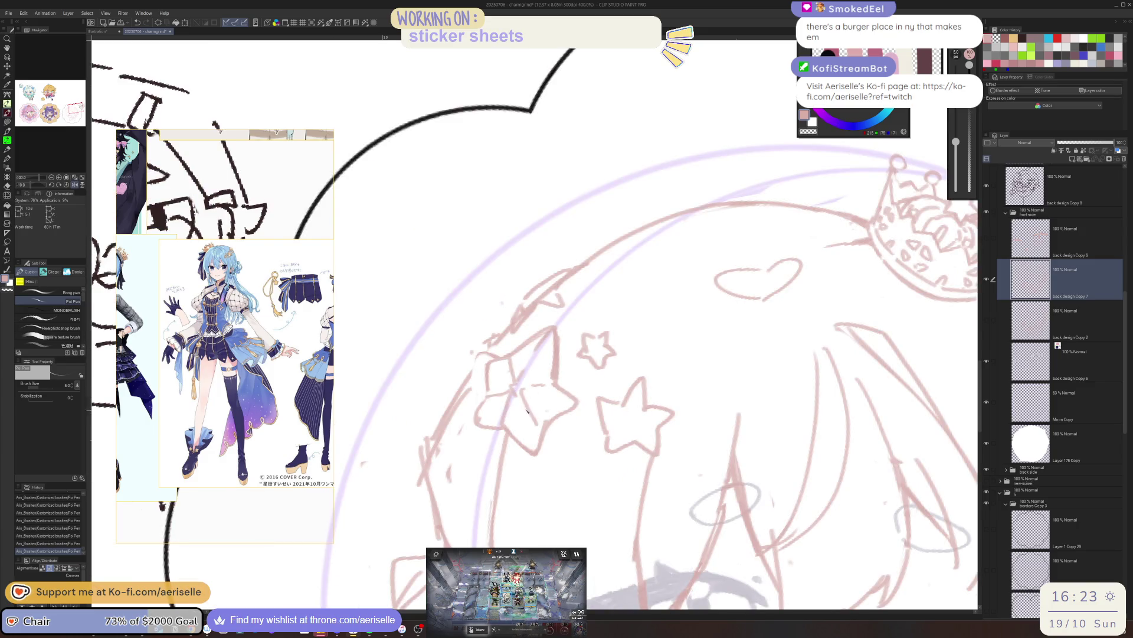
{"action": "key", "text": "e"}
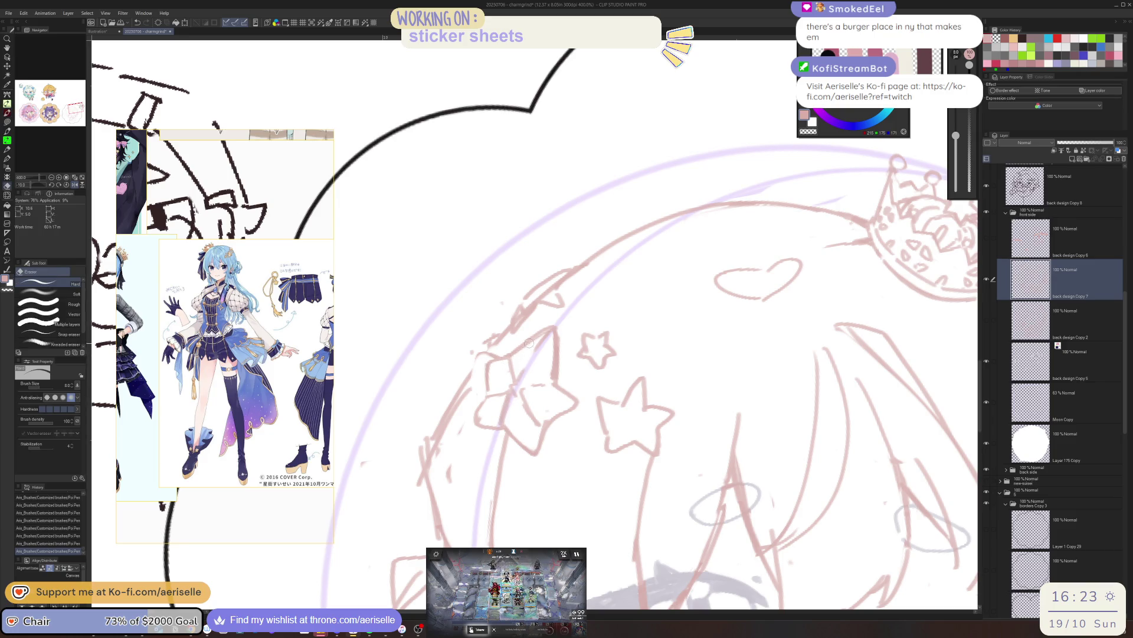
{"action": "left_click_drag", "start_coordinate": [529, 344], "coordinate": [550, 332]}
{"action": "key", "text": "p"}
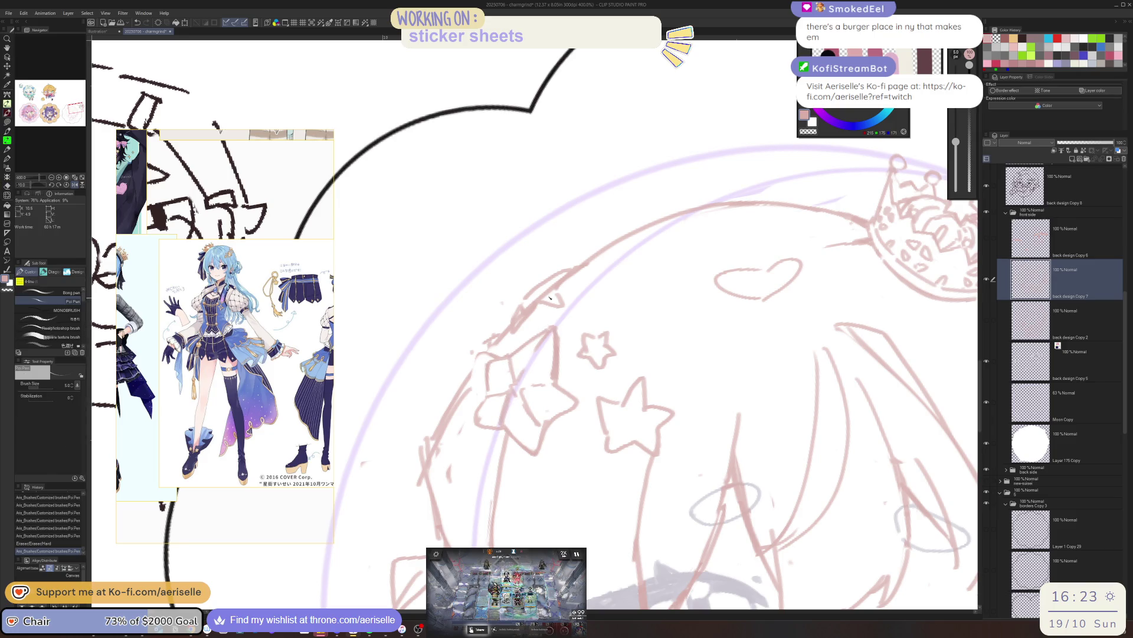
{"action": "key", "text": "e"}
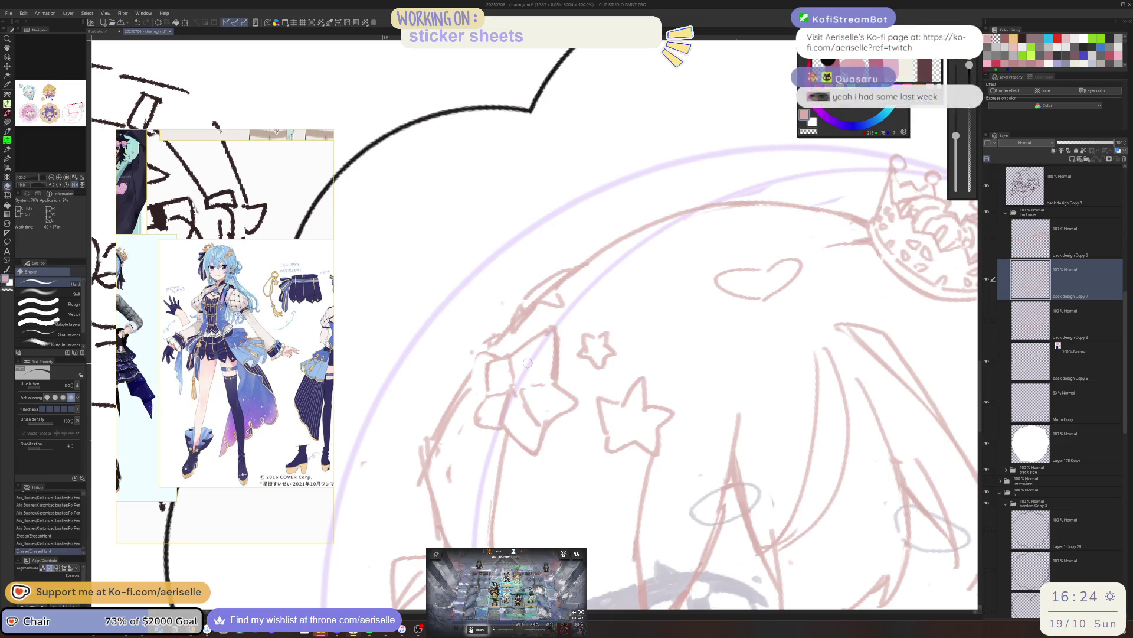
{"action": "key", "text": "p"}
{"action": "mouse_move", "coordinate": [521, 338]}
{"action": "left_mouse_down"}
{"action": "mouse_move", "coordinate": [535, 364]}
{"action": "mouse_move", "coordinate": [517, 389]}
{"action": "mouse_move", "coordinate": [505, 375]}
{"action": "left_mouse_up"}
- Clean marks near the star, add a new stroke beside it, and check the whole sticker's balance
{"action": "key", "text": "e"}
{"action": "key", "text": "p"}
{"action": "key", "text": "e"}
{"action": "key", "text": "p"}
{"action": "key", "text": "e"}
{"action": "left_click_drag", "start_coordinate": [541, 413], "coordinate": [526, 395]}
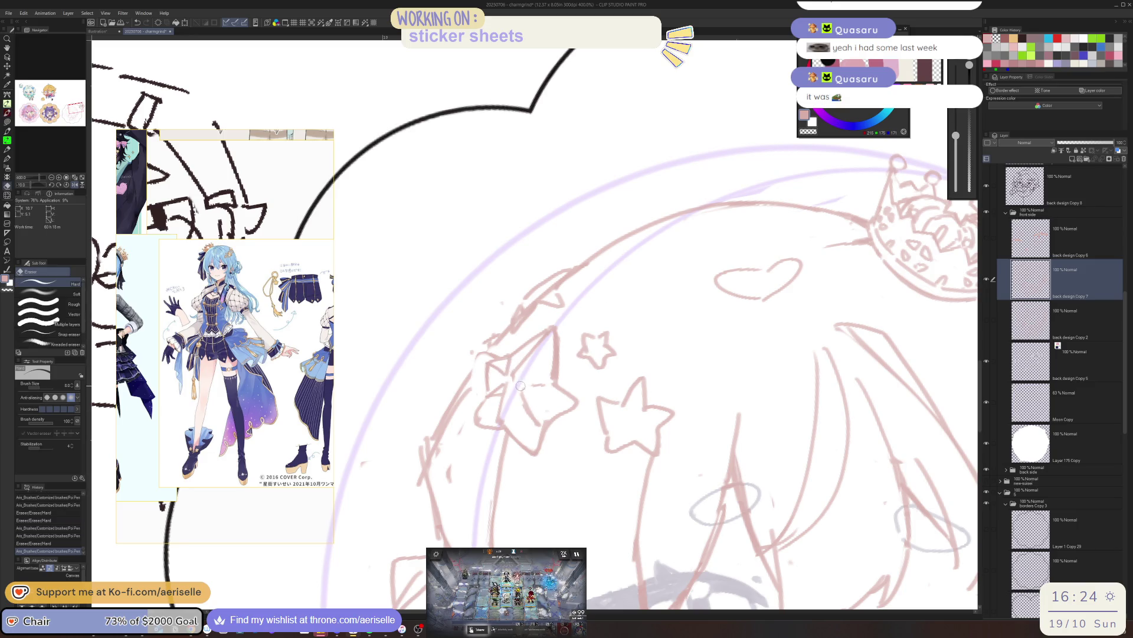
{"action": "key", "text": "p"}
{"action": "left_click_drag", "start_coordinate": [513, 447], "coordinate": [533, 386]}
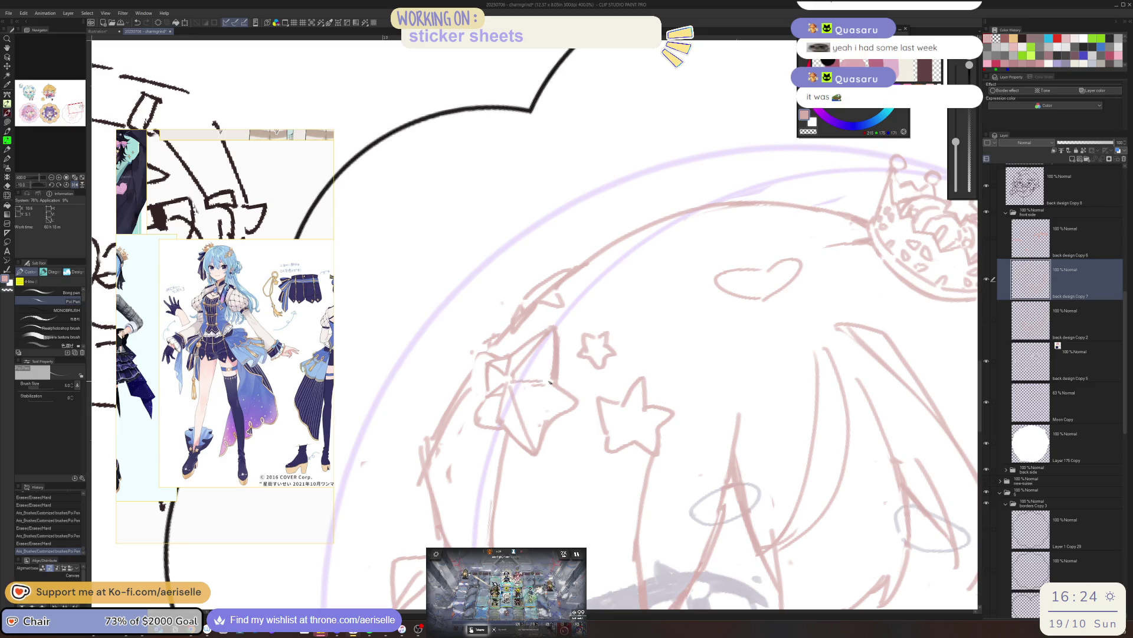
{"action": "key", "text": "ctrl+minus"}
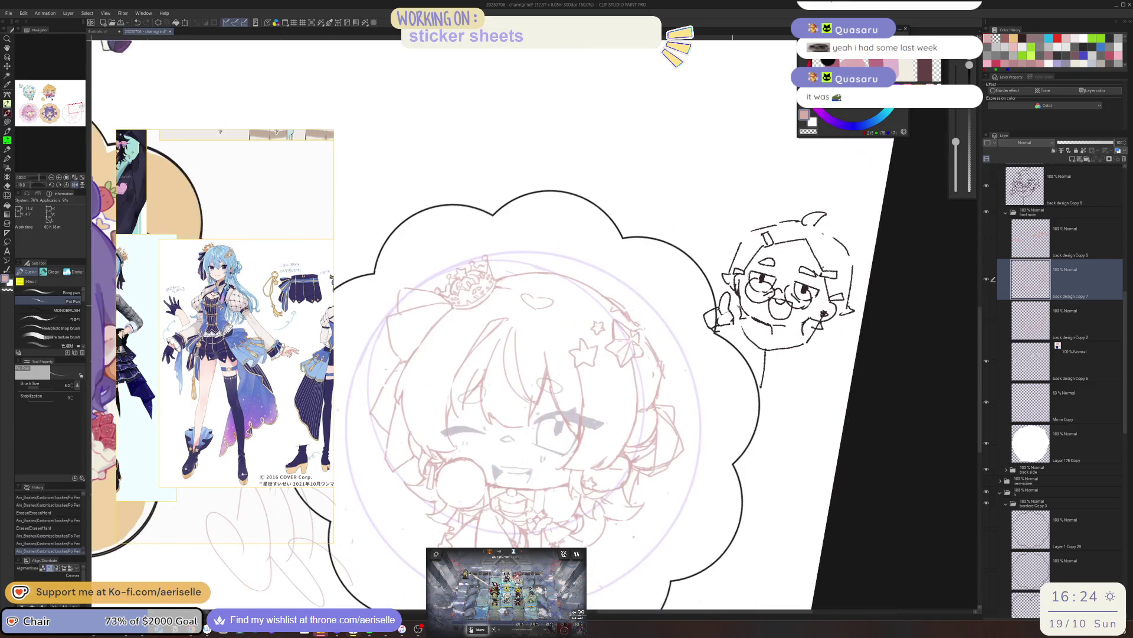
{"action": "key", "text": "ctrl+plus"}
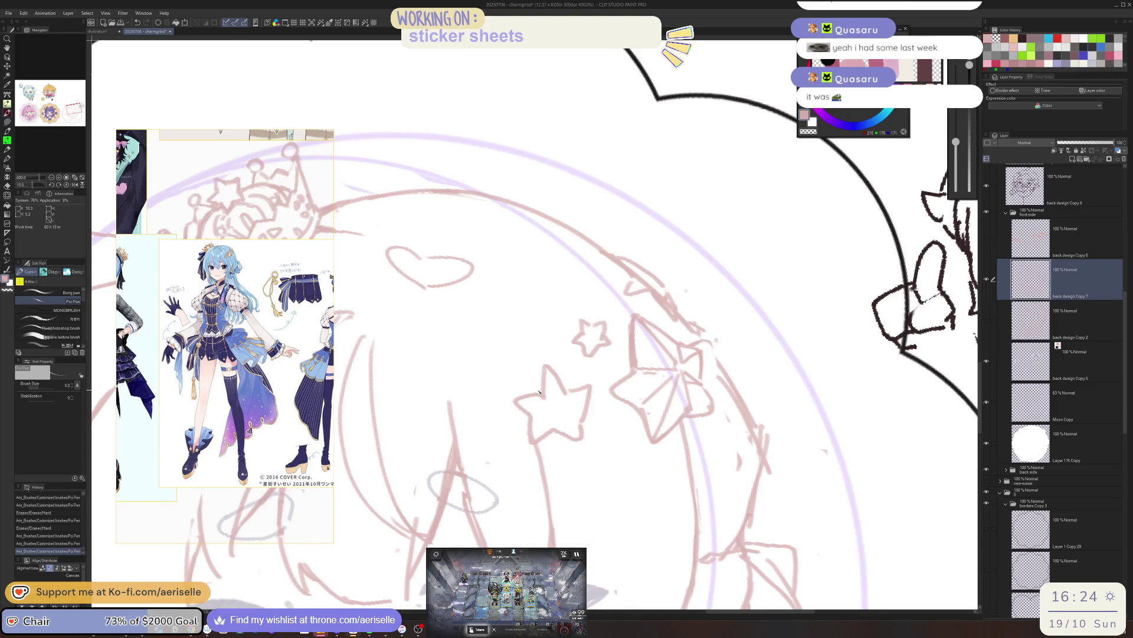
- Erase the remaining stray strokes beside the star with quick eraser/pen passes
{"action": "key", "text": "e"}
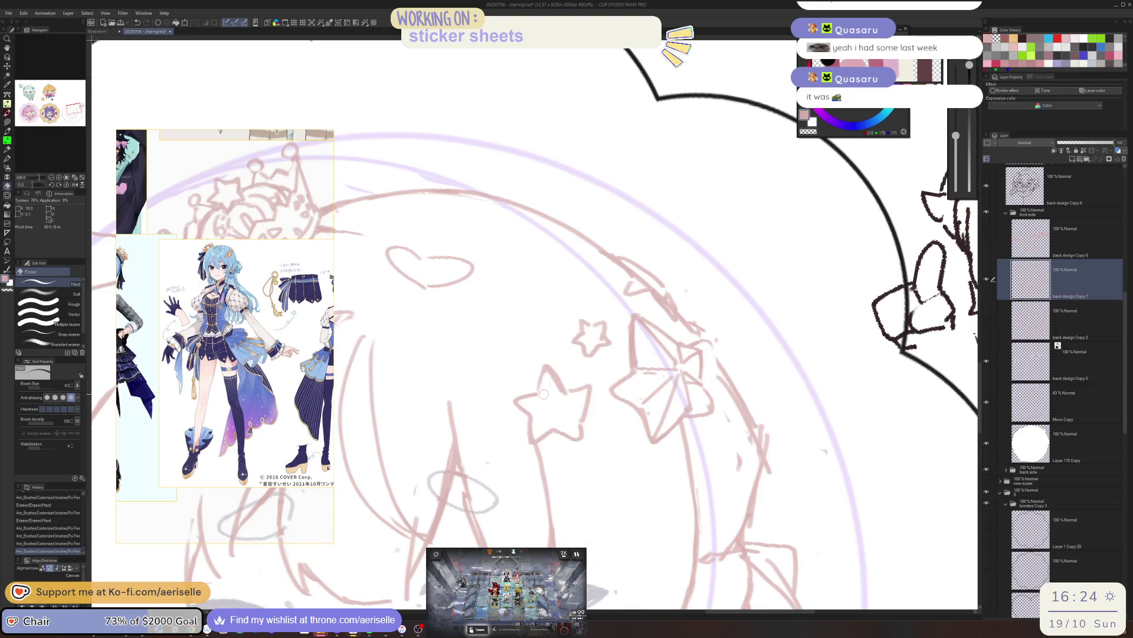
{"action": "key", "text": "p"}
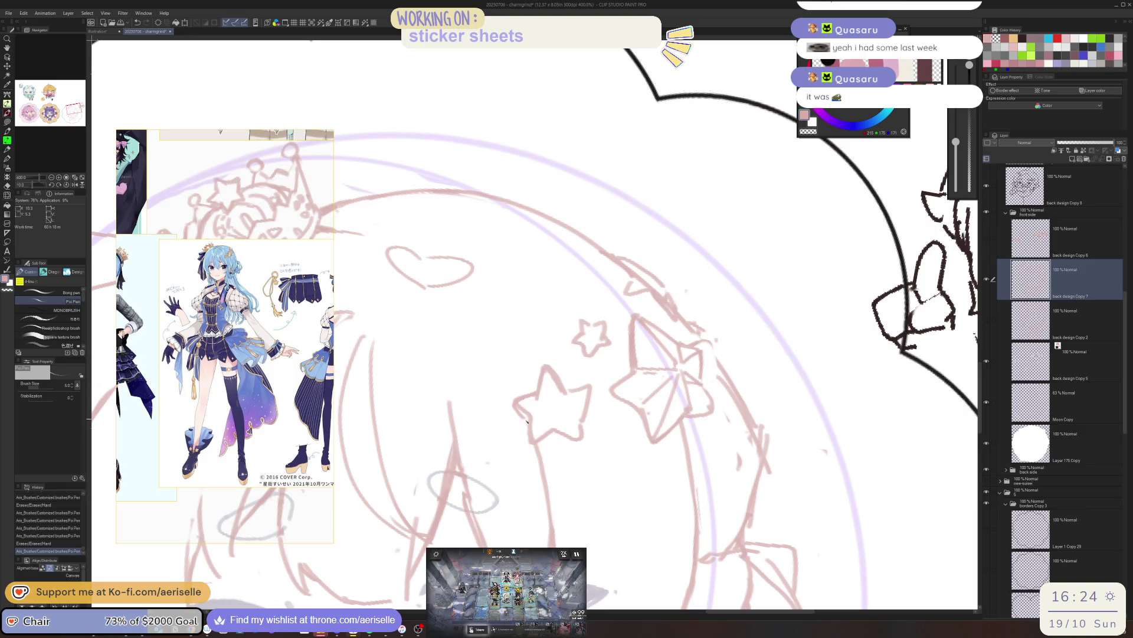
{"action": "key", "text": "e"}
{"action": "key", "text": "p"}
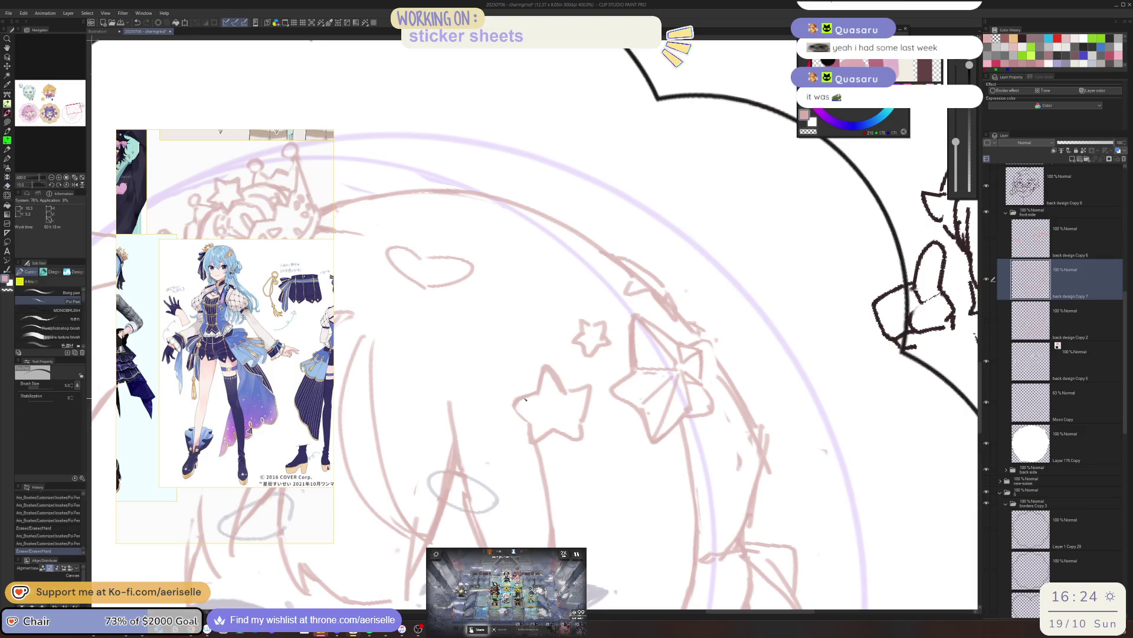
{"action": "key", "text": "e"}
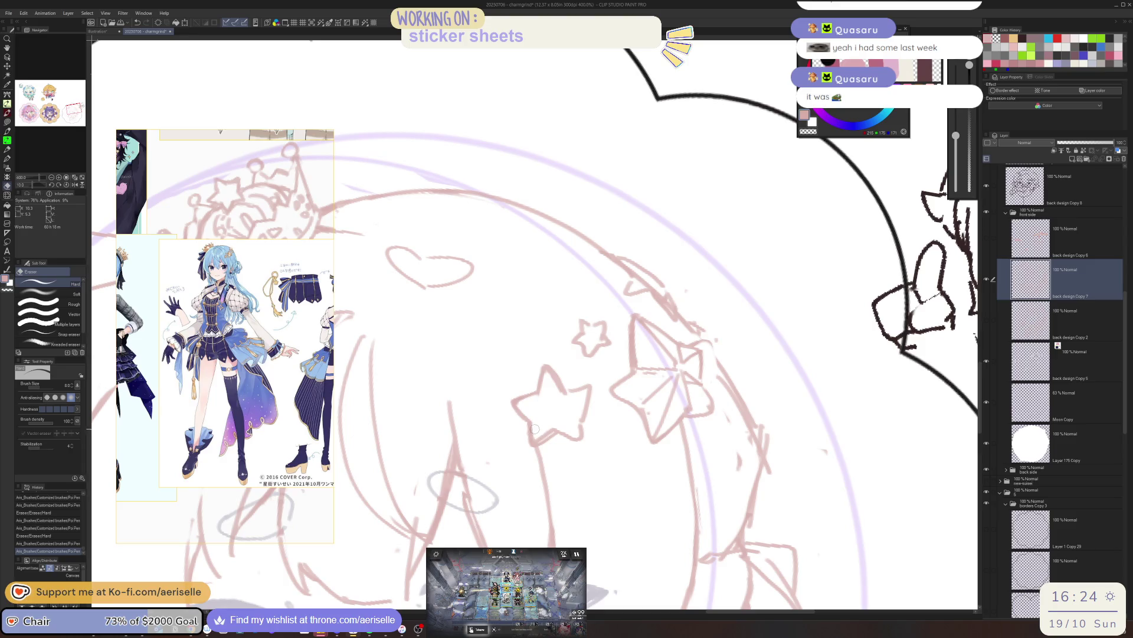
{"action": "key", "text": "p"}
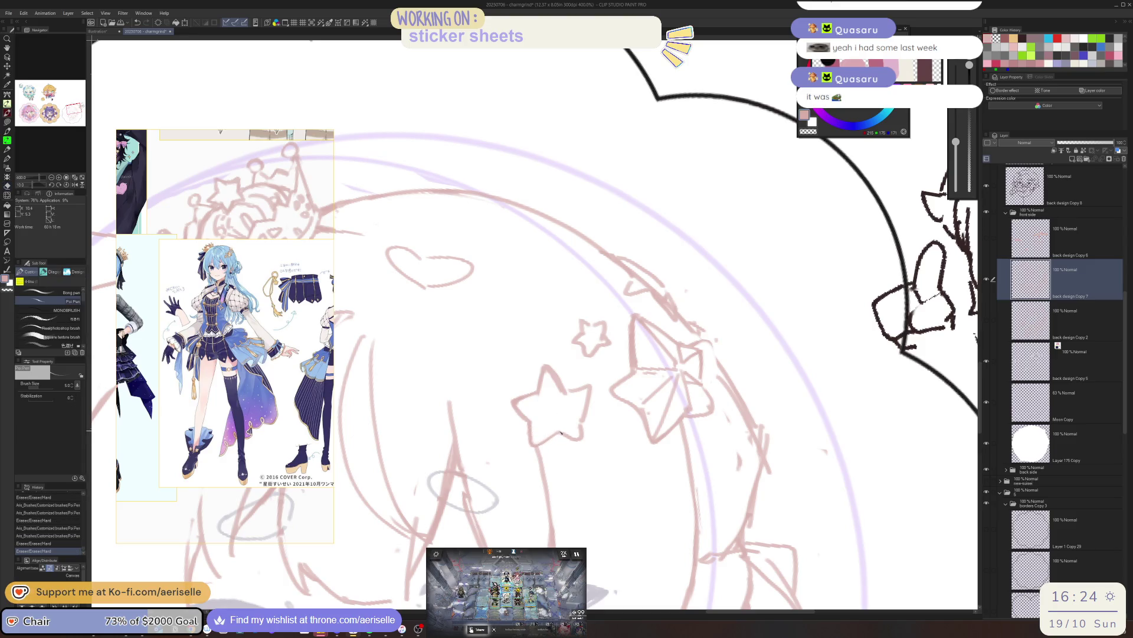
{"action": "key", "text": "e"}
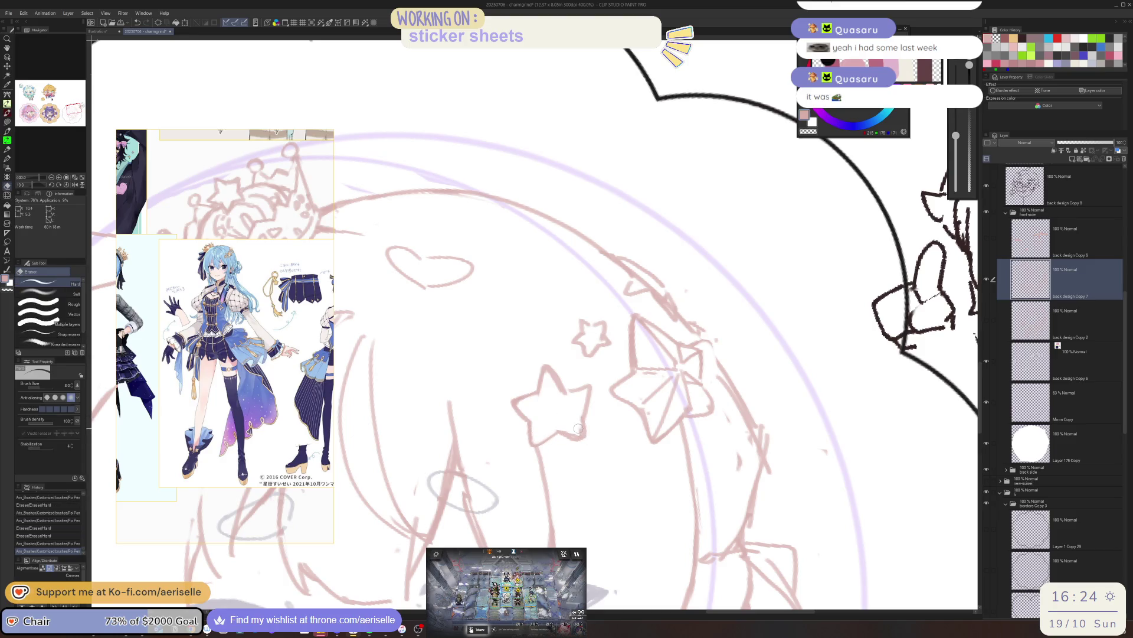
{"action": "left_click_drag", "start_coordinate": [579, 424], "coordinate": [556, 434]}
{"action": "key", "text": "p"}
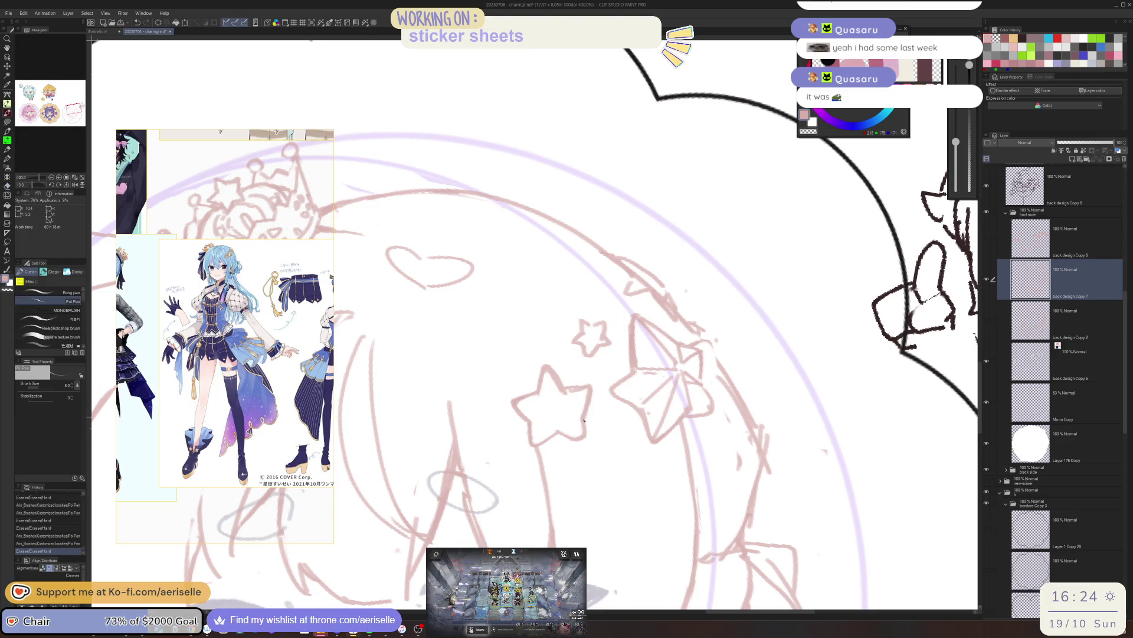
- Erase stray strokes near the bow and the star's right tip, undoing one unwanted touch-up
{"action": "key", "text": "e"}
{"action": "left_click_drag", "start_coordinate": [673, 354], "coordinate": [641, 315]}
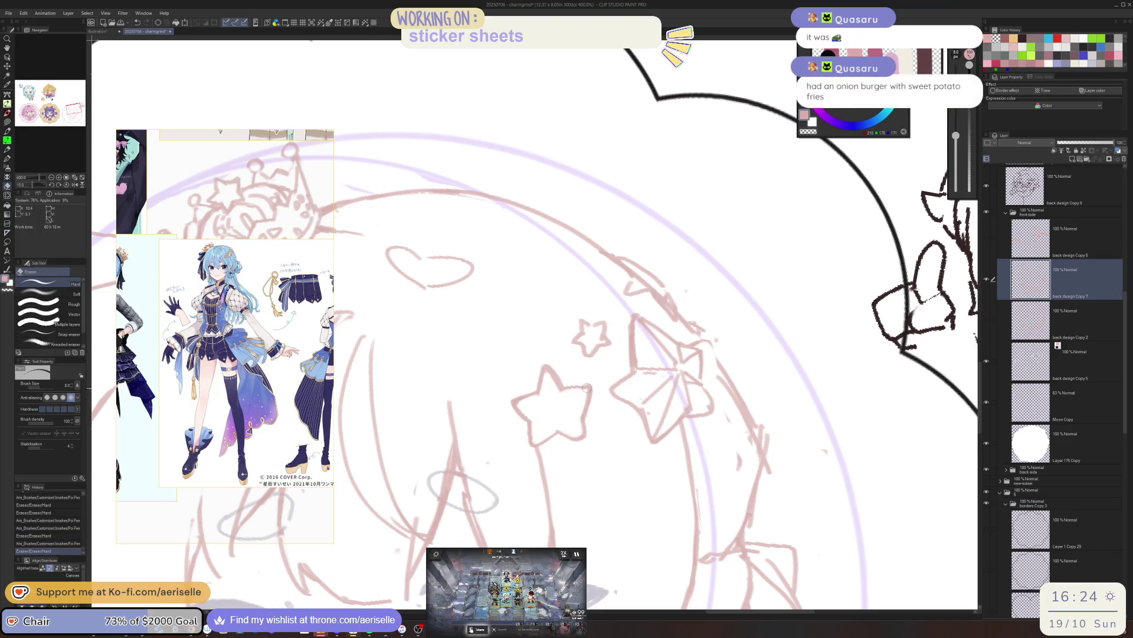
{"action": "left_click_drag", "start_coordinate": [586, 388], "coordinate": [592, 388]}
{"action": "key", "text": "p"}
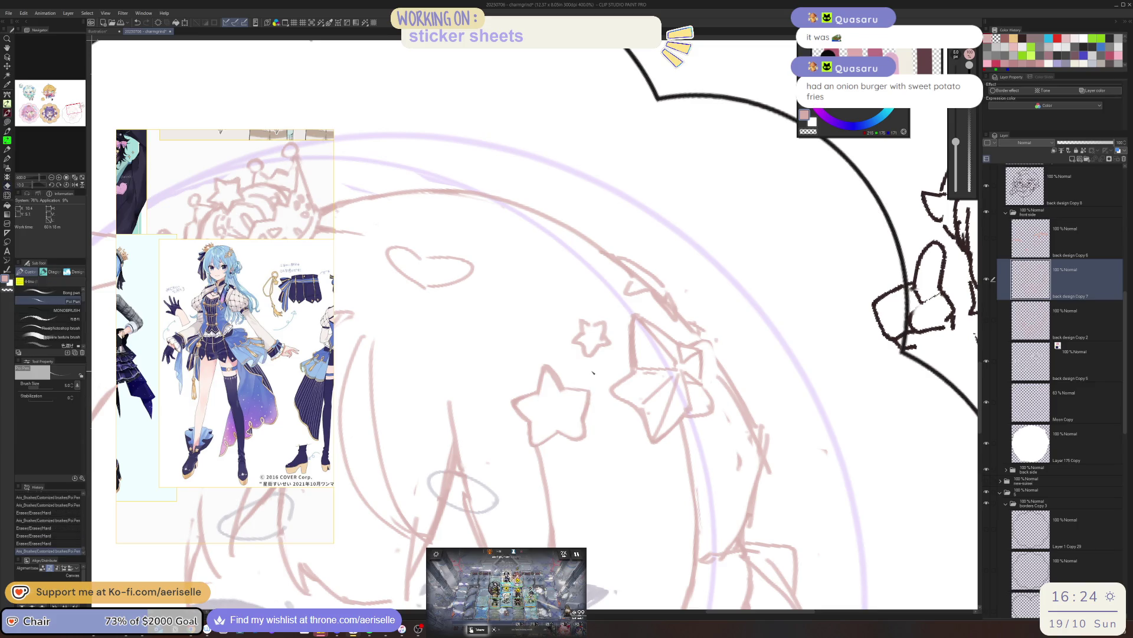
{"action": "left_click_drag", "start_coordinate": [628, 340], "coordinate": [532, 416]}
{"action": "key", "text": "e"}
{"action": "key", "text": "p"}
{"action": "key", "text": "ctrl+z"}
{"action": "key", "text": "ctrl+z"}
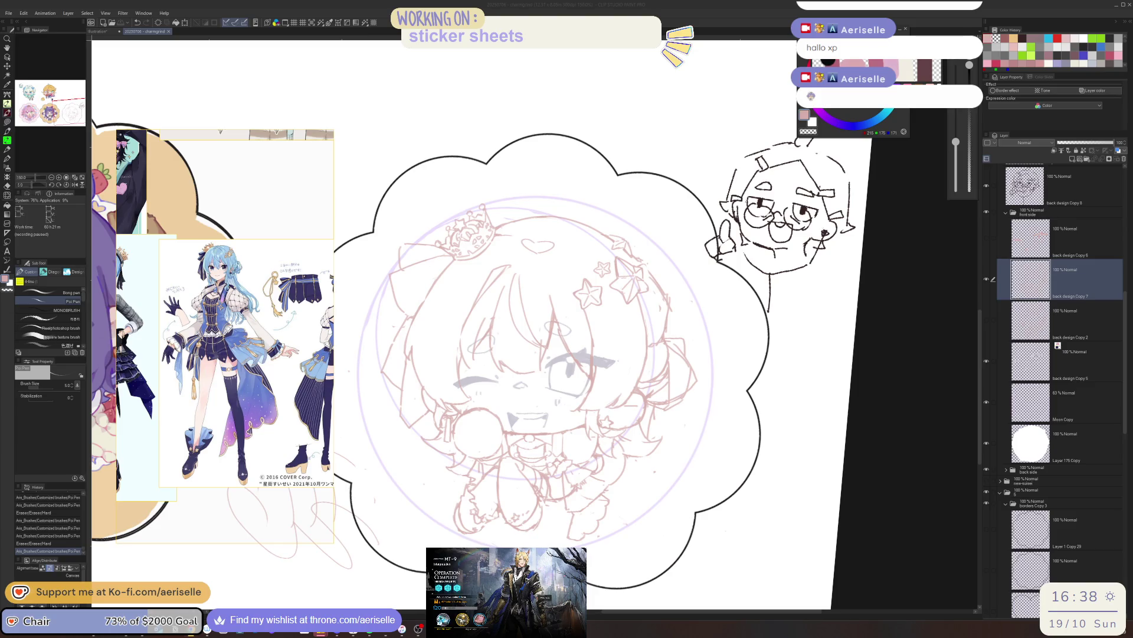
- Make a small touch-up stroke on the chibi sketch inside the scalloped frame
{"action": "left_click_drag", "start_coordinate": [660, 417], "coordinate": [647, 499]}
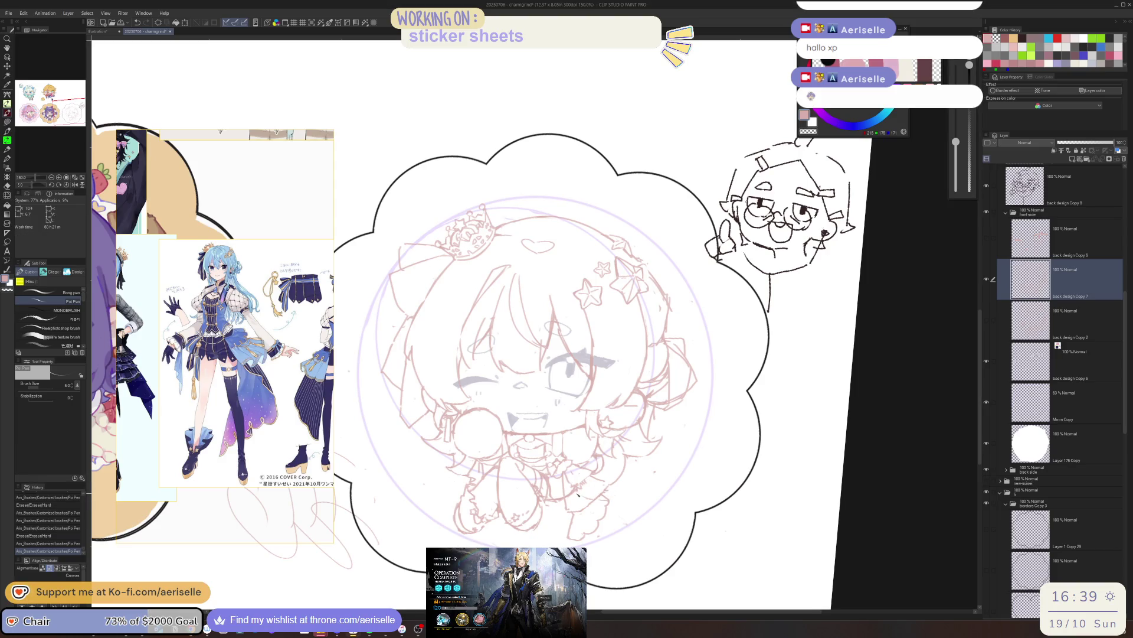
{"action": "scroll", "coordinate": [566, 479], "scroll_direction": "up", "scroll_amount": 2}
- Redraw a short line on the chibi's face and add a tiny mark with the canvas tilted
{"action": "key", "text": "e"}
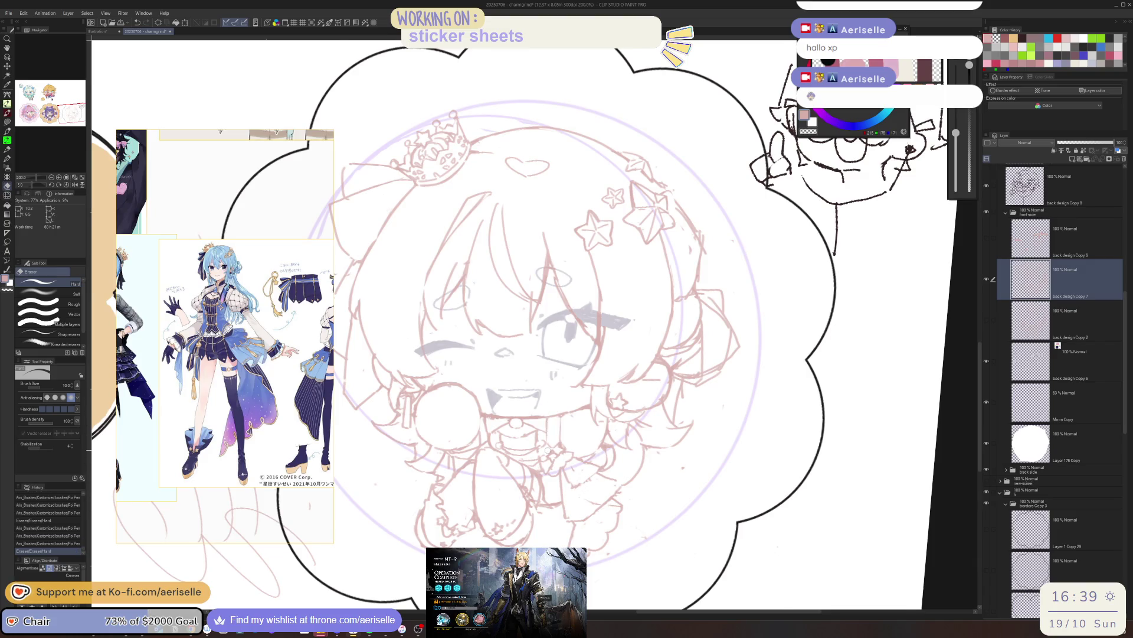
{"action": "scroll", "coordinate": [587, 484], "scroll_direction": "up", "scroll_amount": 2}
{"action": "key", "text": "p"}
{"action": "left_click_drag", "start_coordinate": [575, 485], "coordinate": [592, 530]}
{"action": "key", "text": "ctrl+z"}
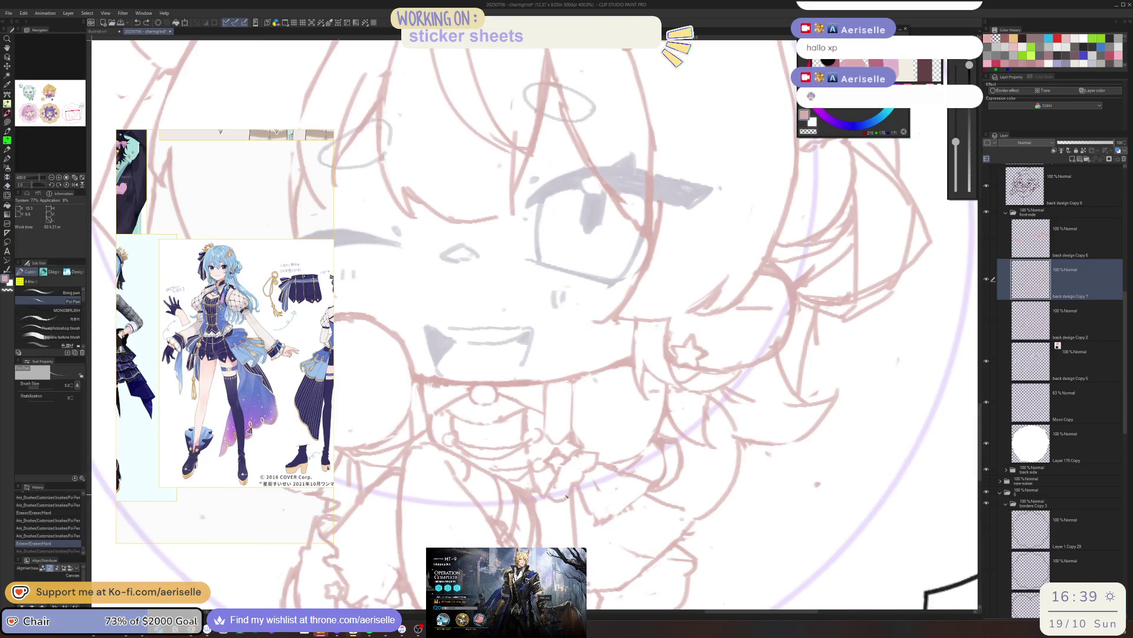
{"action": "left_click_drag", "start_coordinate": [598, 460], "coordinate": [613, 462]}
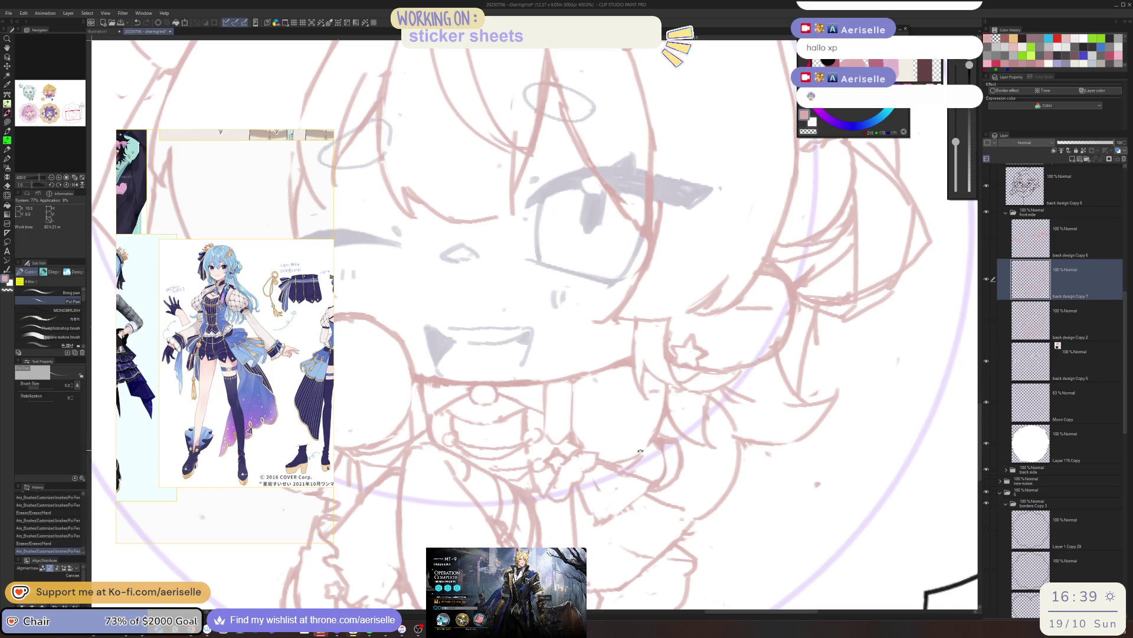
{"action": "key", "text": "minus"}
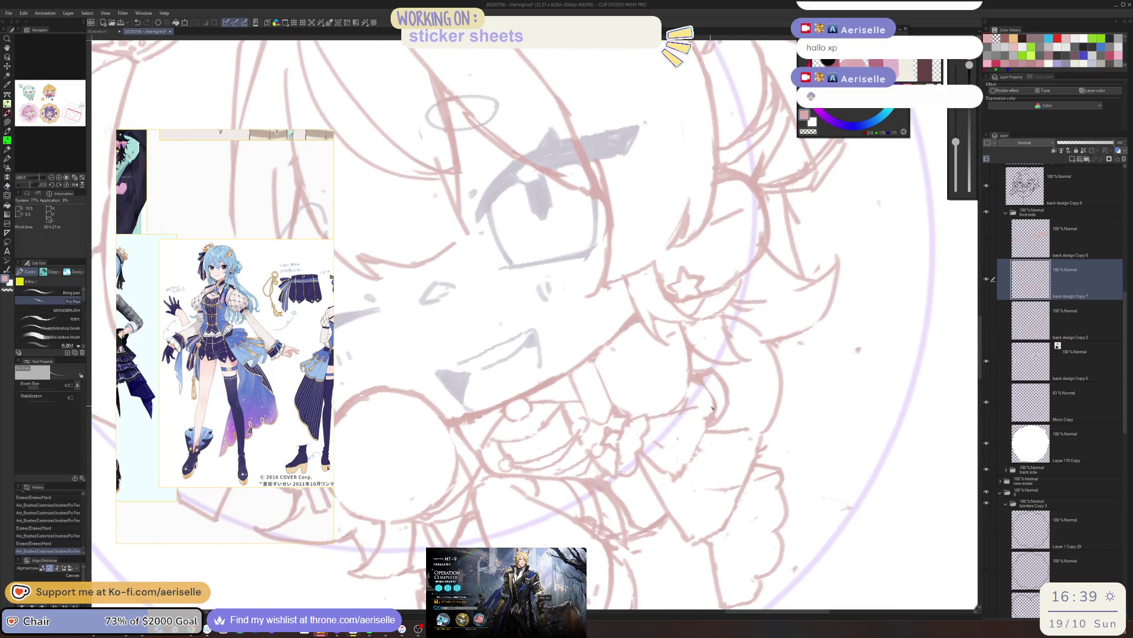
{"action": "left_click", "coordinate": [699, 434]}
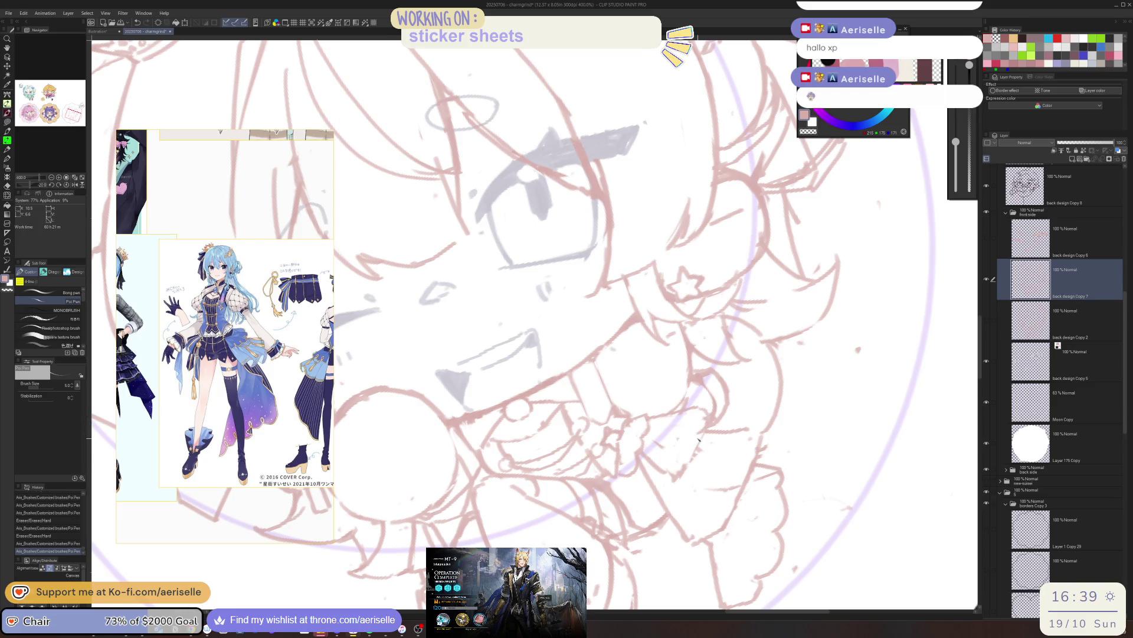
{"action": "key", "text": "asciicircum"}
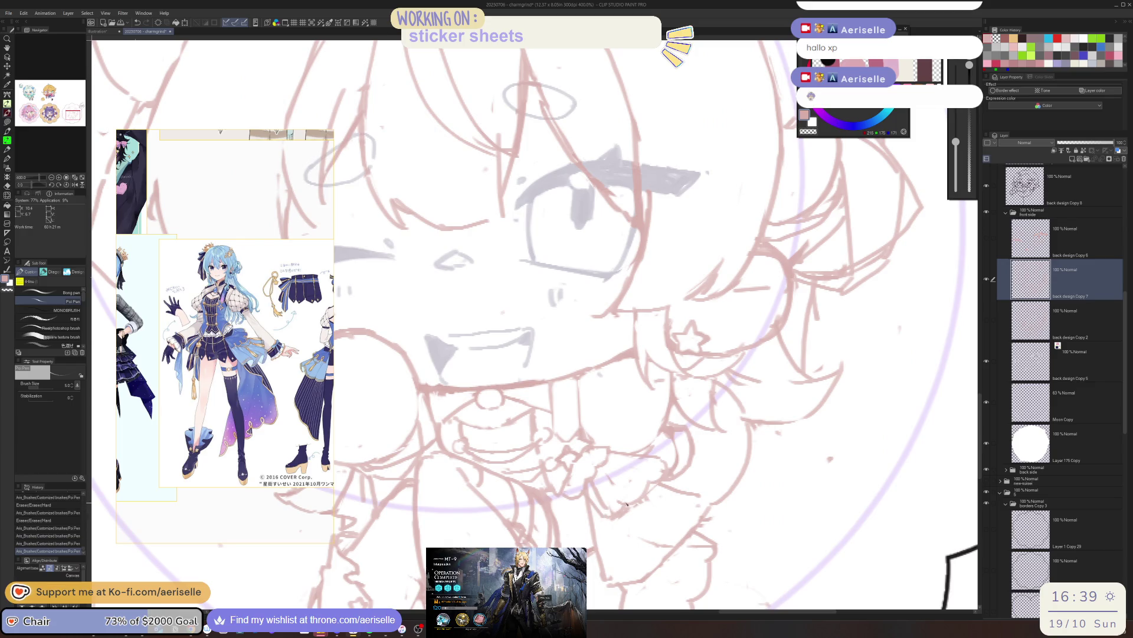
- Erase stray marks near the mouth and add small strokes below it, tilting the view as needed
{"action": "key", "text": "e"}
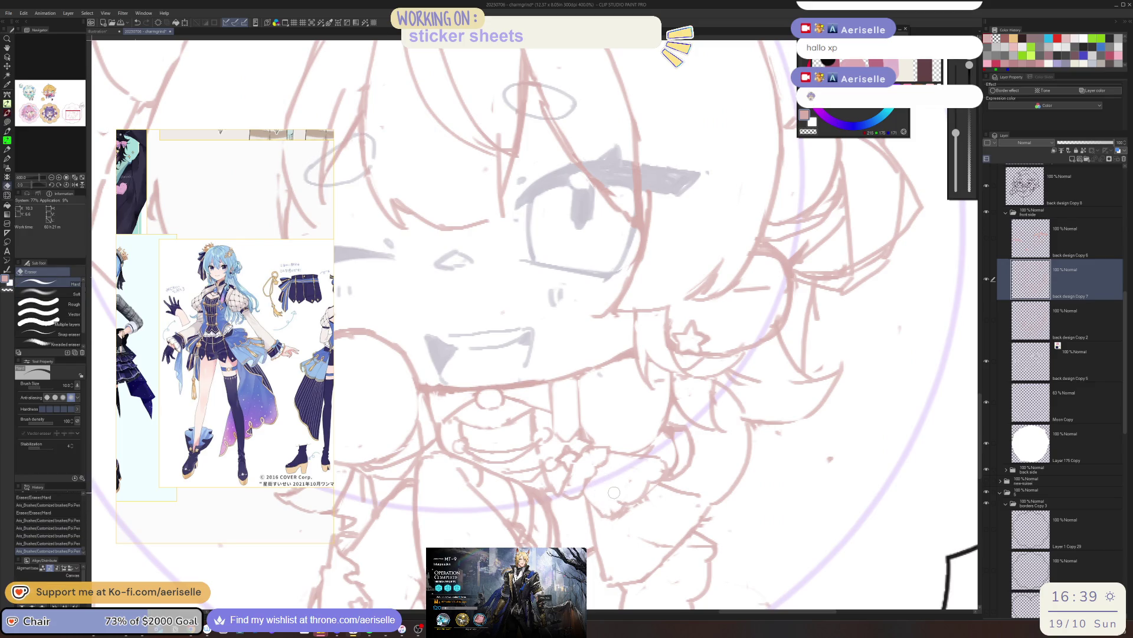
{"action": "mouse_move", "coordinate": [611, 482]}
{"action": "left_mouse_down"}
{"action": "mouse_move", "coordinate": [595, 505]}
{"action": "mouse_move", "coordinate": [602, 516]}
{"action": "mouse_move", "coordinate": [651, 488]}
{"action": "left_mouse_up"}
{"action": "key", "text": "p"}
{"action": "key", "text": "e"}
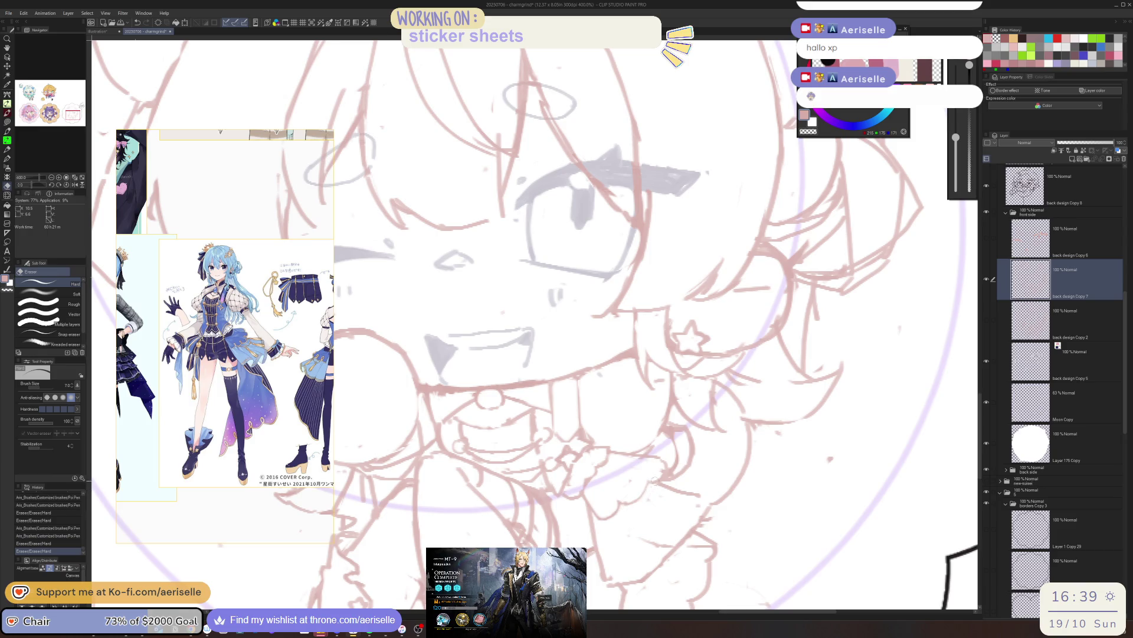
{"action": "key", "text": "minus"}
{"action": "key", "text": "minus"}
{"action": "key", "text": "p"}
{"action": "mouse_move", "coordinate": [568, 470]}
{"action": "left_mouse_down"}
{"action": "mouse_move", "coordinate": [537, 499]}
{"action": "mouse_move", "coordinate": [554, 513]}
{"action": "left_mouse_up"}
{"action": "key", "text": "e"}
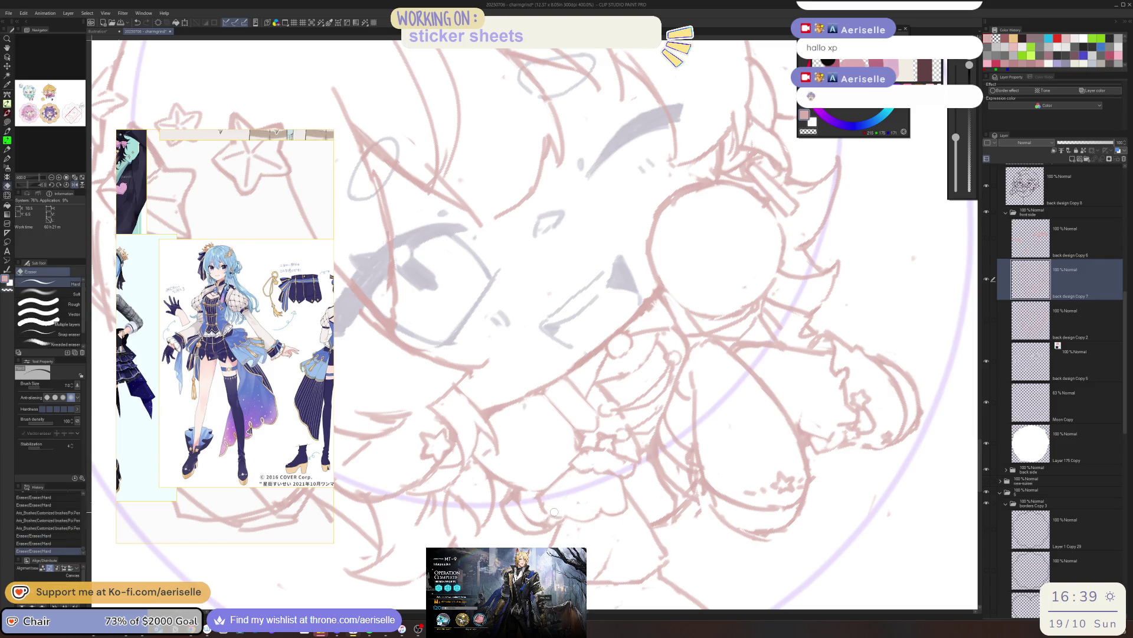
{"action": "key", "text": "asciicircum"}
{"action": "key", "text": "asciicircum"}
{"action": "key", "text": "minus"}
{"action": "key", "text": "minus"}
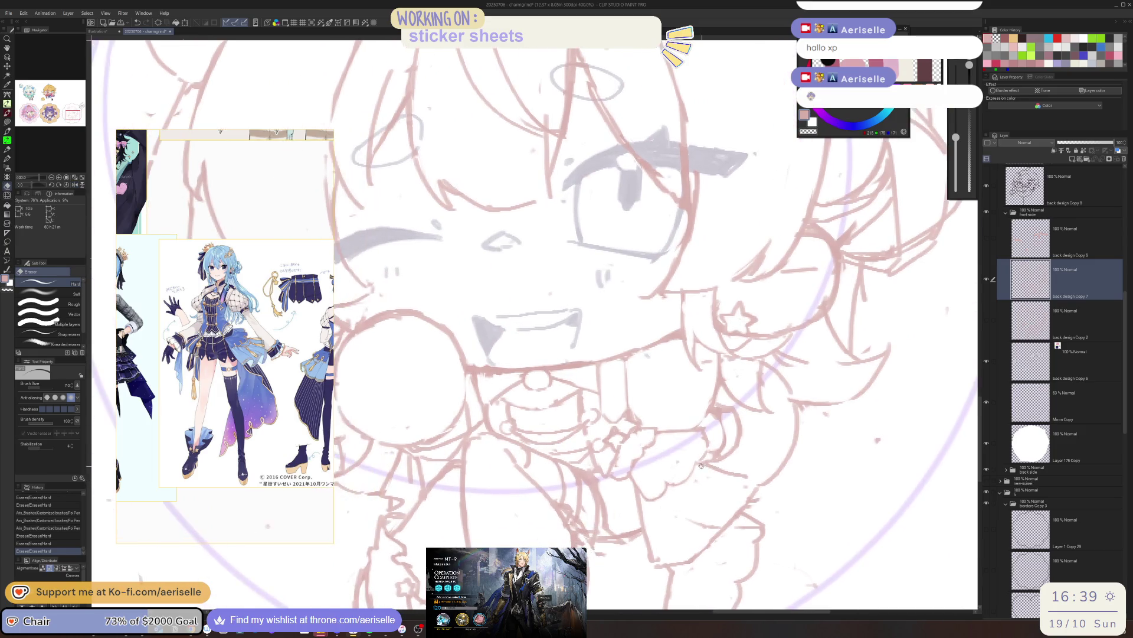
{"action": "left_click", "coordinate": [639, 463]}
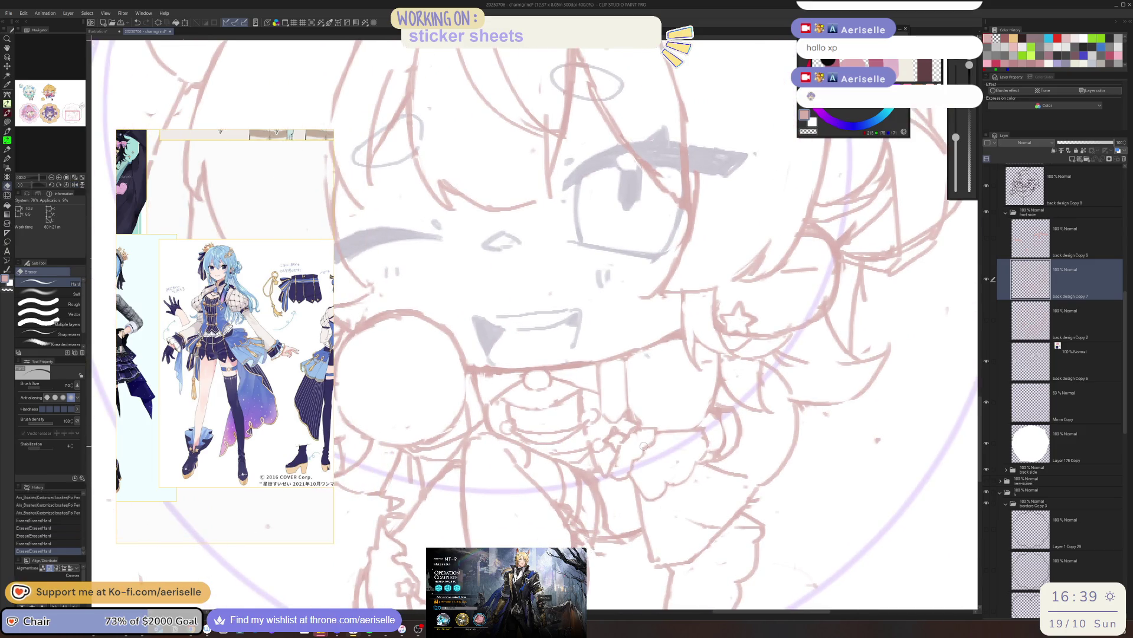
- Check the whole sticker zoomed out, then add two small strokes near the neck bow
{"action": "key", "text": "ctrl+minus"}
{"action": "key", "text": "ctrl+minus"}
{"action": "key", "text": "ctrl+minus"}
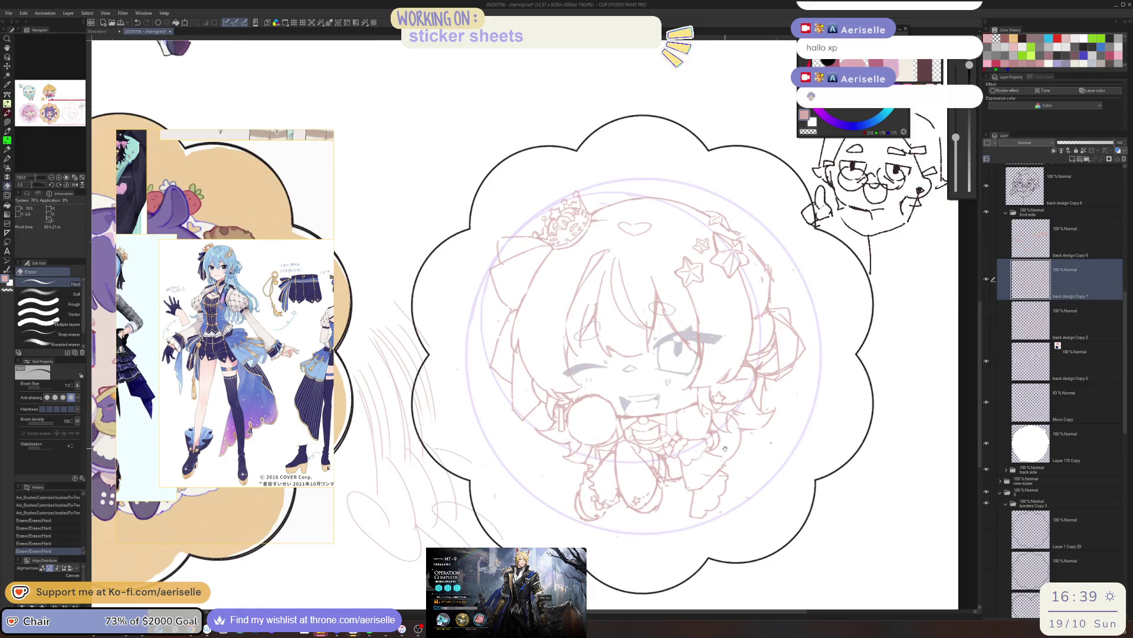
{"action": "key", "text": "asciicircum"}
{"action": "key", "text": "asciicircum"}
{"action": "key", "text": "asciicircum"}
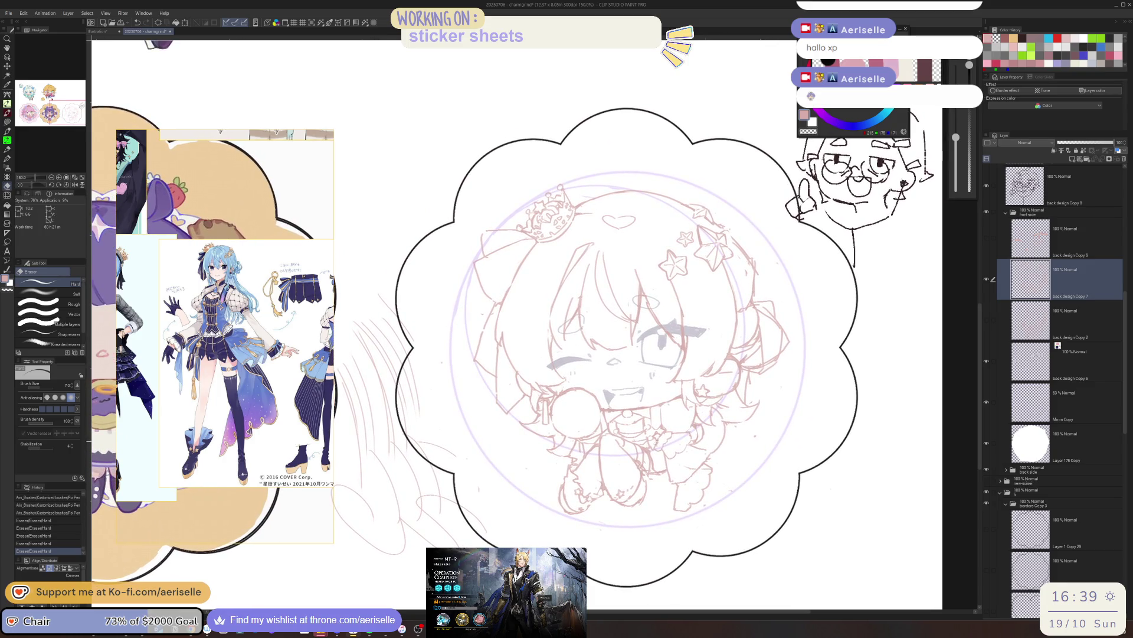
{"action": "key", "text": "ctrl+plus"}
{"action": "key", "text": "ctrl+plus"}
{"action": "key", "text": "ctrl+plus"}
{"action": "key", "text": "p"}
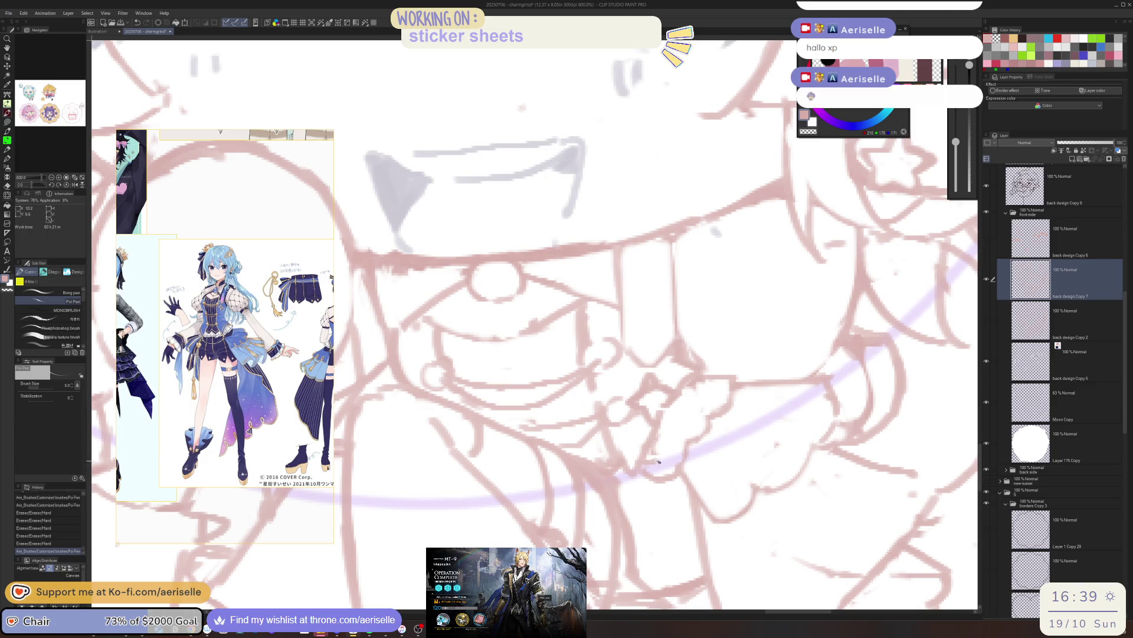
{"action": "left_click", "coordinate": [656, 461]}
{"action": "left_click", "coordinate": [711, 372]}
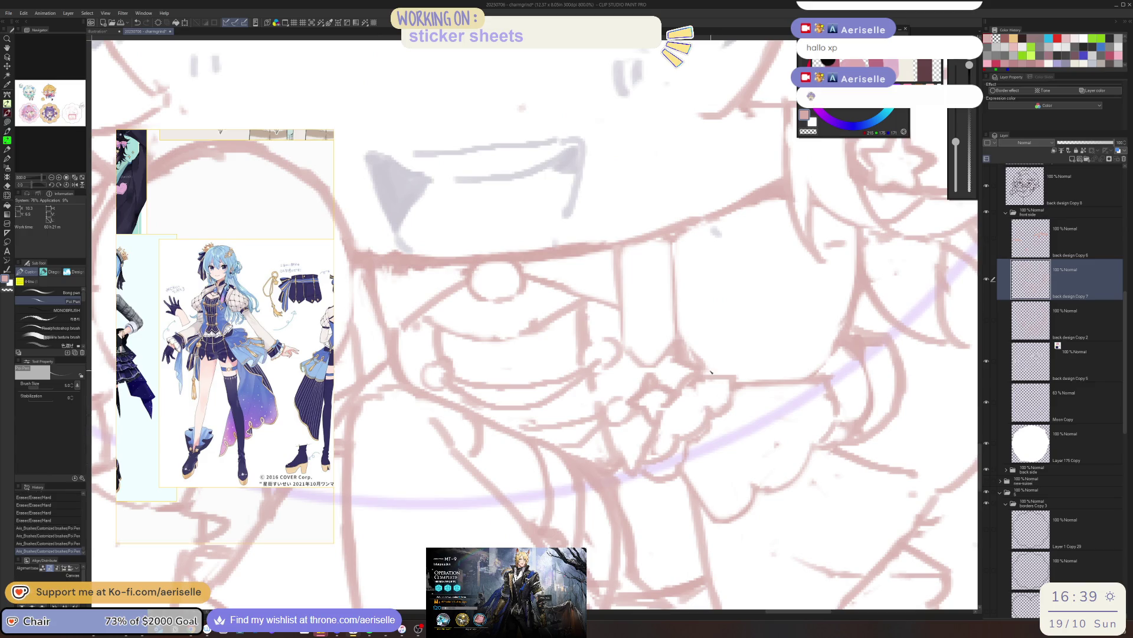
- Erase overlapping and excess lines on the neck bow and verify the sketch mirrored
{"action": "key", "text": "e"}
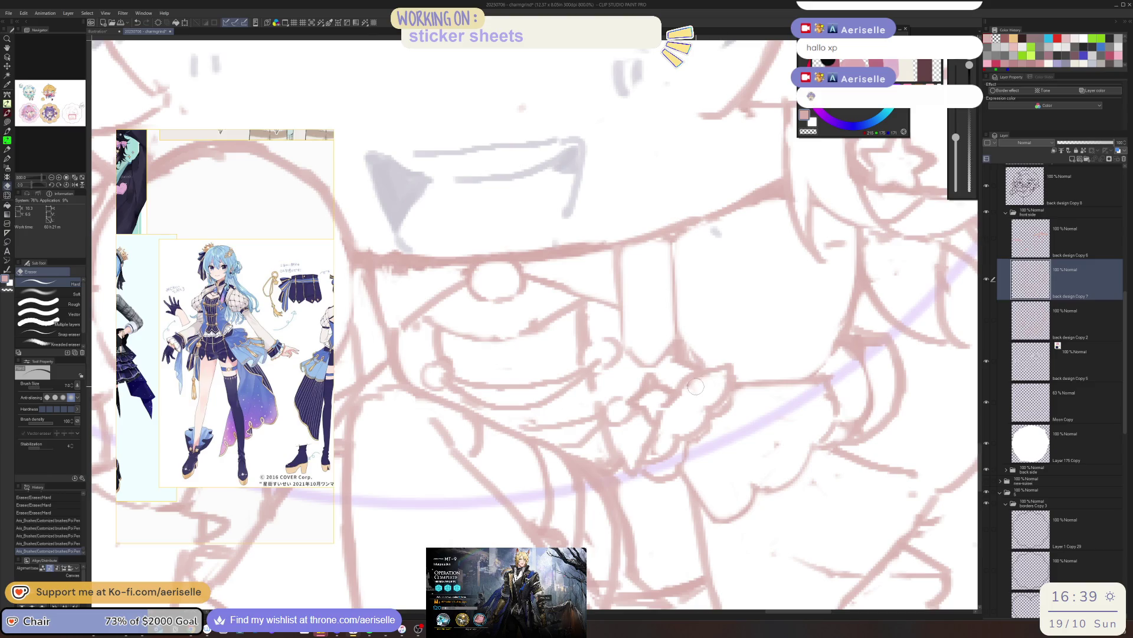
{"action": "mouse_move", "coordinate": [695, 385]}
{"action": "left_mouse_down"}
{"action": "mouse_move", "coordinate": [647, 474]}
{"action": "mouse_move", "coordinate": [673, 456]}
{"action": "left_mouse_up"}
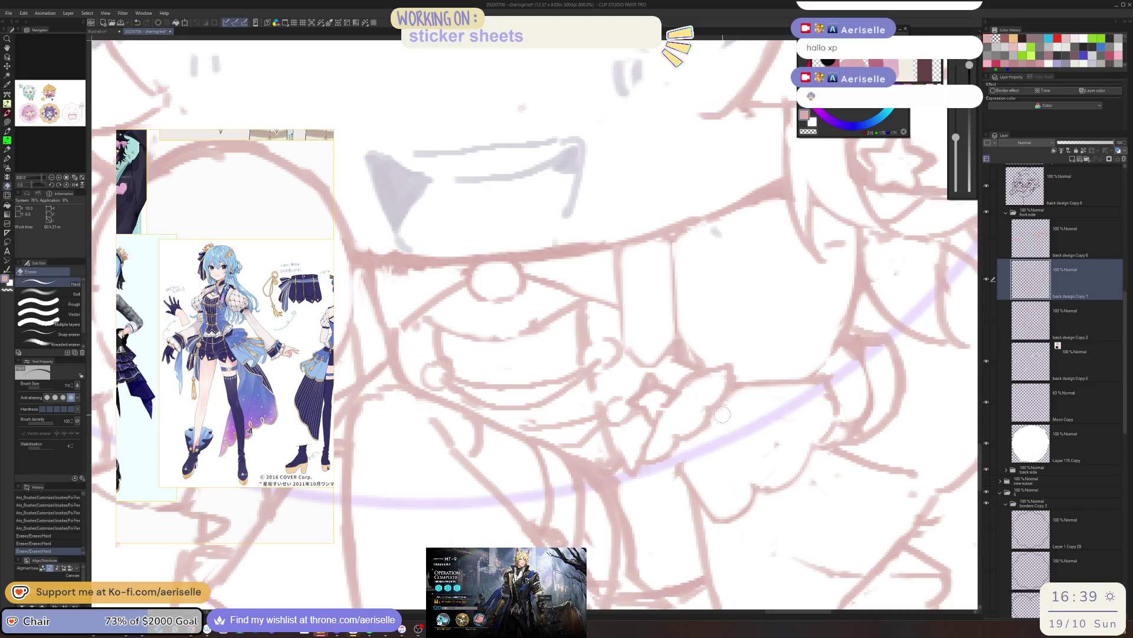
{"action": "left_click_drag", "start_coordinate": [722, 414], "coordinate": [715, 418]}
{"action": "key", "text": "p"}
{"action": "mouse_move", "coordinate": [670, 454]}
{"action": "left_mouse_down"}
{"action": "mouse_move", "coordinate": [690, 478]}
{"action": "mouse_move", "coordinate": [673, 479]}
{"action": "mouse_move", "coordinate": [677, 459]}
{"action": "left_mouse_up"}
{"action": "key", "text": "e"}
{"action": "scroll", "coordinate": [679, 459], "scroll_direction": "down", "scroll_amount": 5}
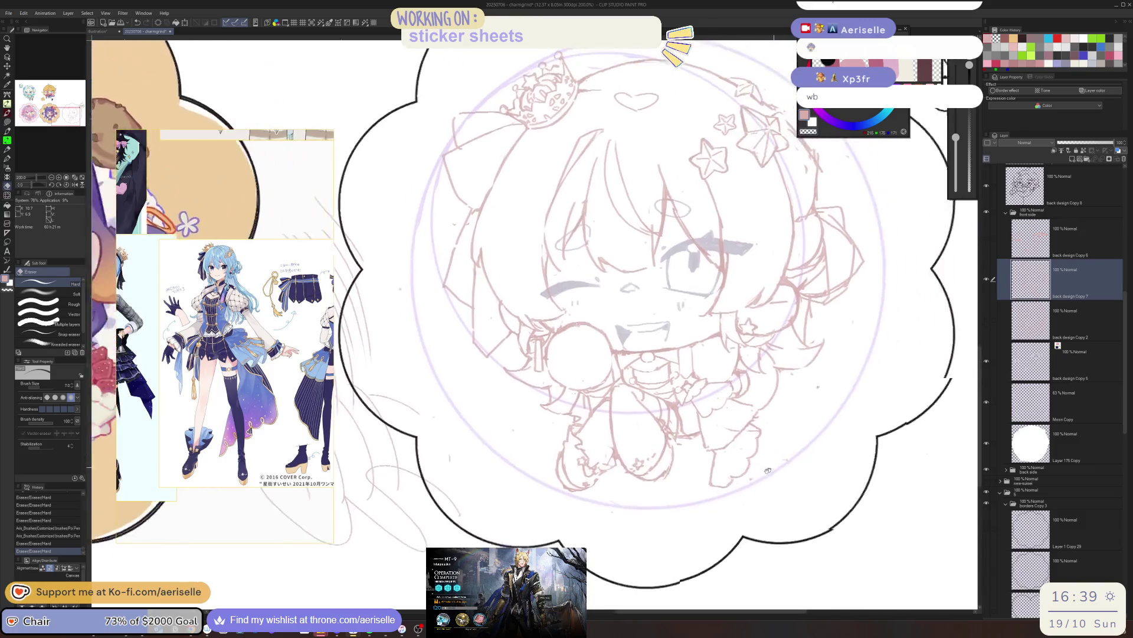
{"action": "key", "text": "h"}
{"action": "key", "text": "h"}
{"action": "scroll", "coordinate": [682, 438], "scroll_direction": "up", "scroll_amount": 2}
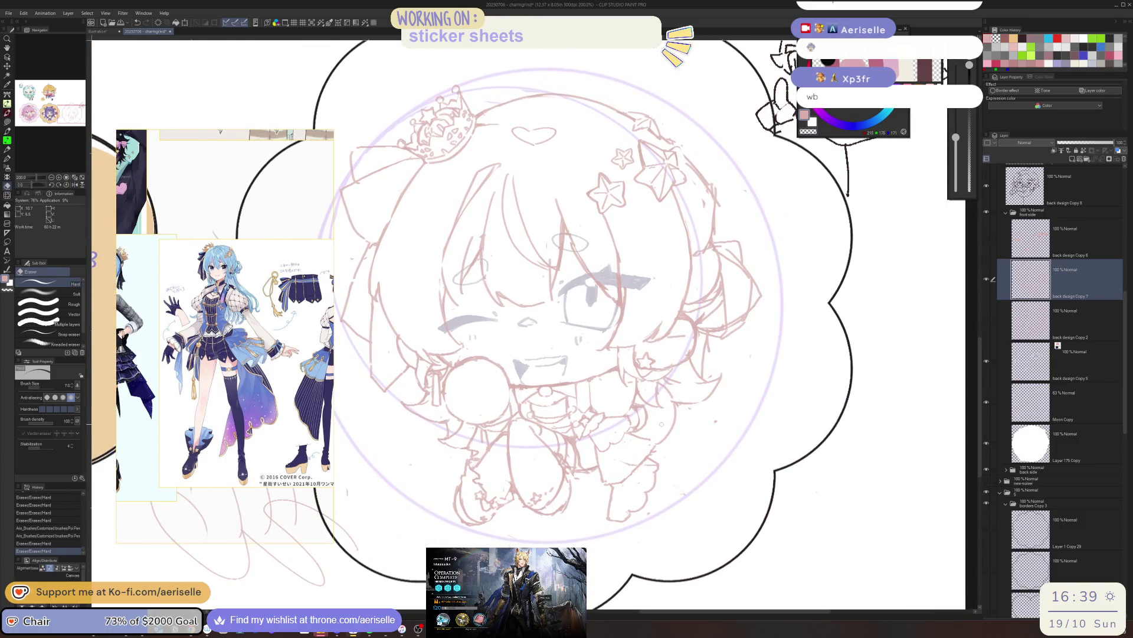
{"action": "key", "text": "h"}
{"action": "key", "text": "h"}
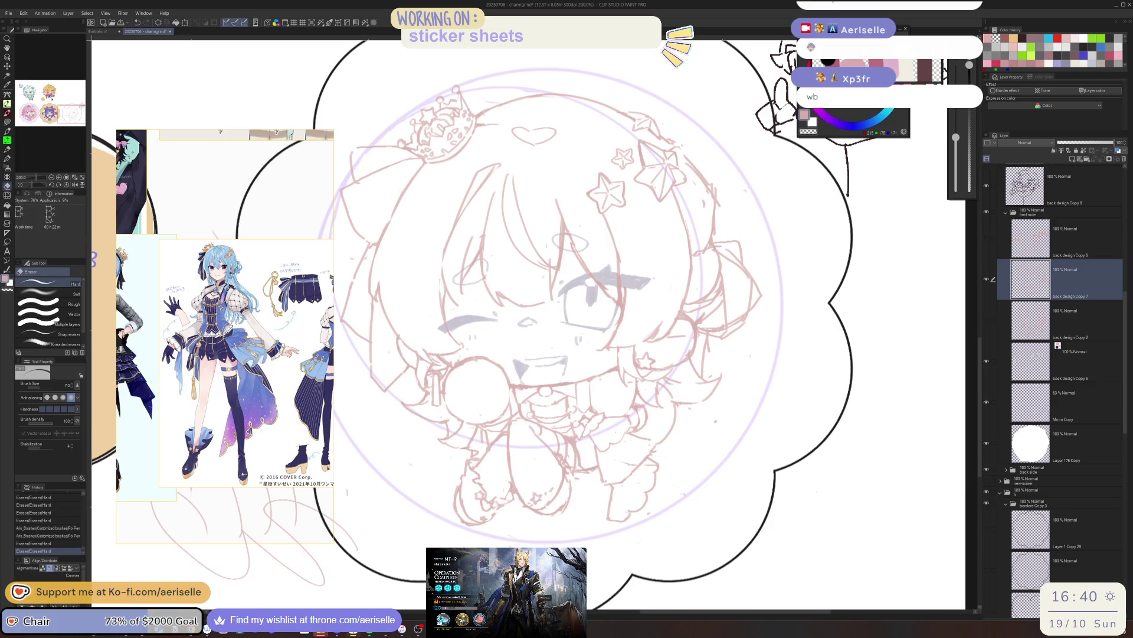